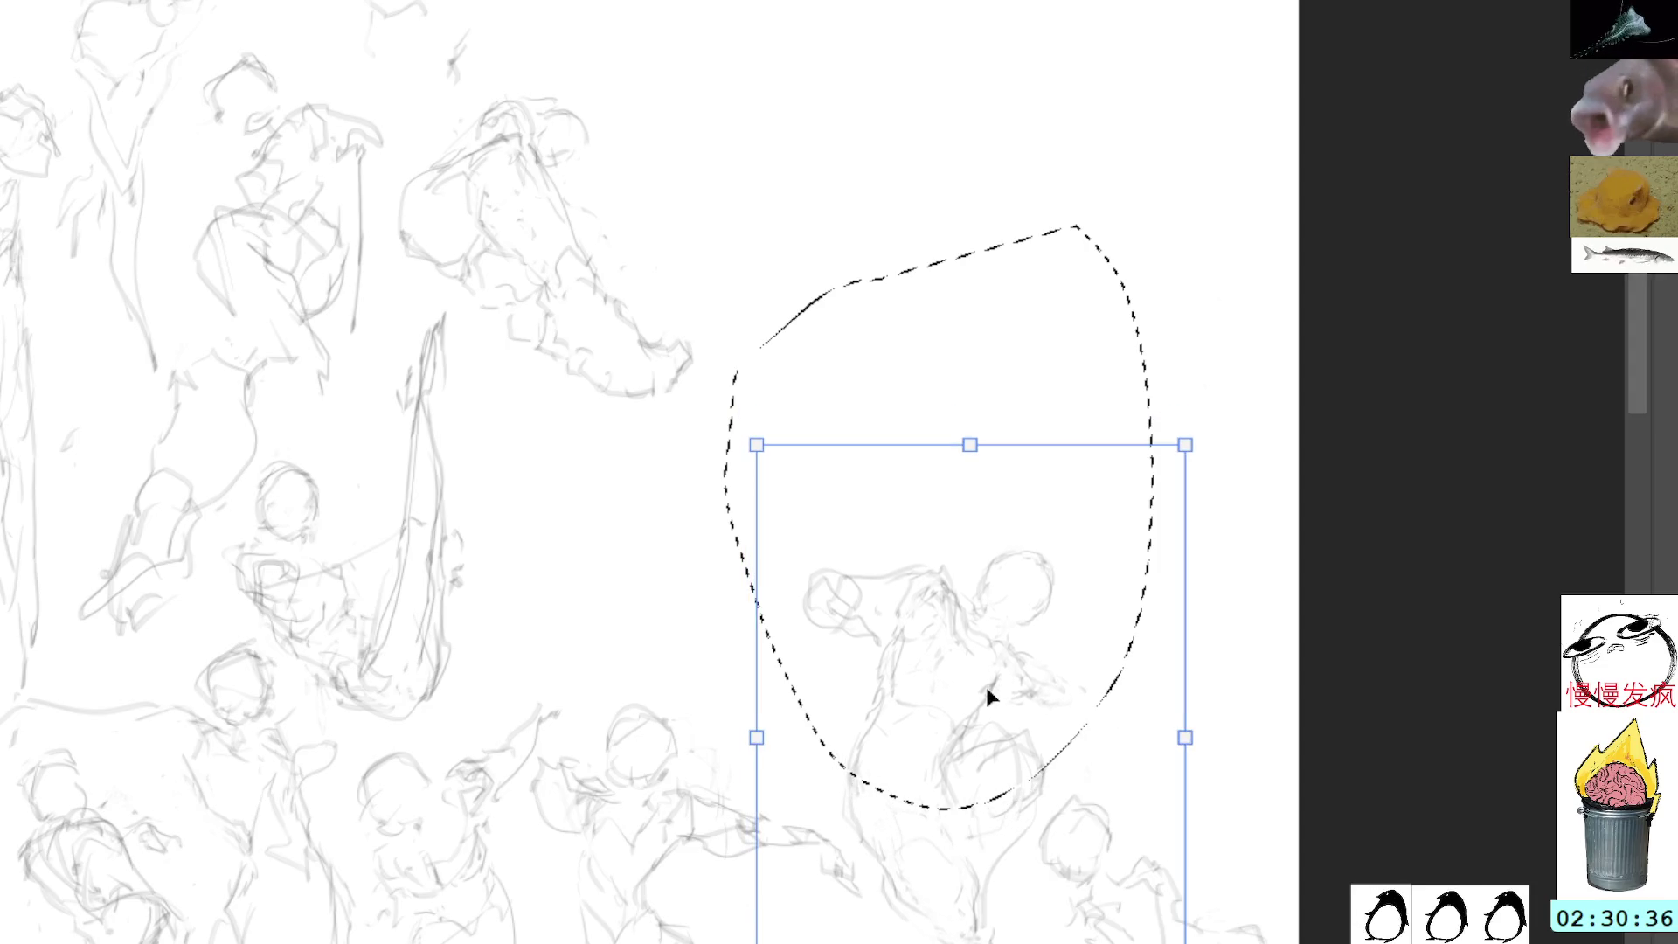
Step: Shrink and lower the lower-right sketch, then begin a new head arc in the cleared space
left_click_drag(963, 455, 968, 522)
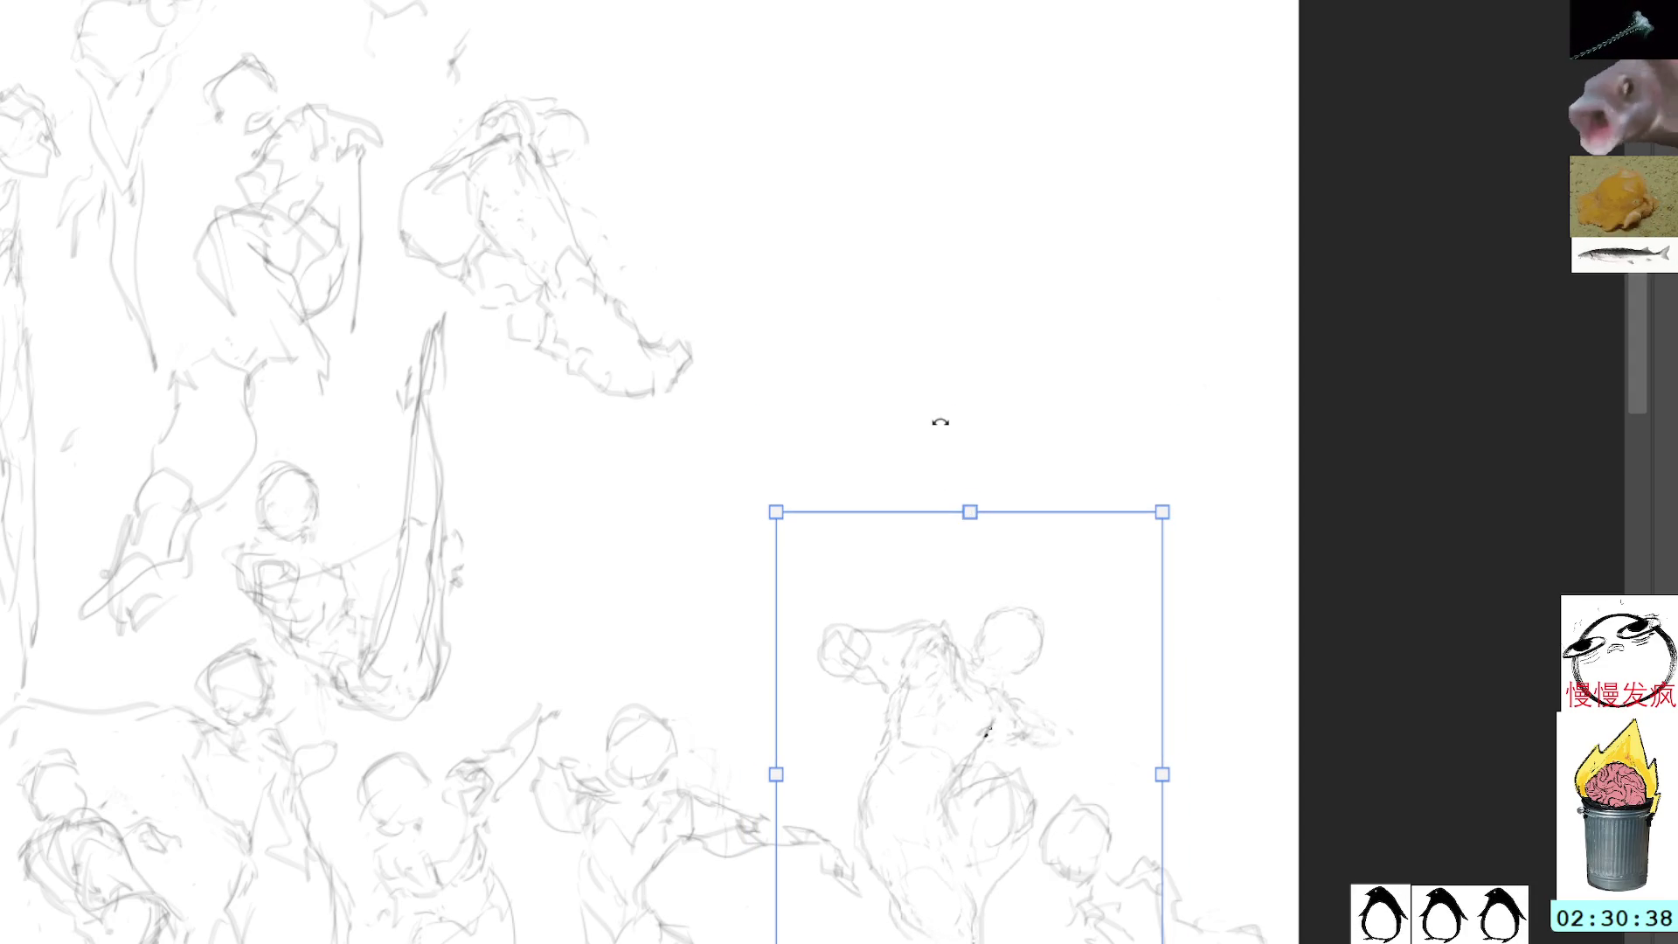
key("Return")
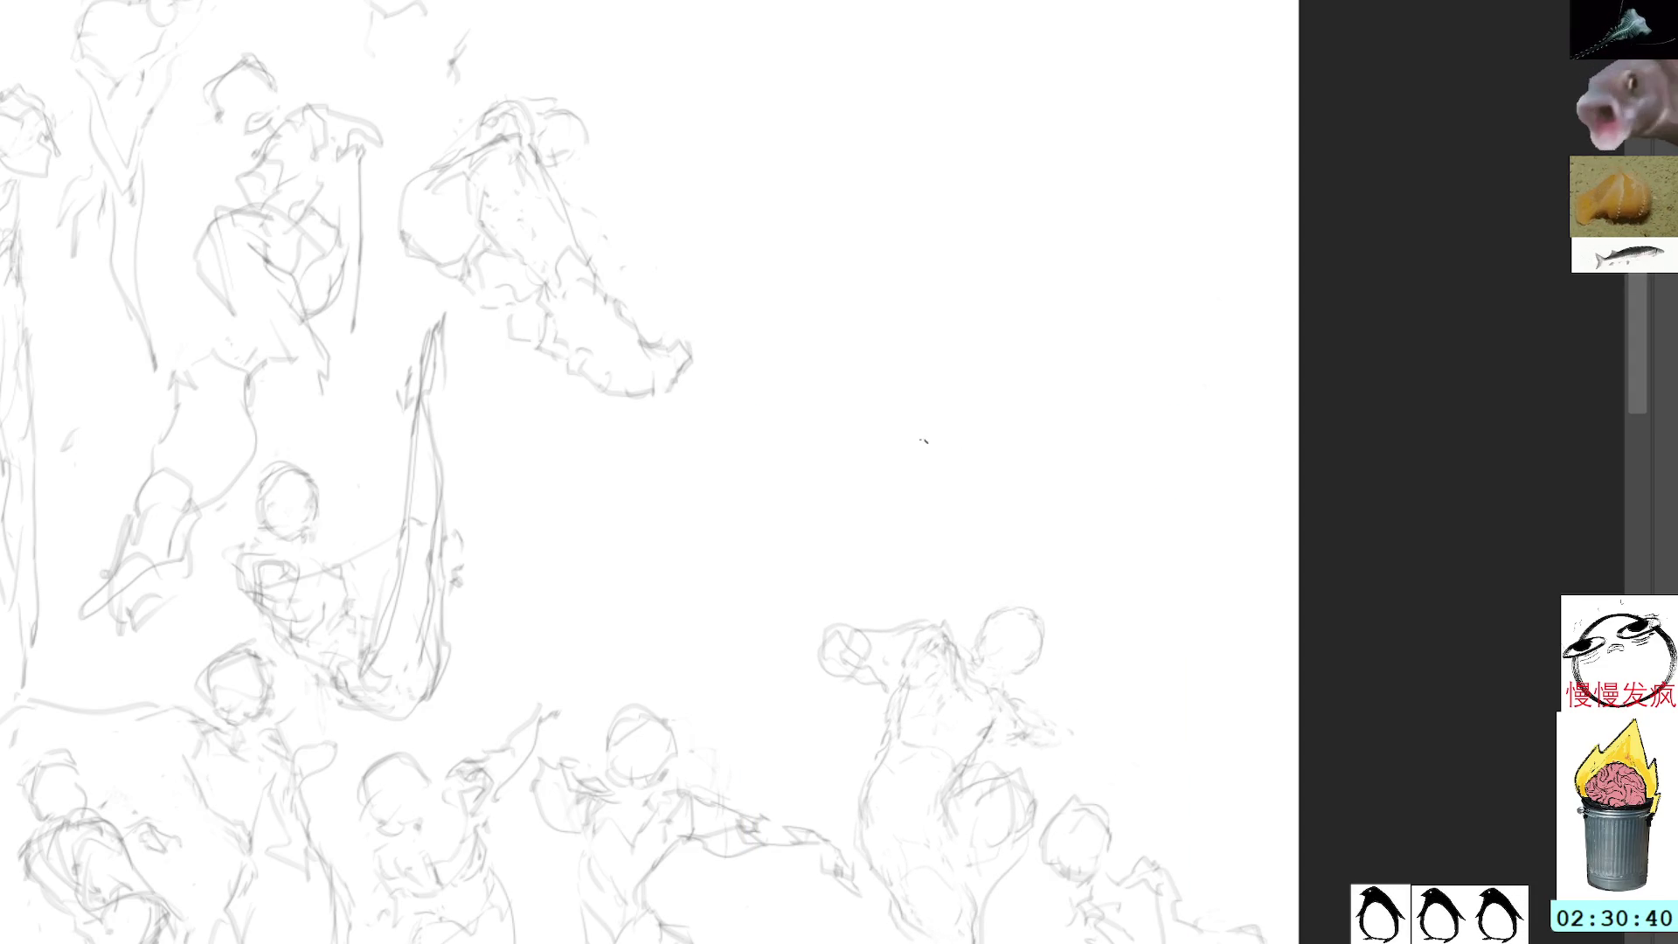
mouse_move(939, 41)
left_mouse_down()
mouse_move(914, 157)
mouse_move(941, 265)
left_mouse_up()
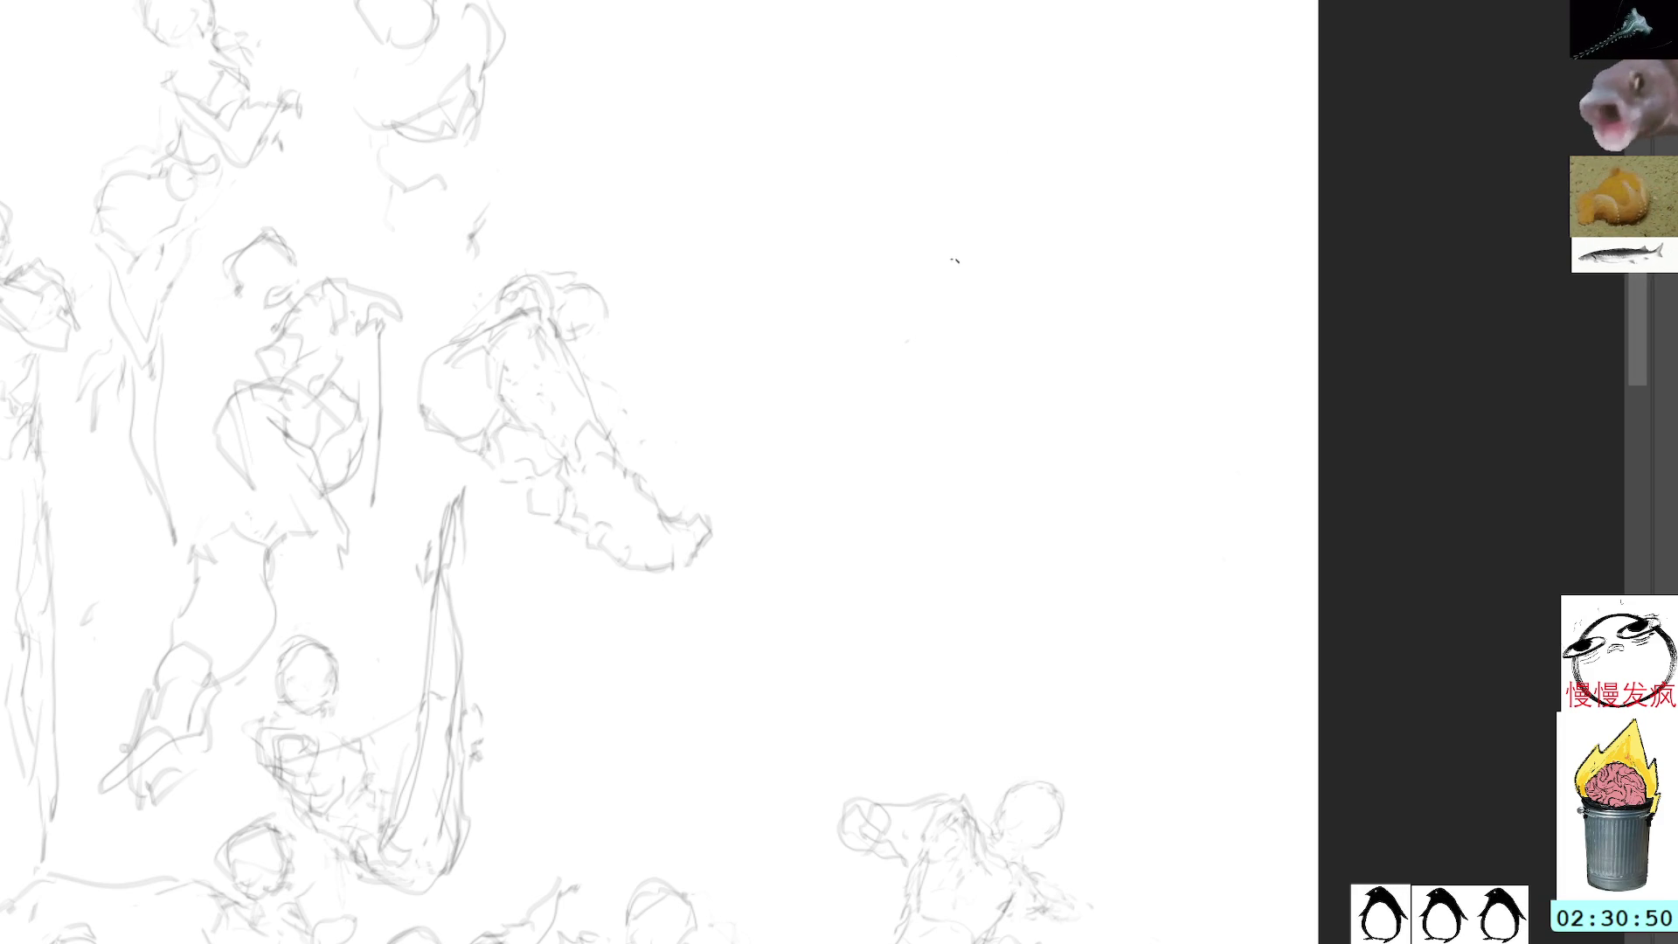
left_click_drag(937, 272, 975, 216)
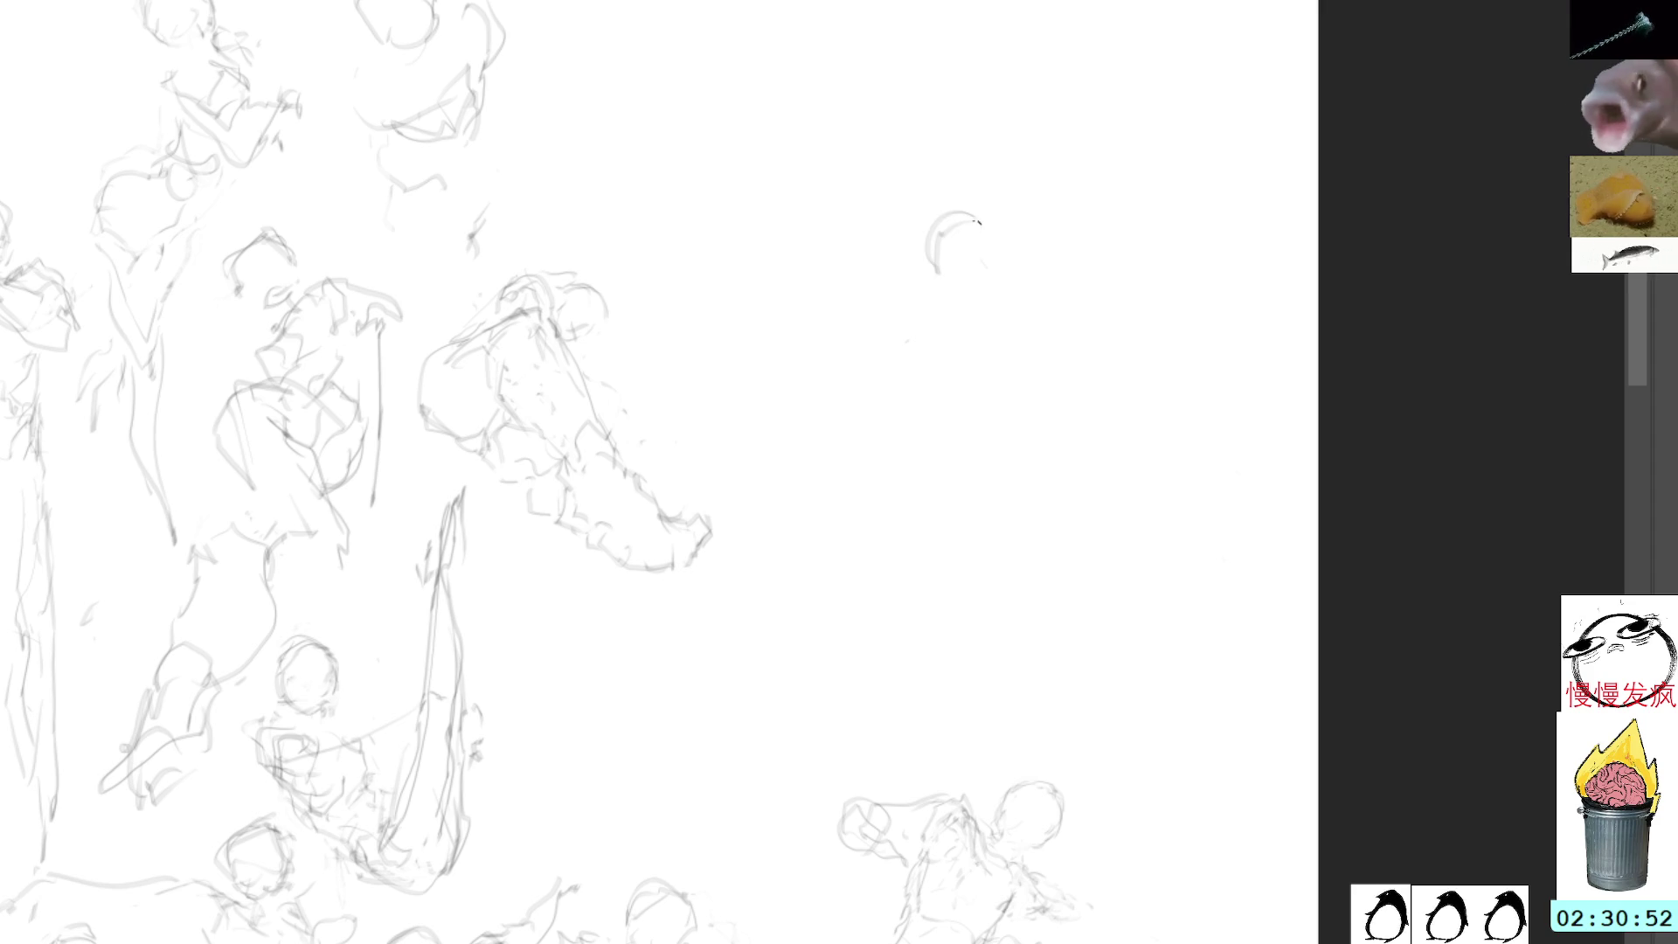
Step: Draw the new figure's head, back, right shoulder and arm lines, redoing one shoulder stroke
mouse_move(923, 267)
left_mouse_down()
mouse_move(983, 217)
mouse_move(987, 262)
left_mouse_up()
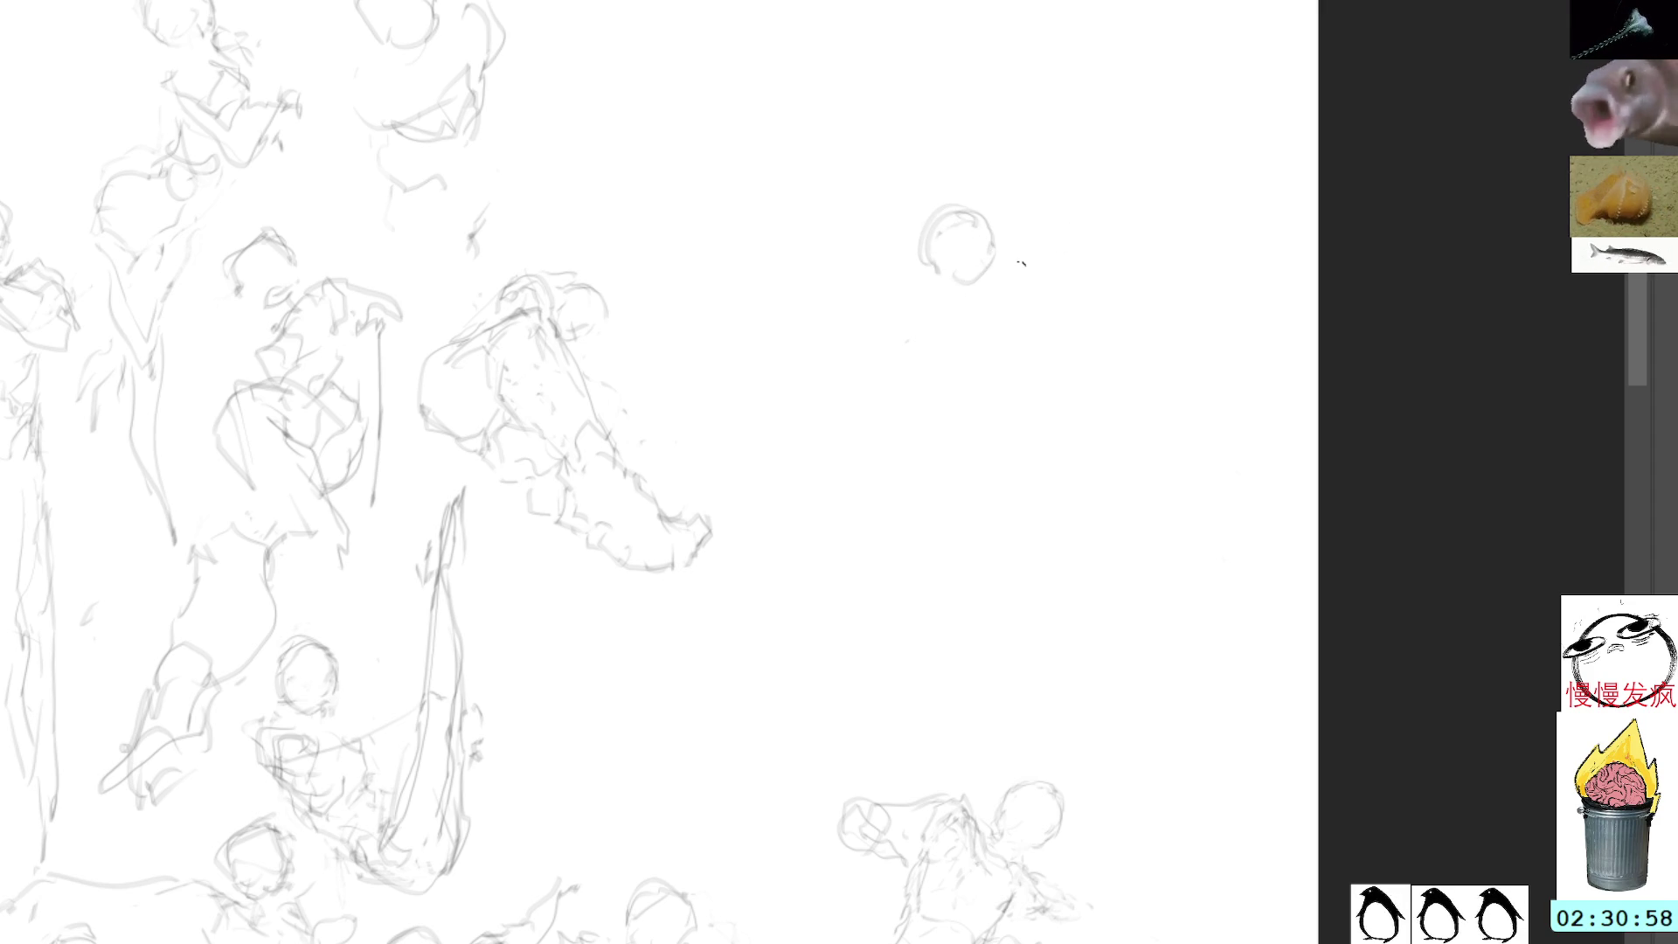
left_click_drag(981, 272, 1051, 369)
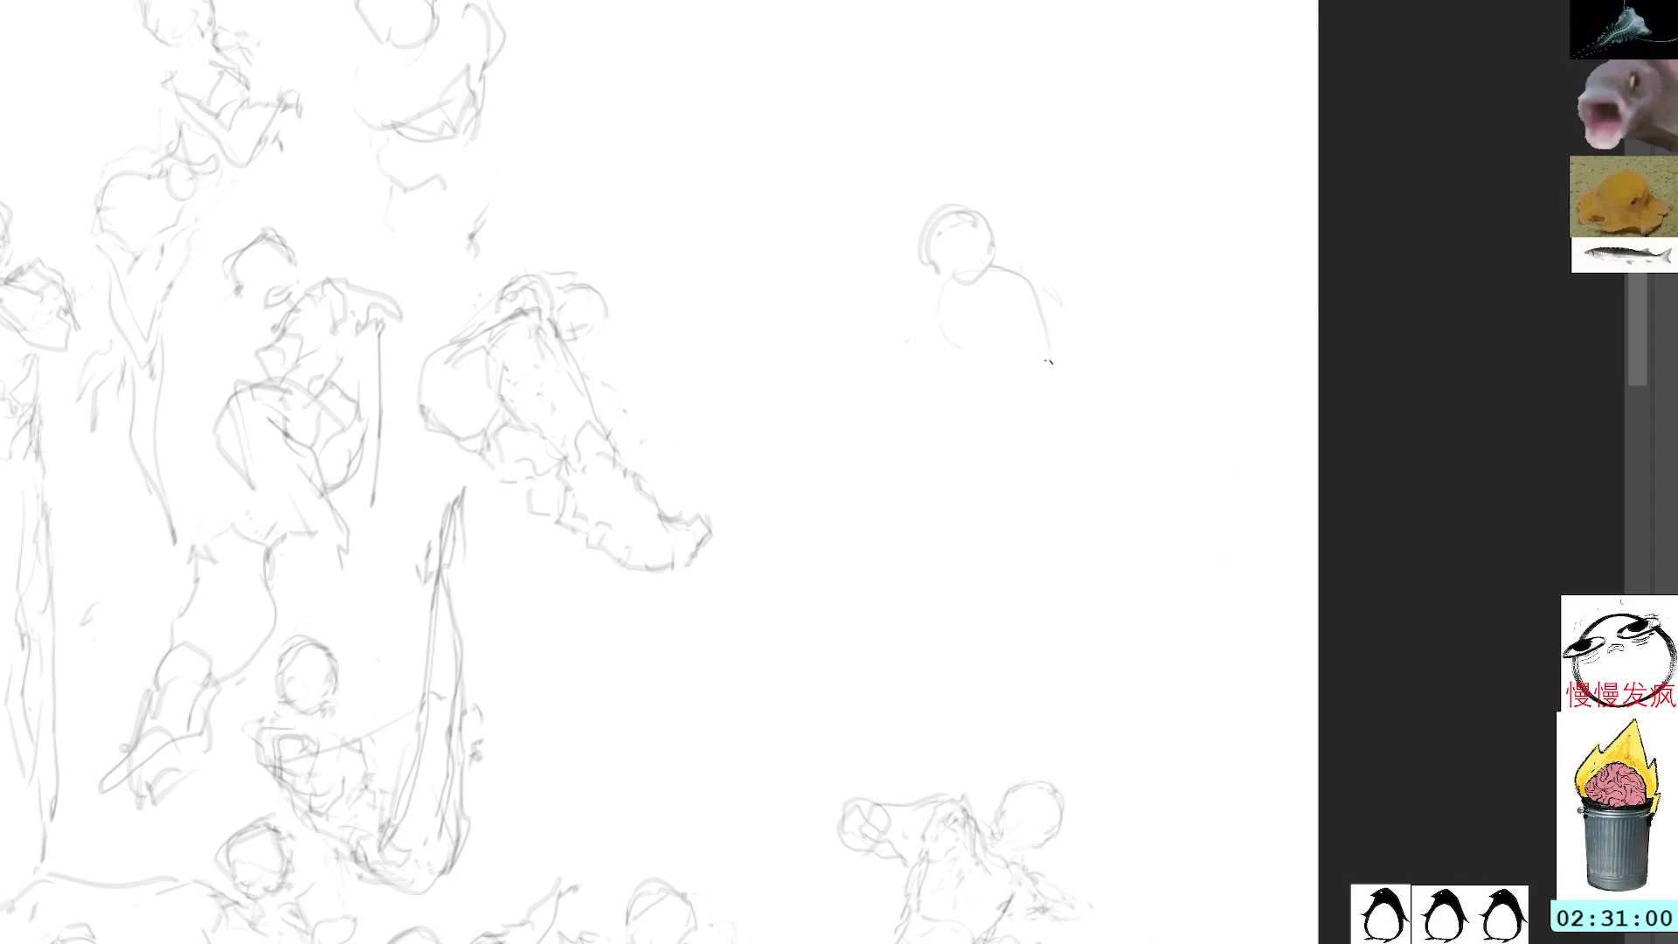
left_click_drag(1057, 297, 1013, 374)
mouse_move(1005, 261)
left_mouse_down()
mouse_move(1044, 276)
mouse_move(1059, 328)
left_mouse_up()
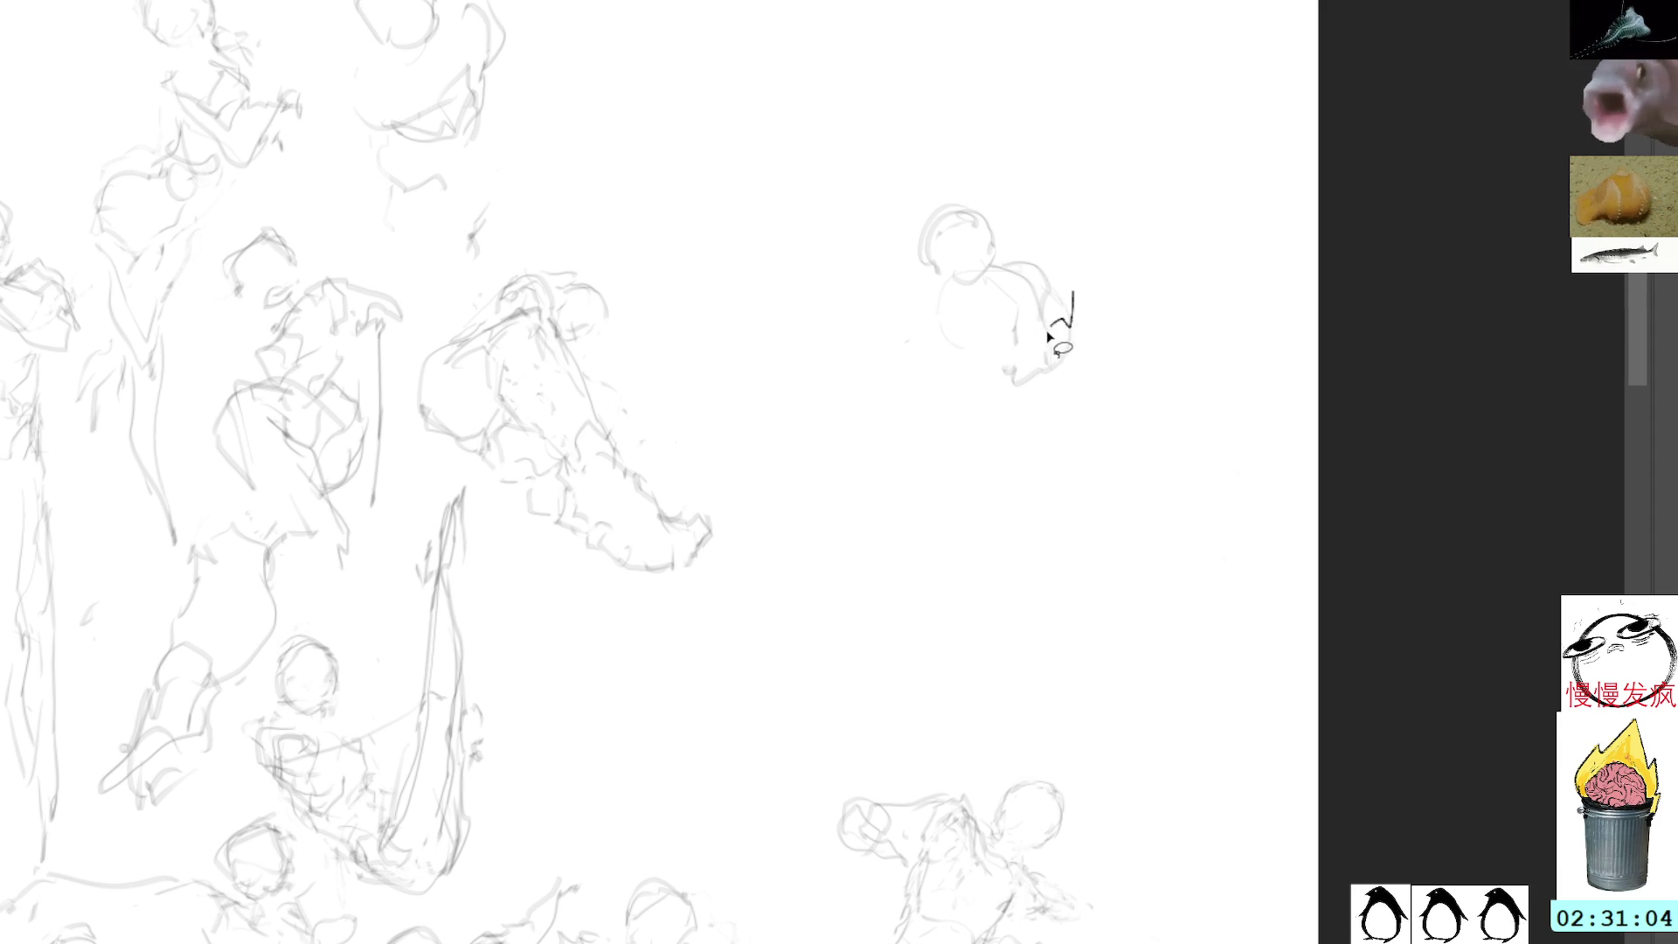
key("ctrl+z")
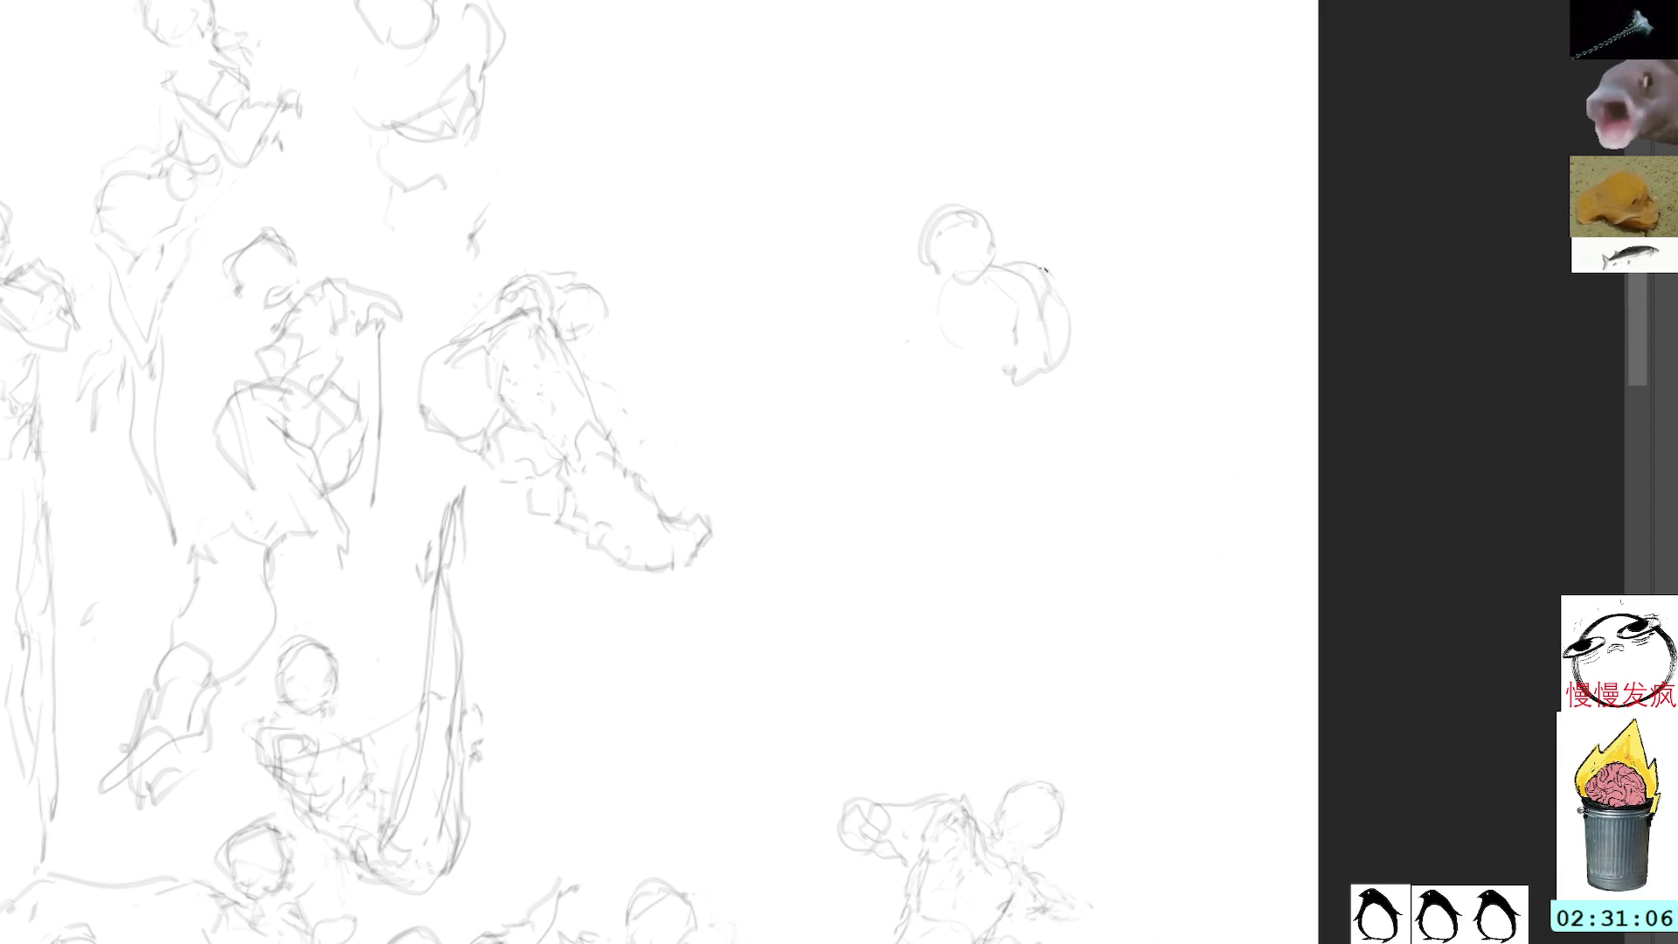
mouse_move(1067, 293)
left_mouse_down()
mouse_move(1126, 348)
mouse_move(1003, 414)
left_mouse_up()
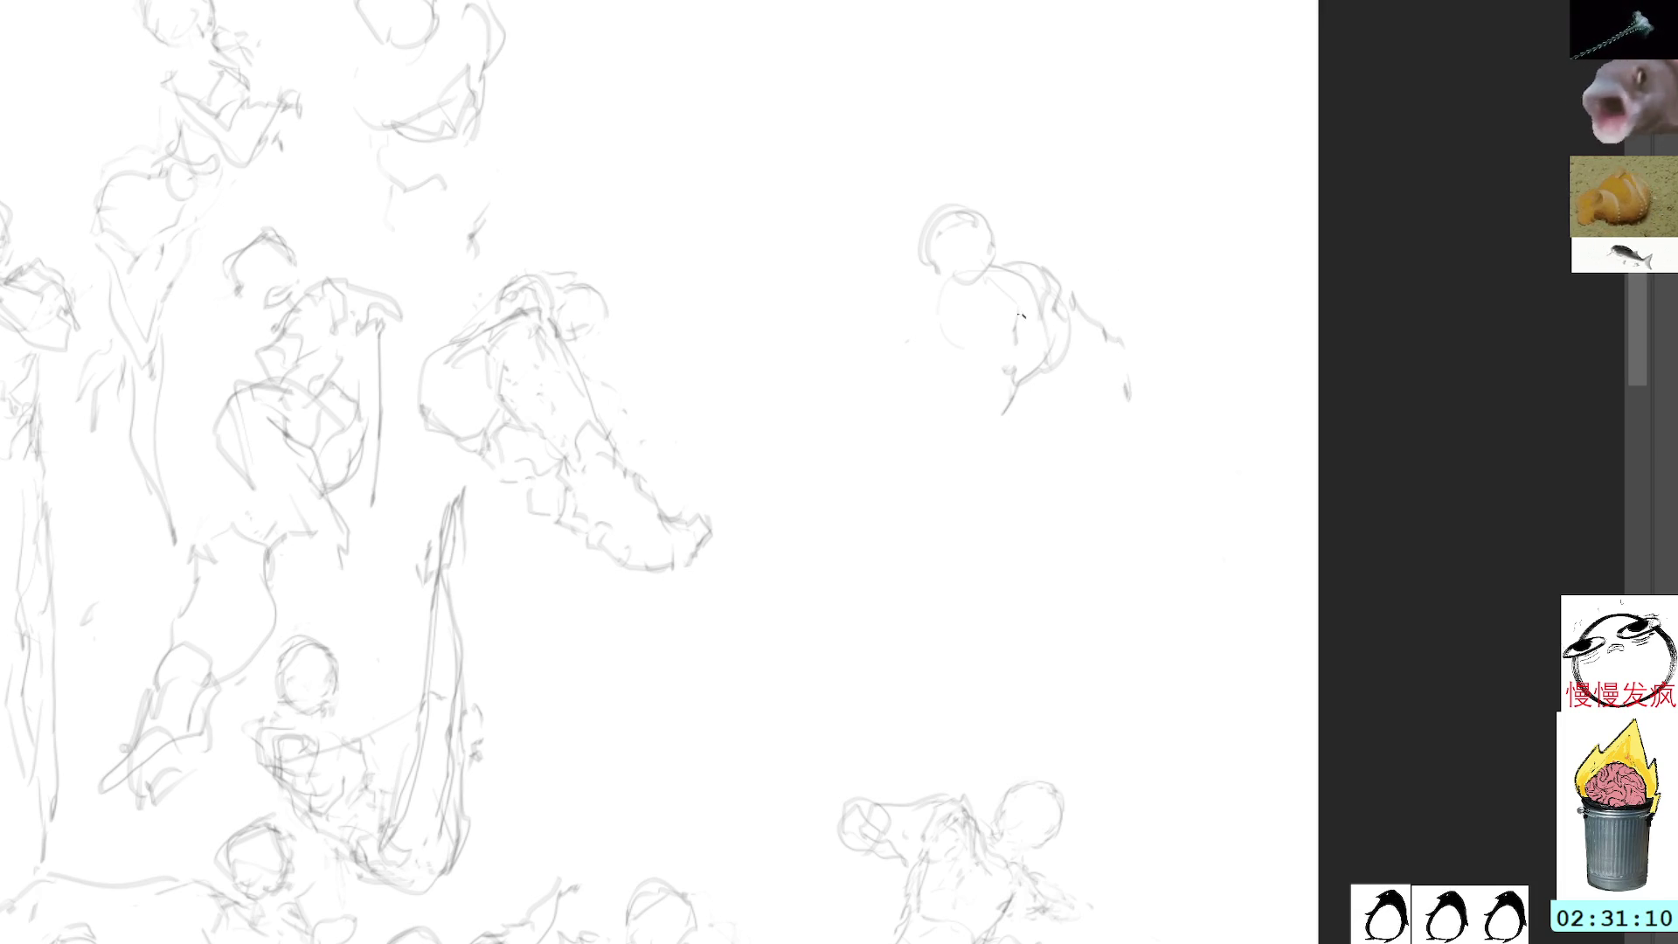
mouse_move(941, 324)
left_mouse_down()
mouse_move(948, 350)
mouse_move(870, 404)
mouse_move(868, 428)
left_mouse_up()
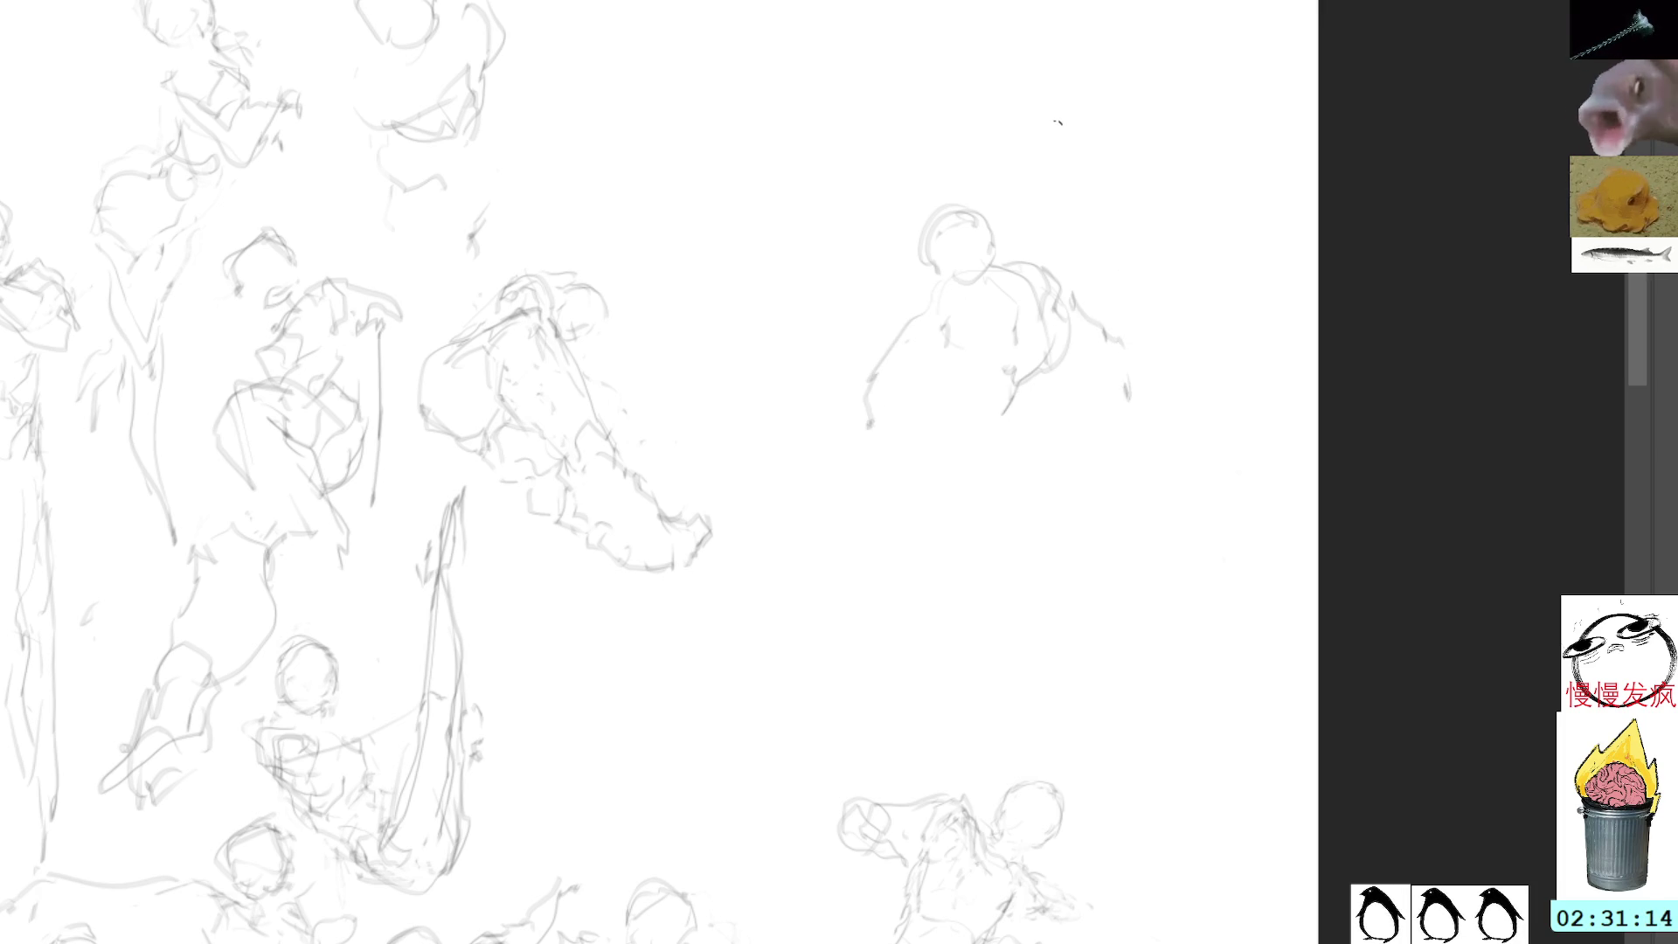
Step: Lasso and delete the unwanted left and right arm strokes
mouse_move(944, 304)
left_mouse_down()
mouse_move(868, 354)
mouse_move(865, 428)
left_mouse_up()
key("Delete")
key("ctrl+d")
mouse_move(1077, 270)
left_mouse_down()
mouse_move(1125, 417)
mouse_move(1123, 288)
left_mouse_up()
key("Delete")
key("ctrl+d")
key("b")
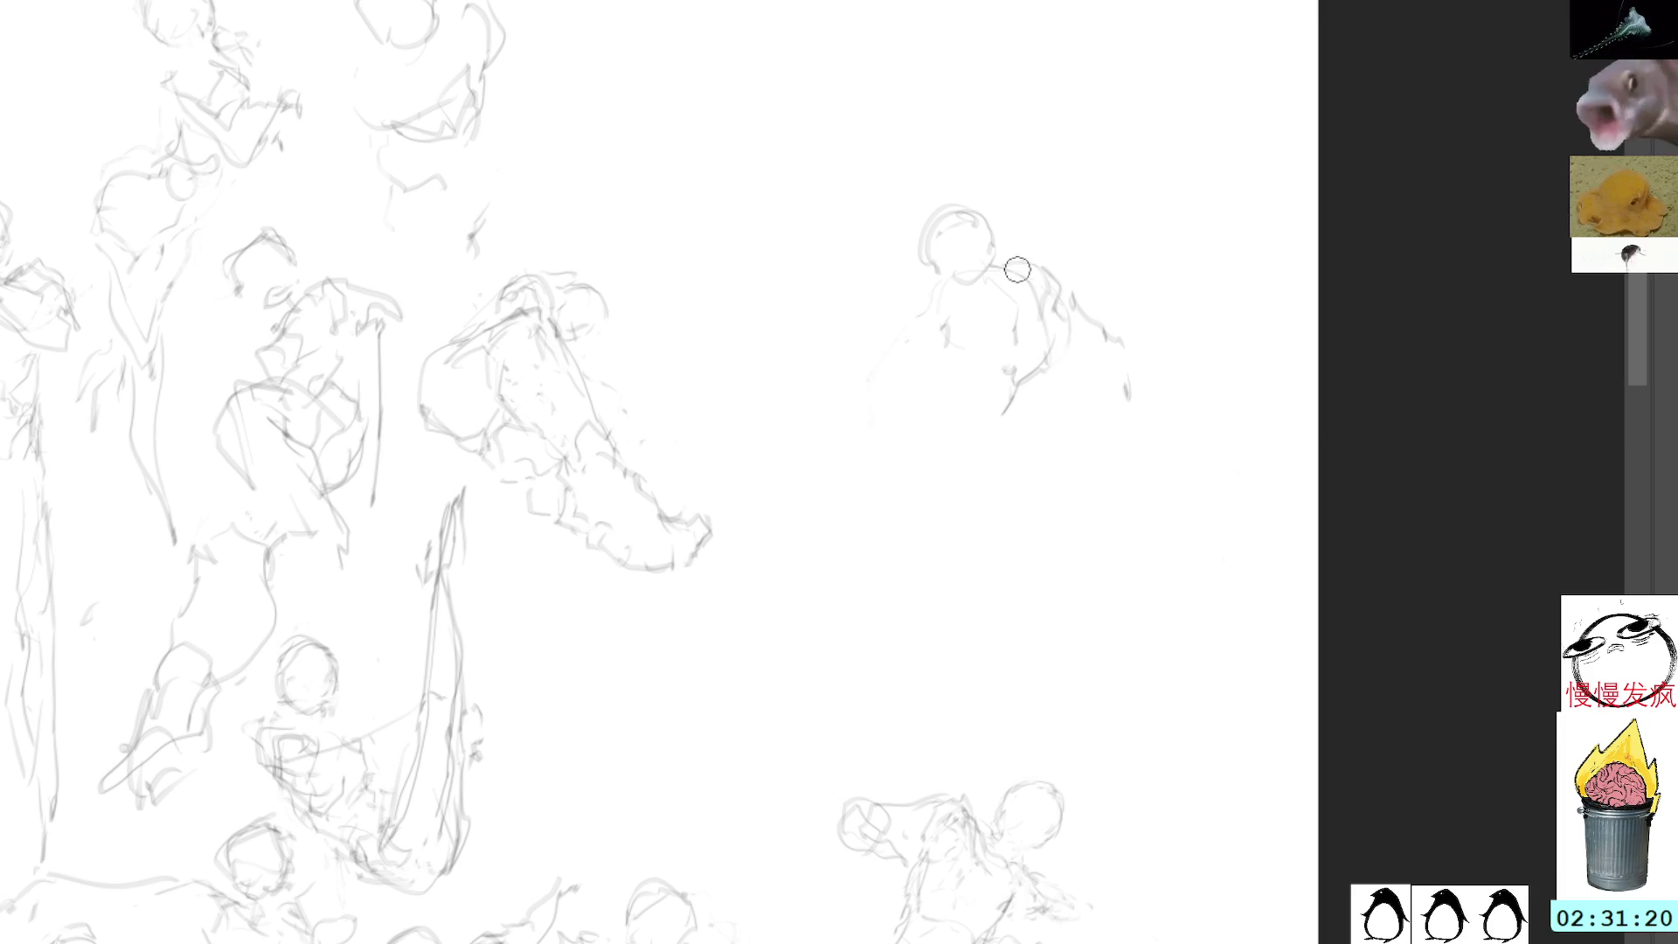
Step: Redraw the shoulder, right arm, torso, left arm and the figure's legs
left_click_drag(1005, 278, 1014, 282)
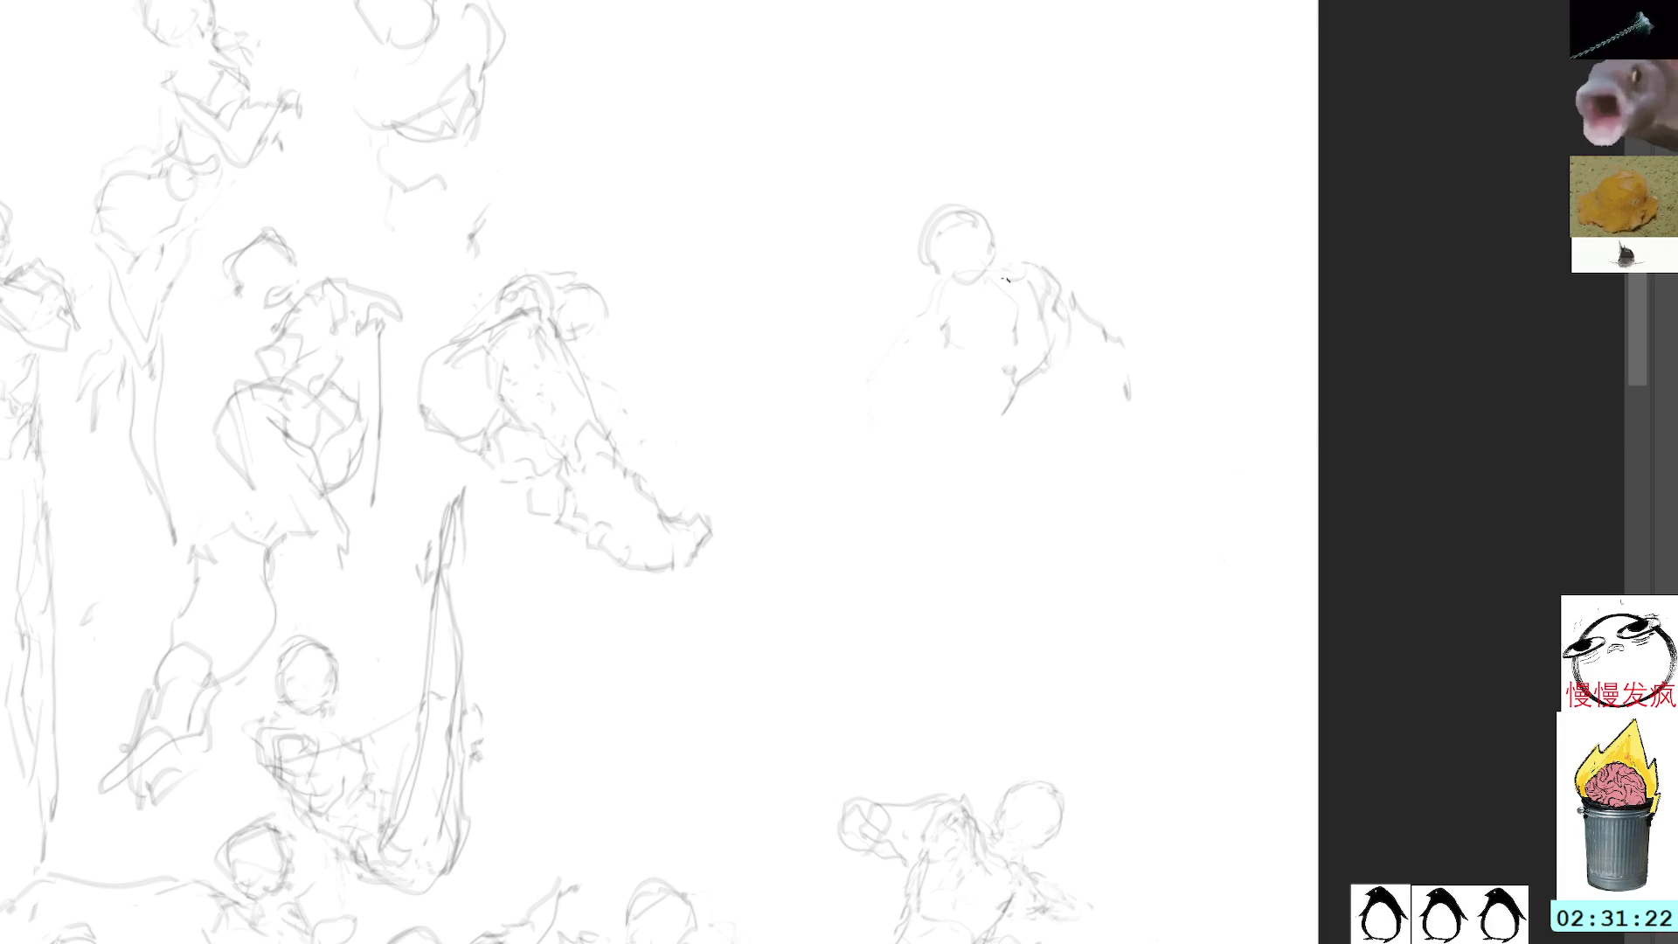
mouse_move(1038, 364)
left_mouse_down()
mouse_move(1012, 409)
mouse_move(1033, 411)
mouse_move(1000, 439)
left_mouse_up()
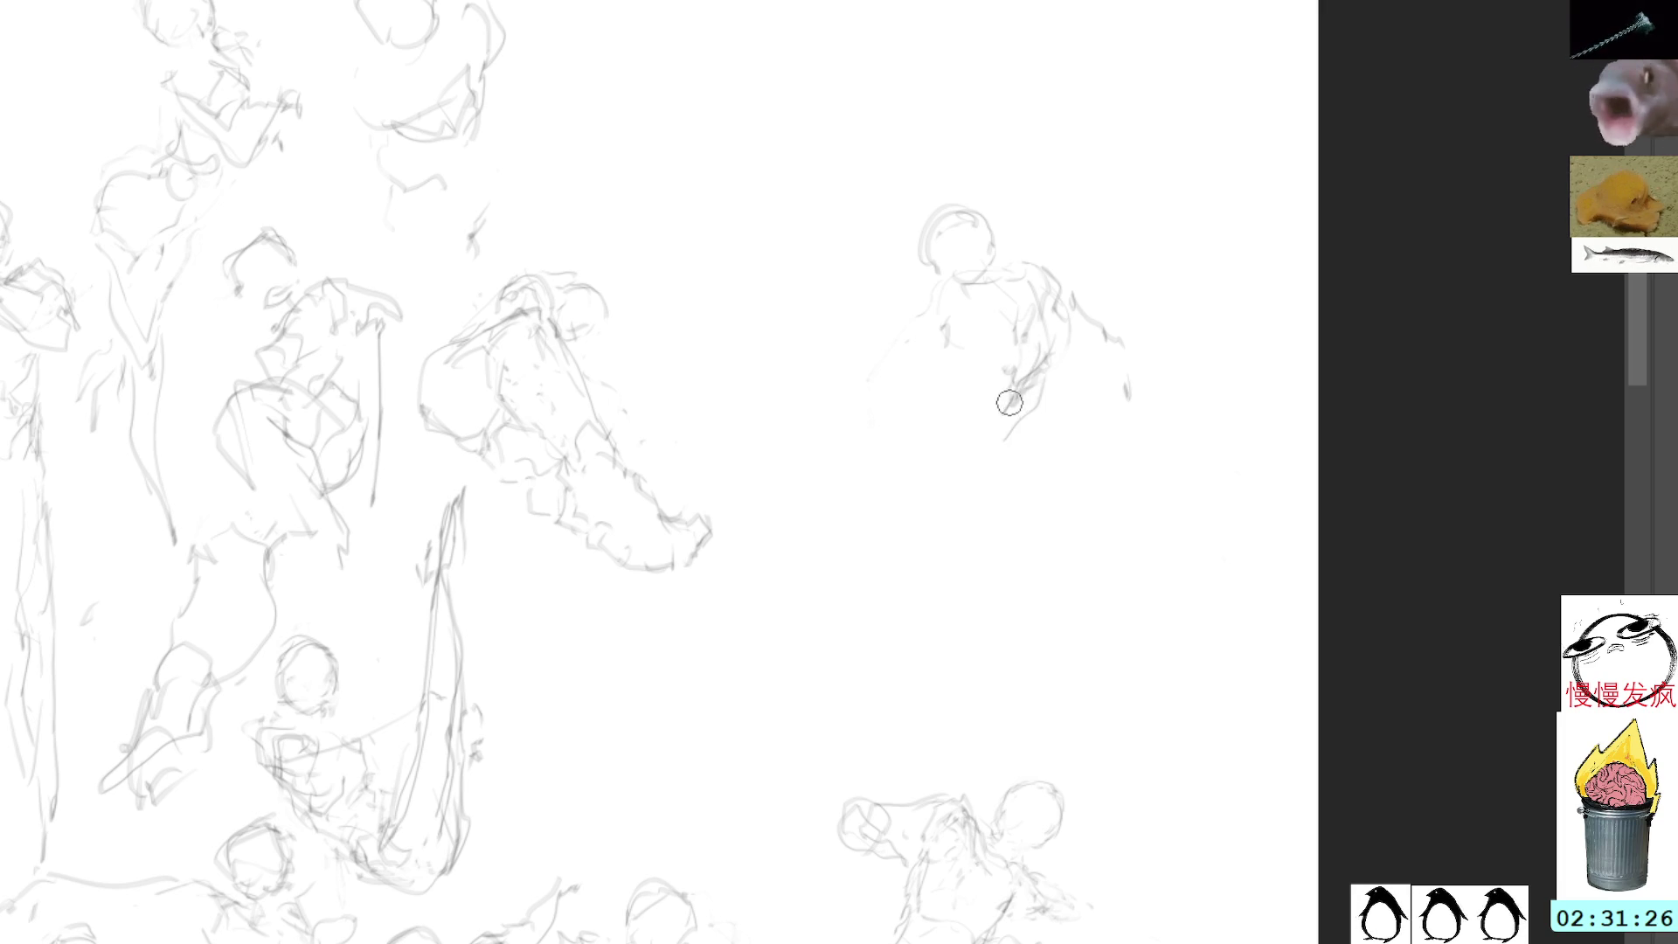
mouse_move(952, 362)
left_mouse_down()
mouse_move(905, 441)
mouse_move(907, 524)
left_mouse_up()
left_click_drag(951, 468, 909, 522)
left_click_drag(1019, 439, 1007, 480)
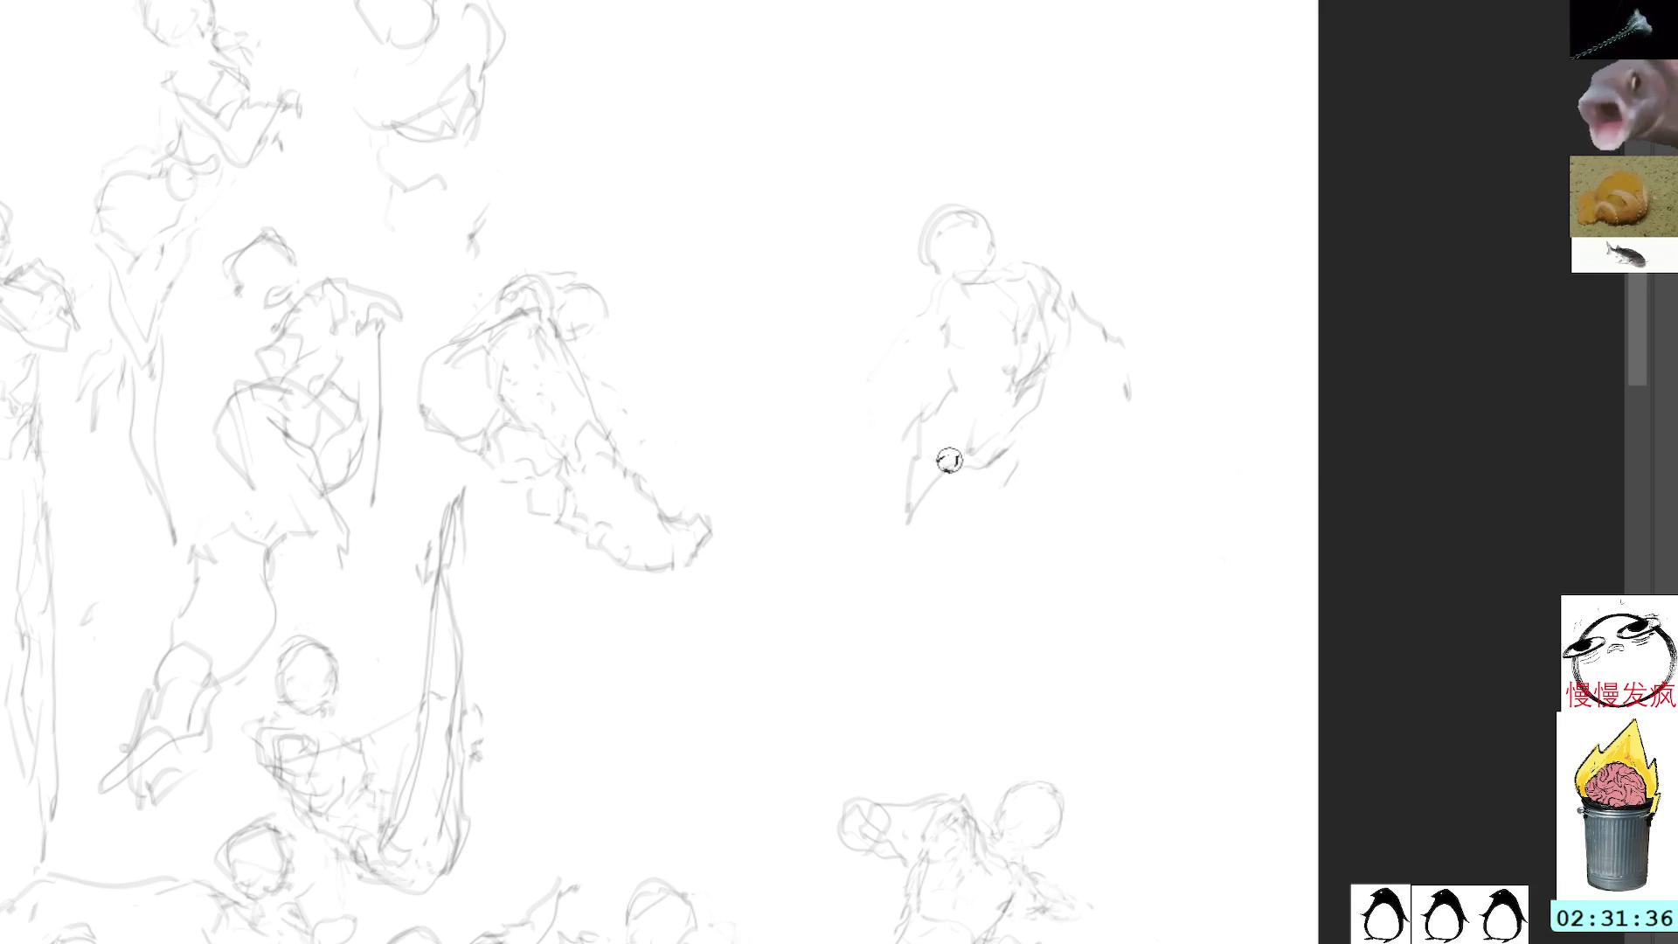
mouse_move(924, 447)
left_mouse_down()
mouse_move(952, 570)
mouse_move(919, 446)
left_mouse_up()
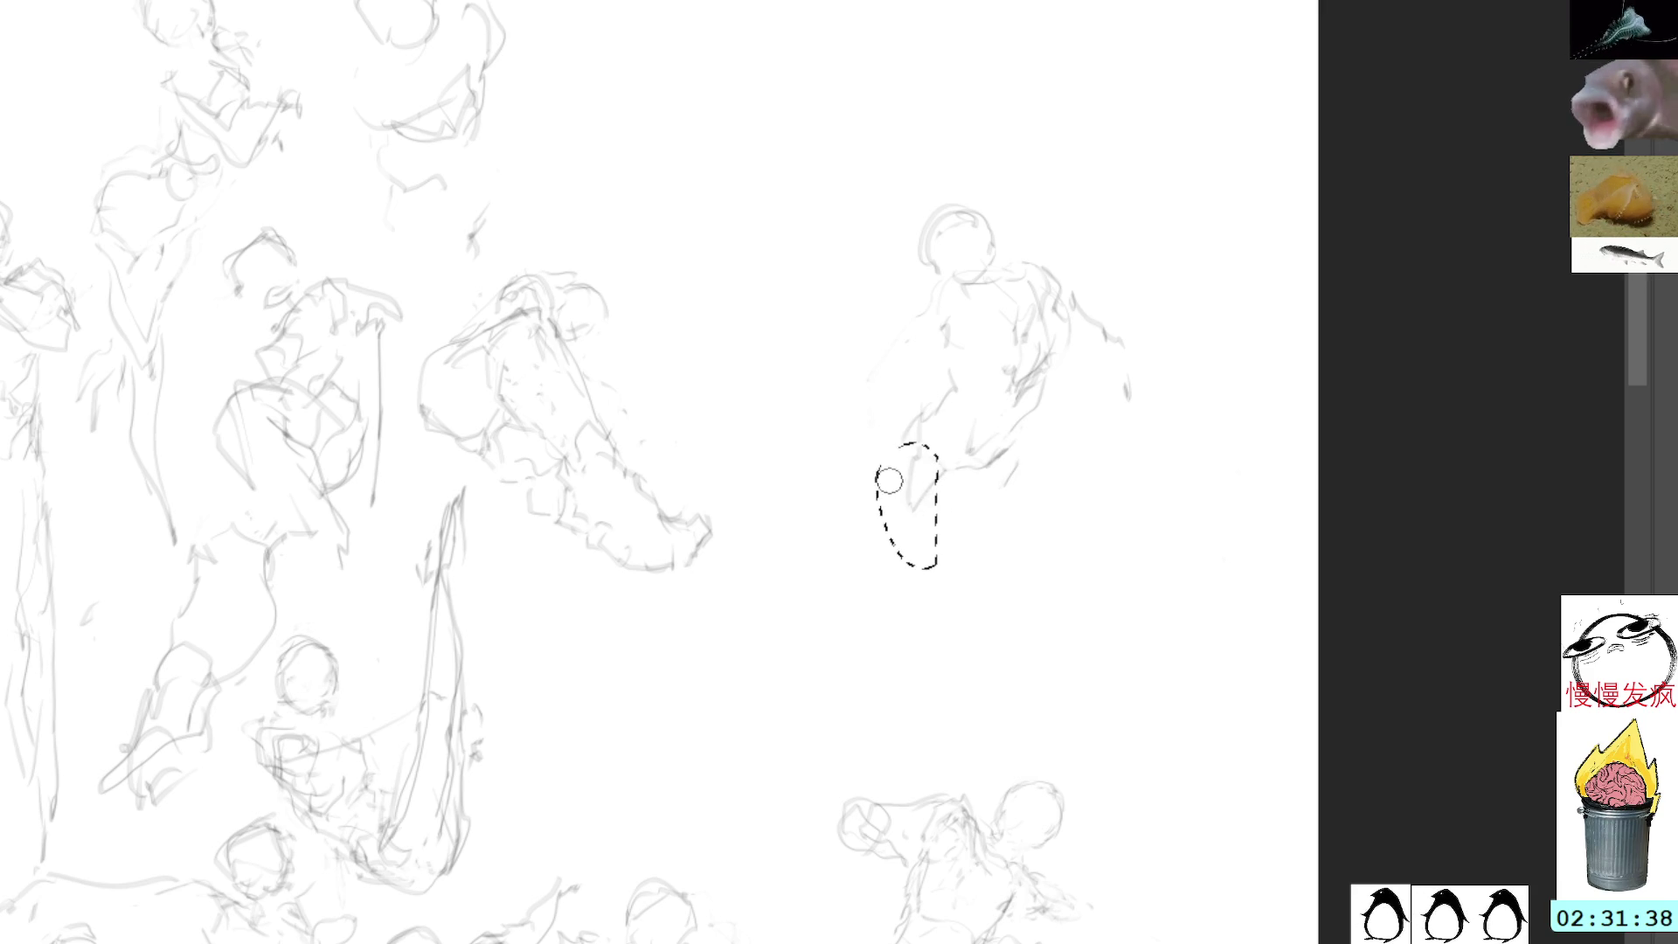
key("ctrl+shift+a")
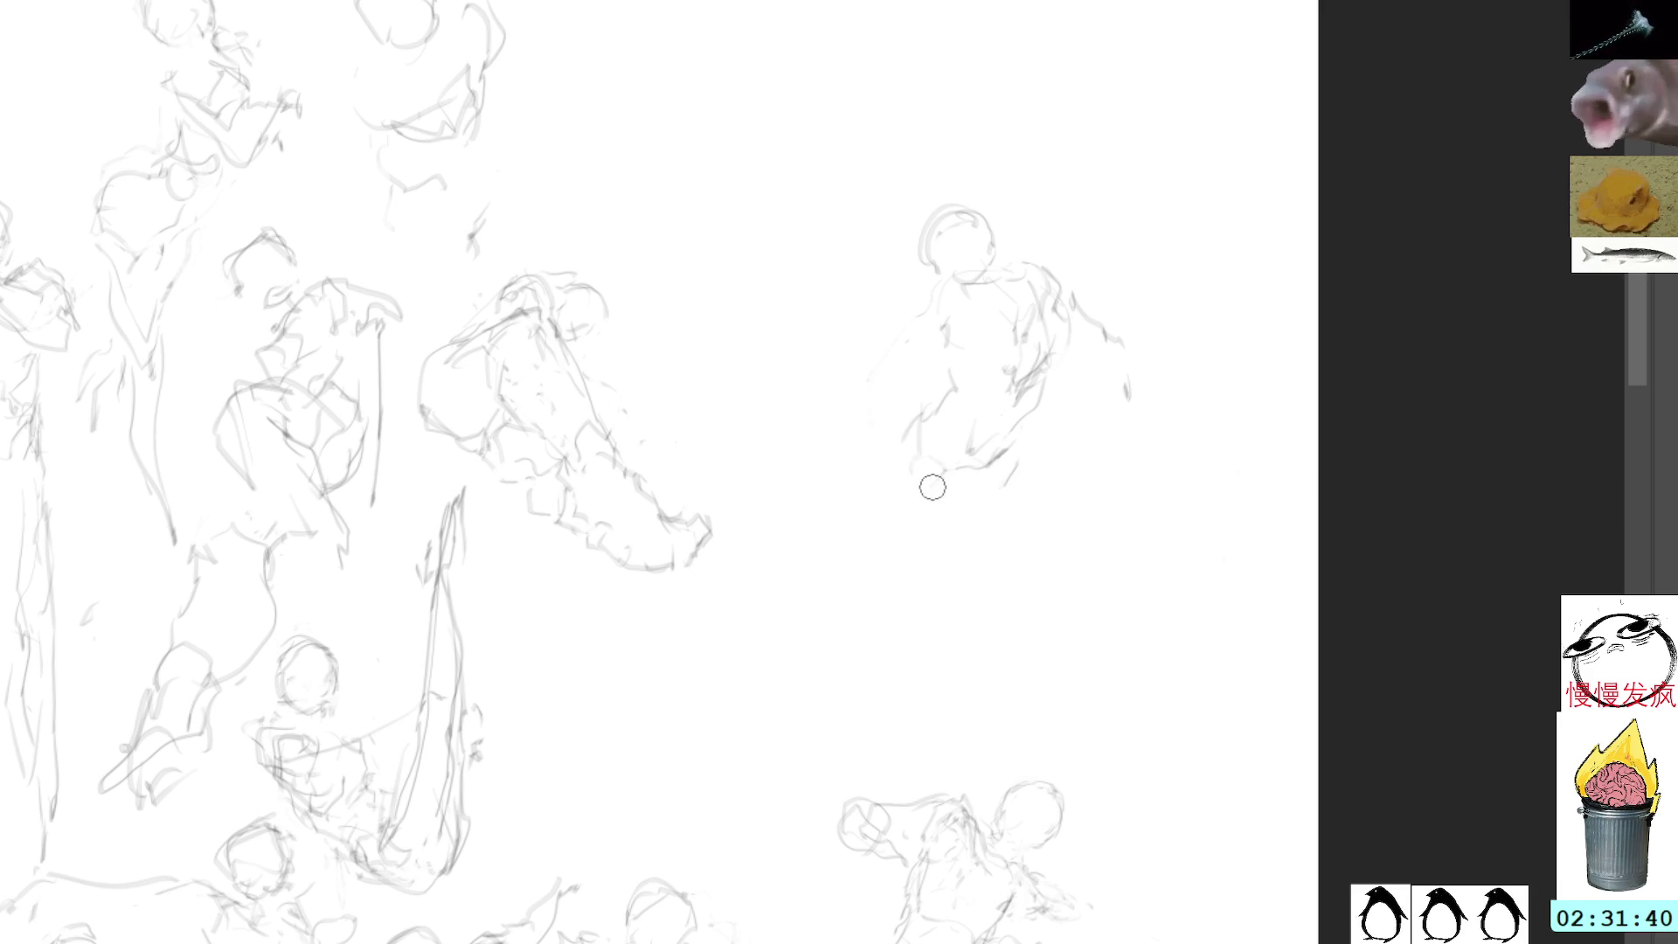
Step: Extend and shape the lower left leg, then lasso the whole standing figure
mouse_move(904, 535)
left_mouse_down()
mouse_move(926, 586)
mouse_move(899, 594)
mouse_move(904, 629)
left_mouse_up()
left_click_drag(919, 572, 909, 622)
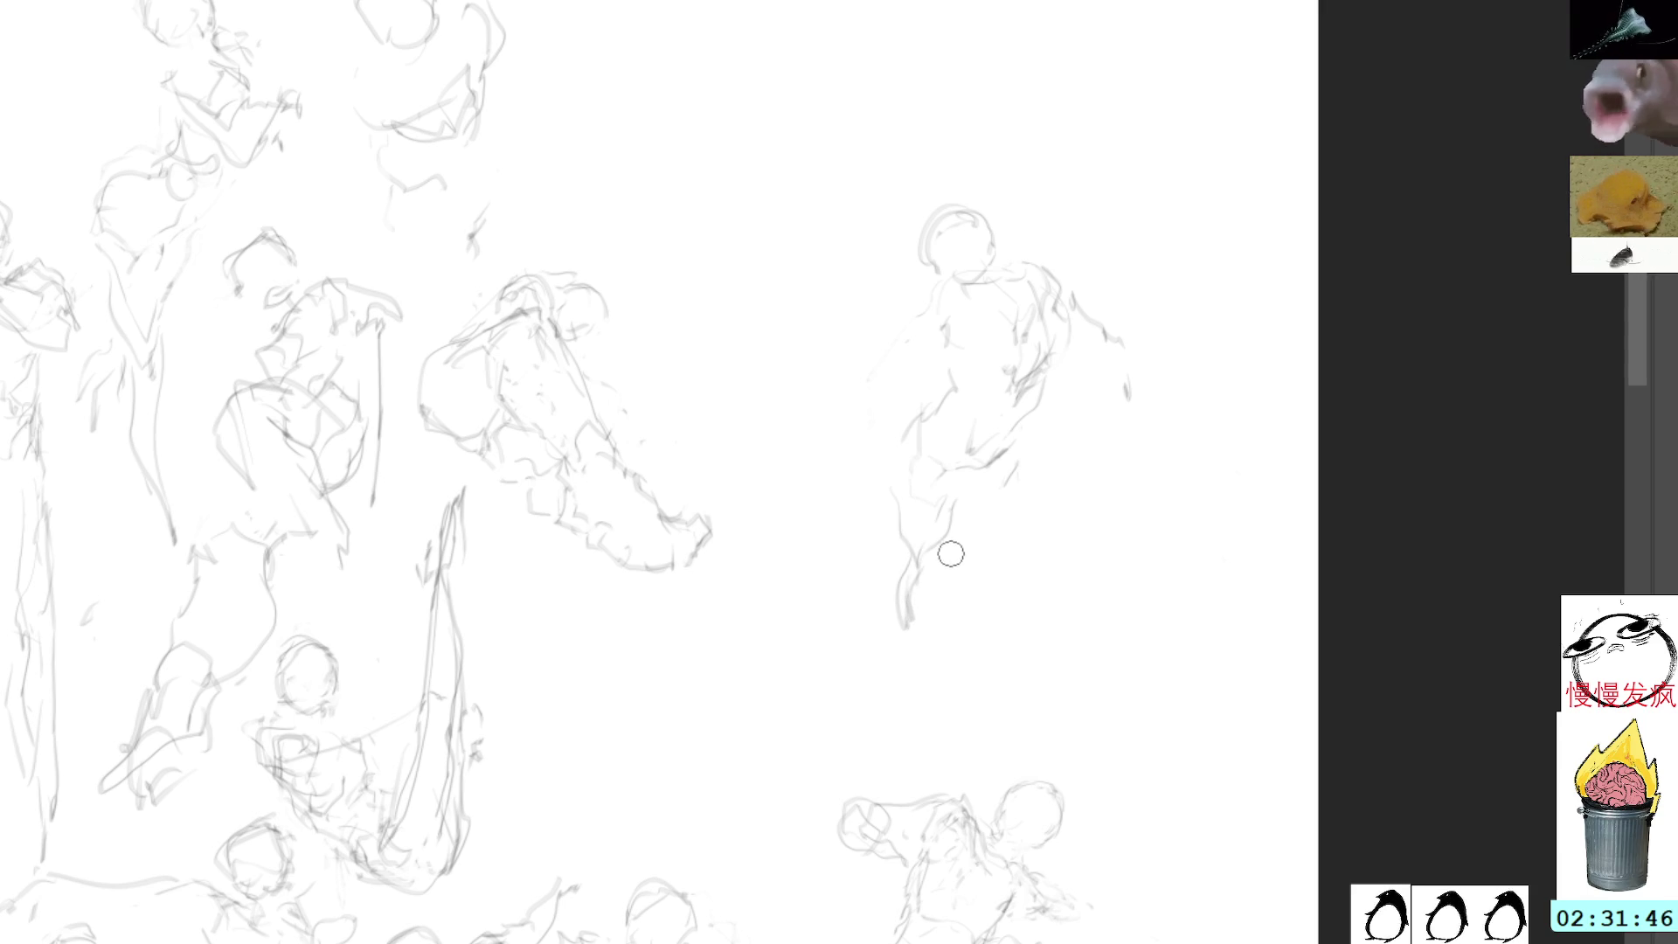
left_click_drag(917, 583, 891, 623)
mouse_move(893, 549)
left_mouse_down()
mouse_move(888, 623)
mouse_move(871, 615)
left_mouse_up()
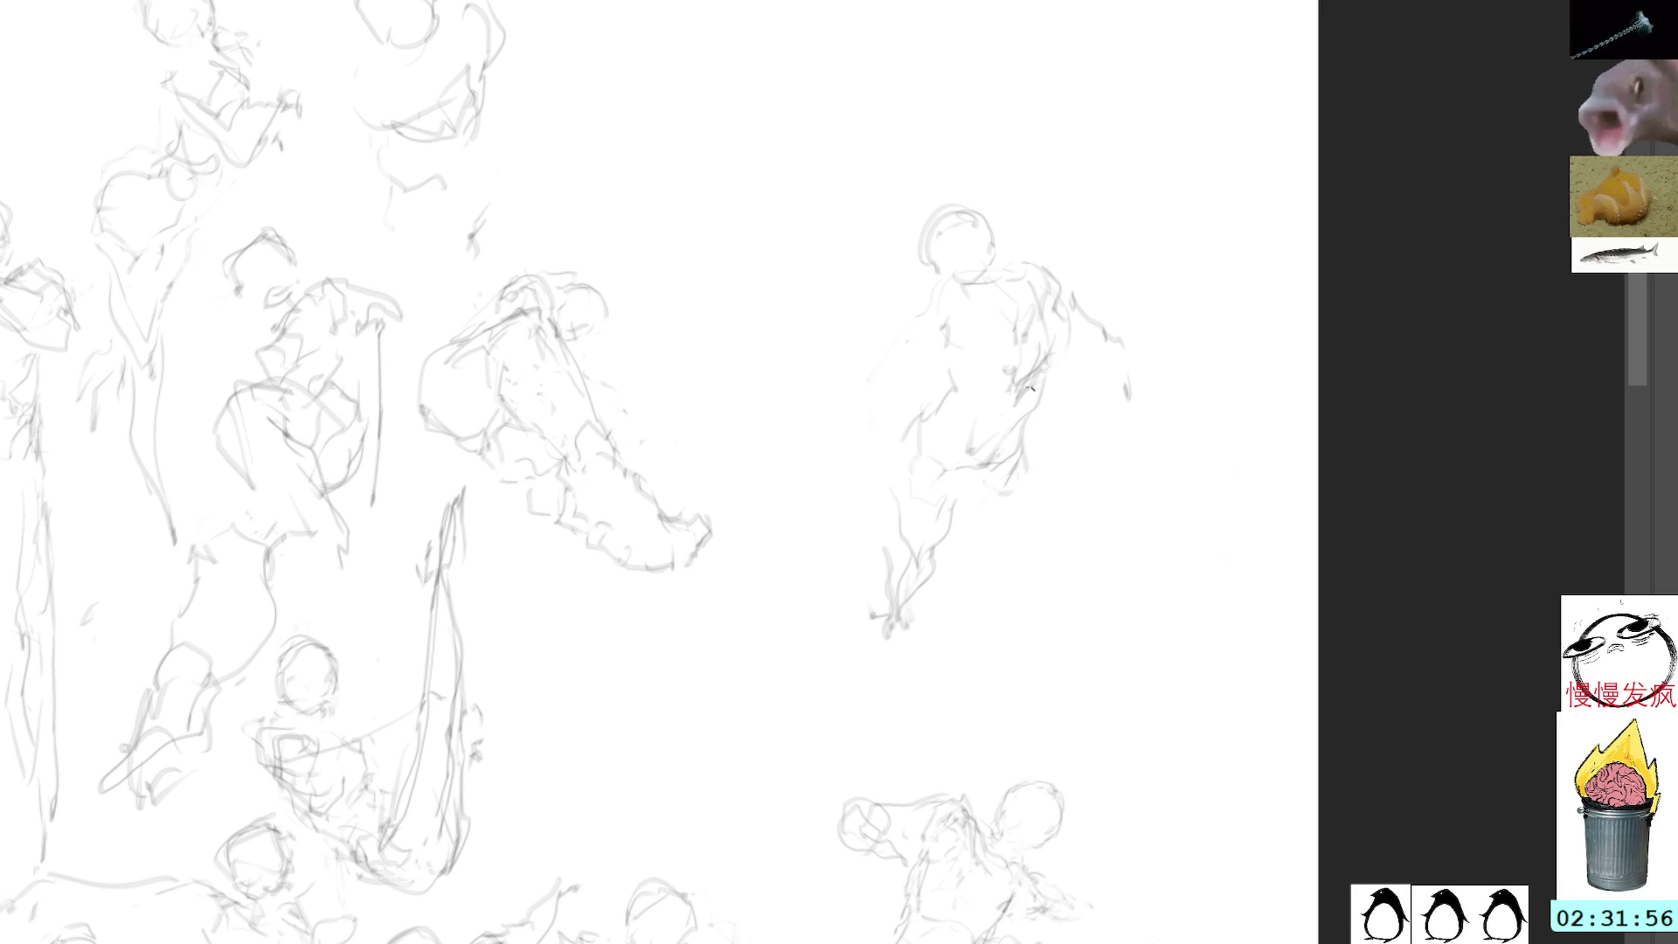
key("l")
mouse_move(1036, 155)
left_mouse_down()
mouse_move(830, 359)
mouse_move(1236, 471)
mouse_move(1129, 186)
left_mouse_up()
Step: Sketch a small head and torso in the emptied area, then lasso and erase the torso
key("ctrl+d")
mouse_move(954, 161)
left_mouse_down()
mouse_move(891, 210)
mouse_move(956, 170)
mouse_move(895, 236)
mouse_move(953, 212)
mouse_move(924, 187)
left_mouse_up()
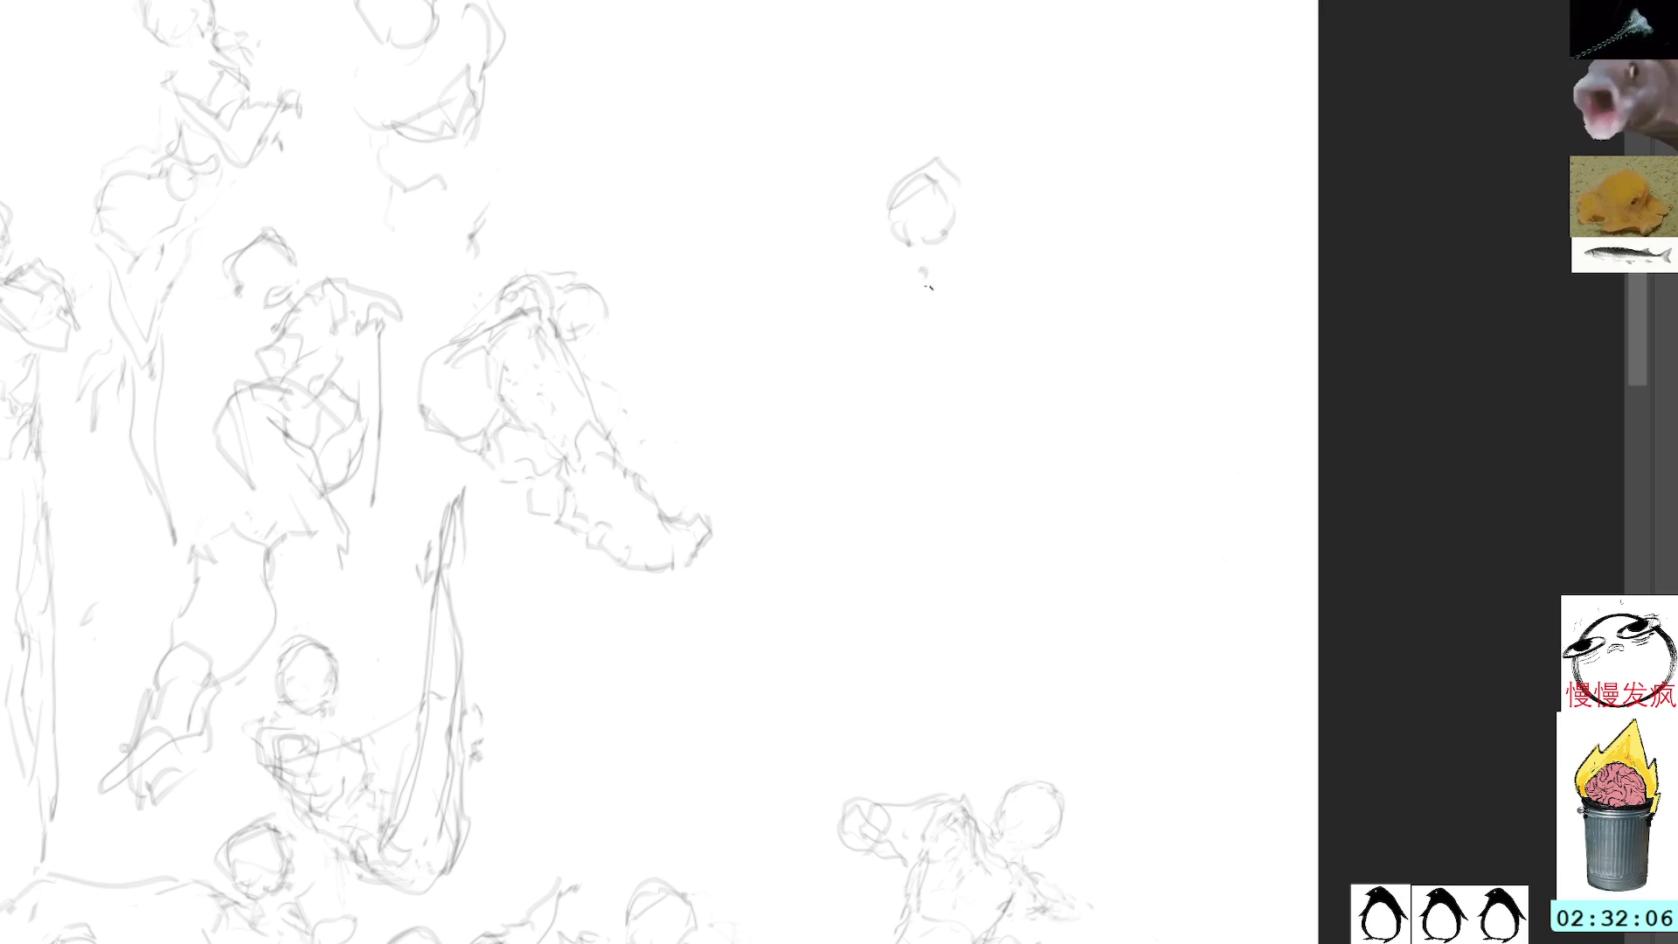
mouse_move(905, 263)
left_mouse_down()
mouse_move(872, 291)
mouse_move(891, 333)
mouse_move(897, 298)
mouse_move(988, 316)
mouse_move(969, 357)
left_mouse_up()
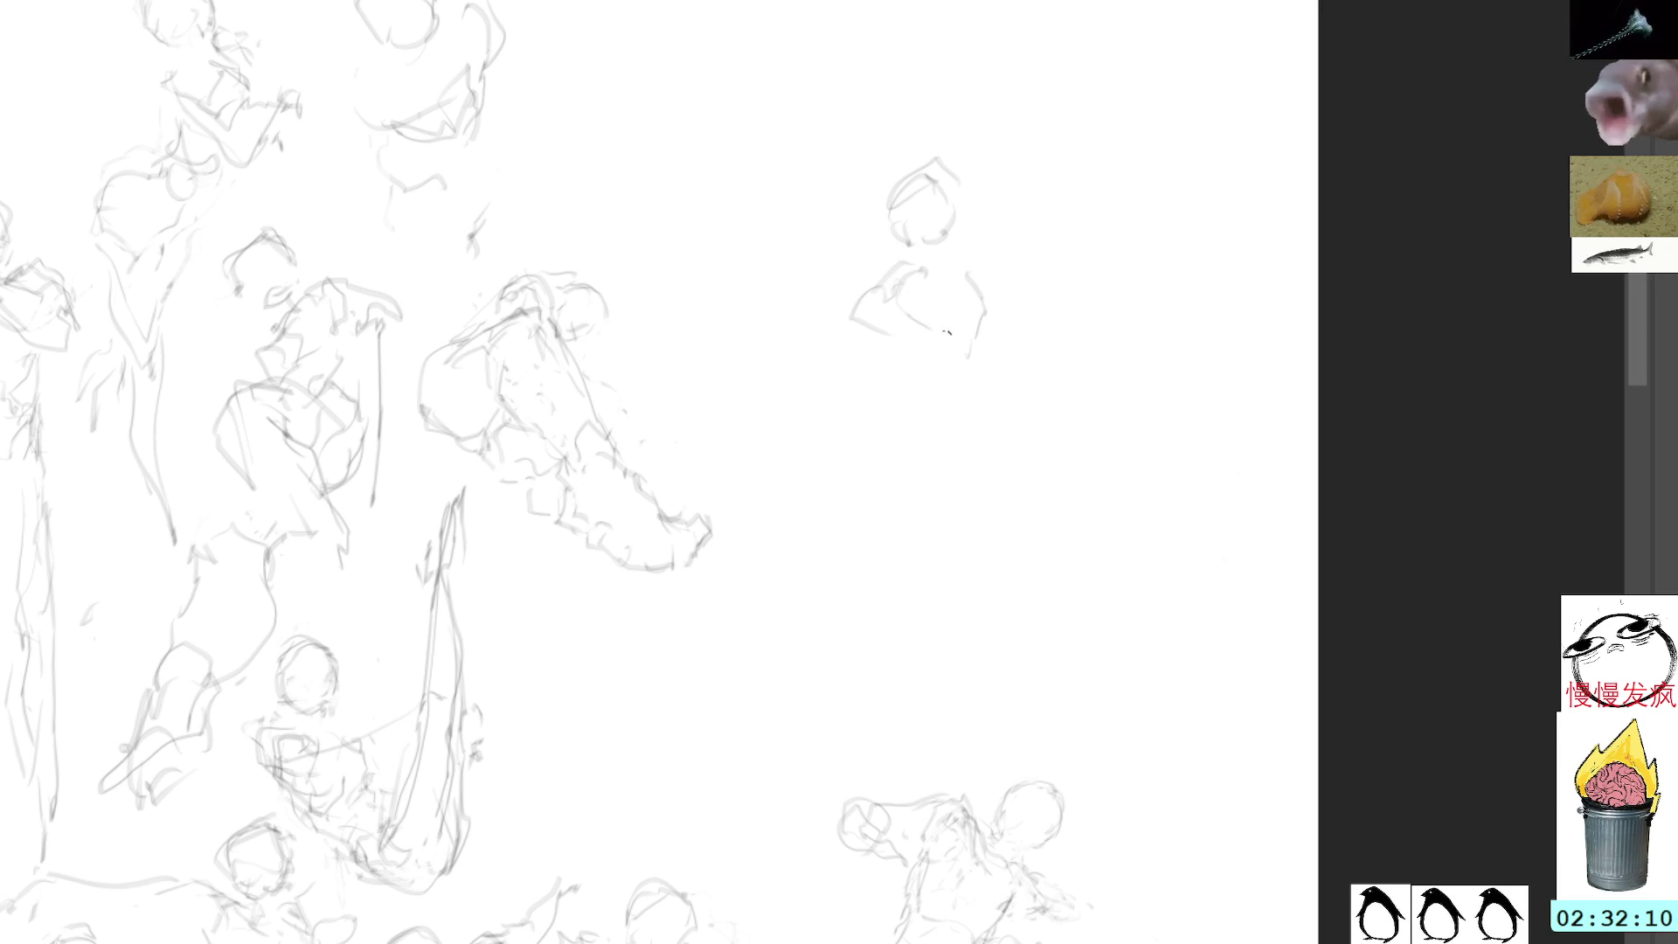
mouse_move(964, 264)
left_mouse_down()
mouse_move(947, 378)
mouse_move(896, 370)
left_mouse_up()
key("l")
mouse_move(865, 260)
left_mouse_down()
mouse_move(1002, 354)
mouse_move(855, 258)
left_mouse_up()
key("Delete")
key("ctrl+d")
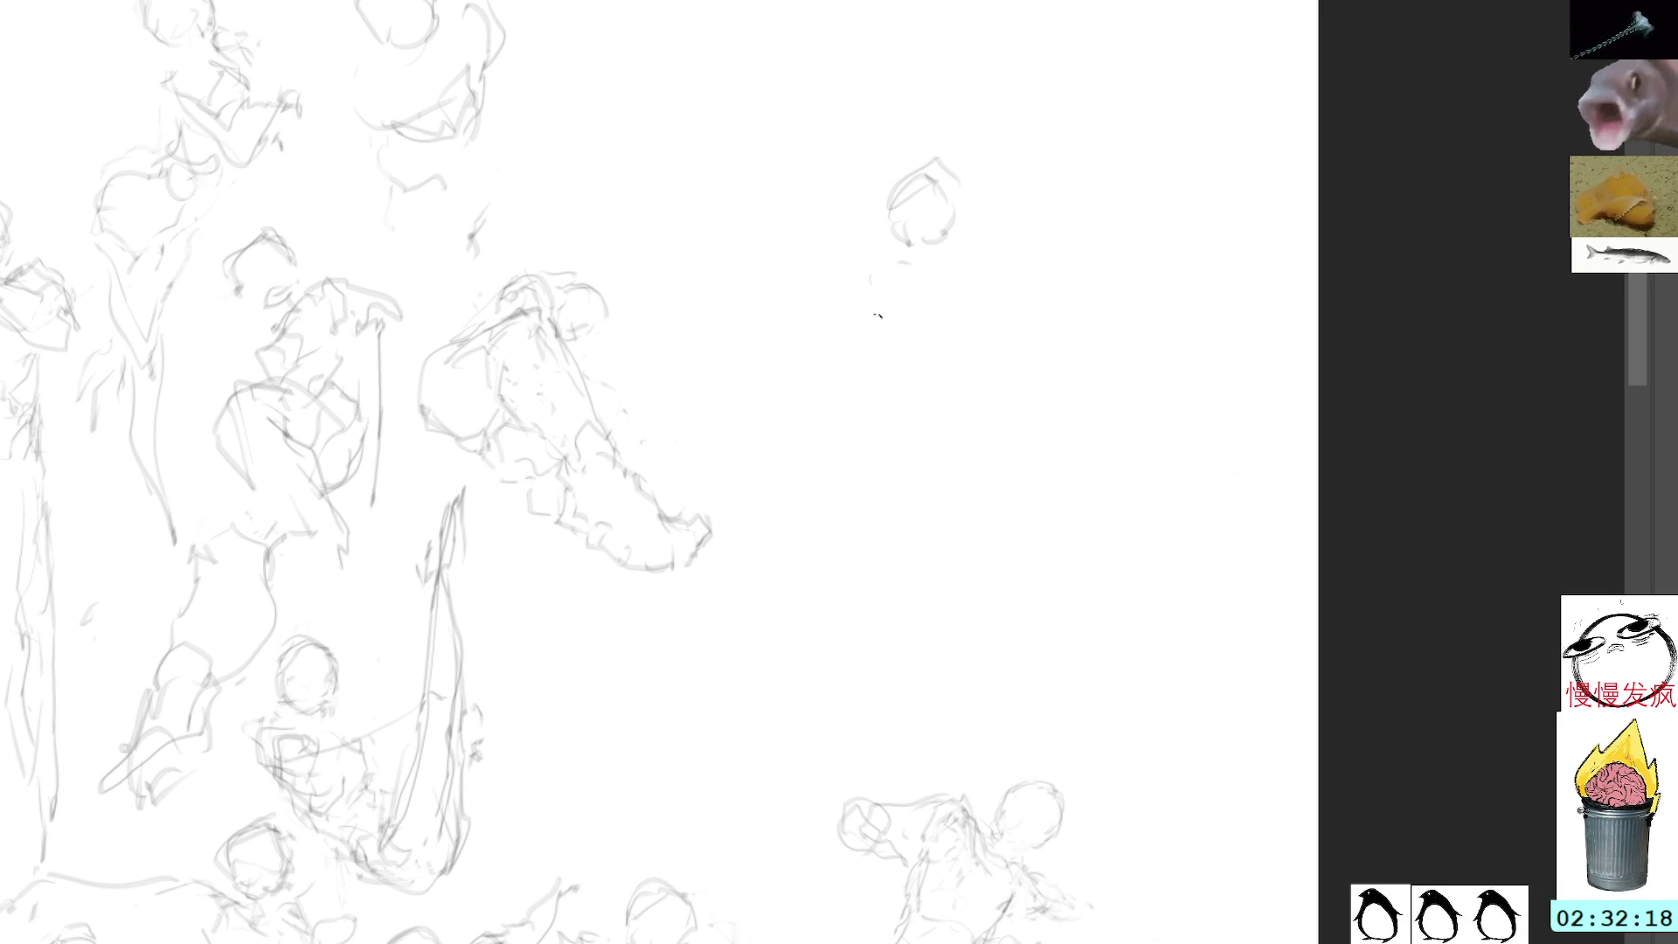
Step: Redraw the head's edges and curve a line around the hunched lower body
mouse_move(972, 225)
left_mouse_down()
mouse_move(946, 320)
mouse_move(909, 278)
left_mouse_up()
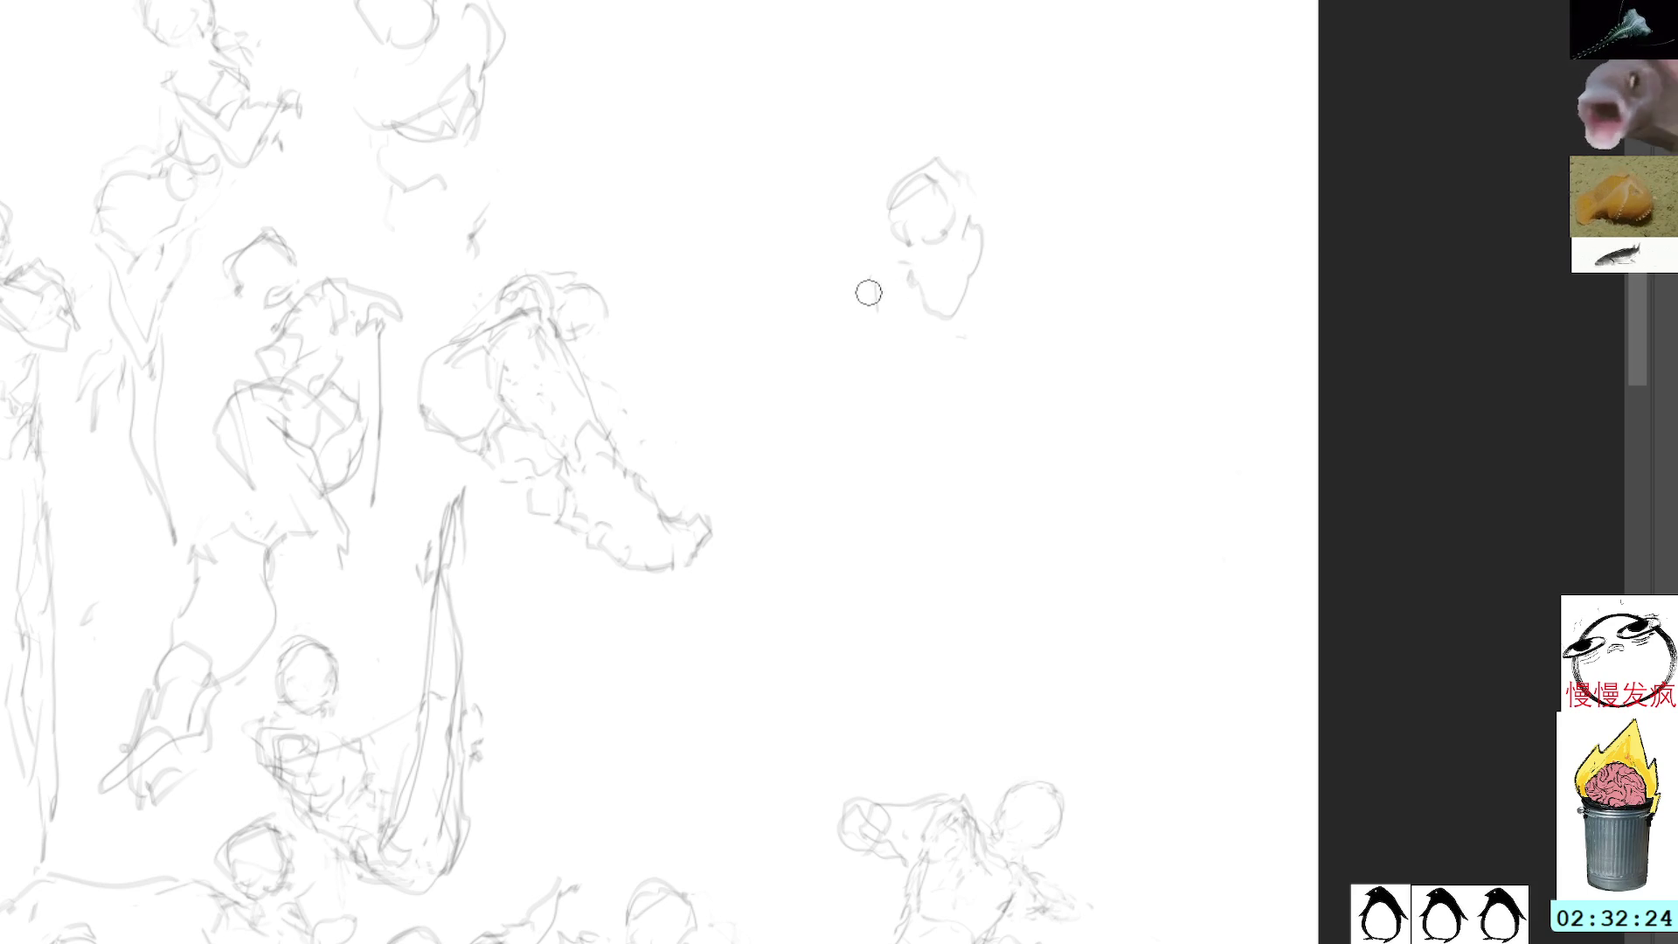
mouse_move(898, 269)
left_mouse_down()
mouse_move(905, 306)
mouse_move(988, 339)
left_mouse_up()
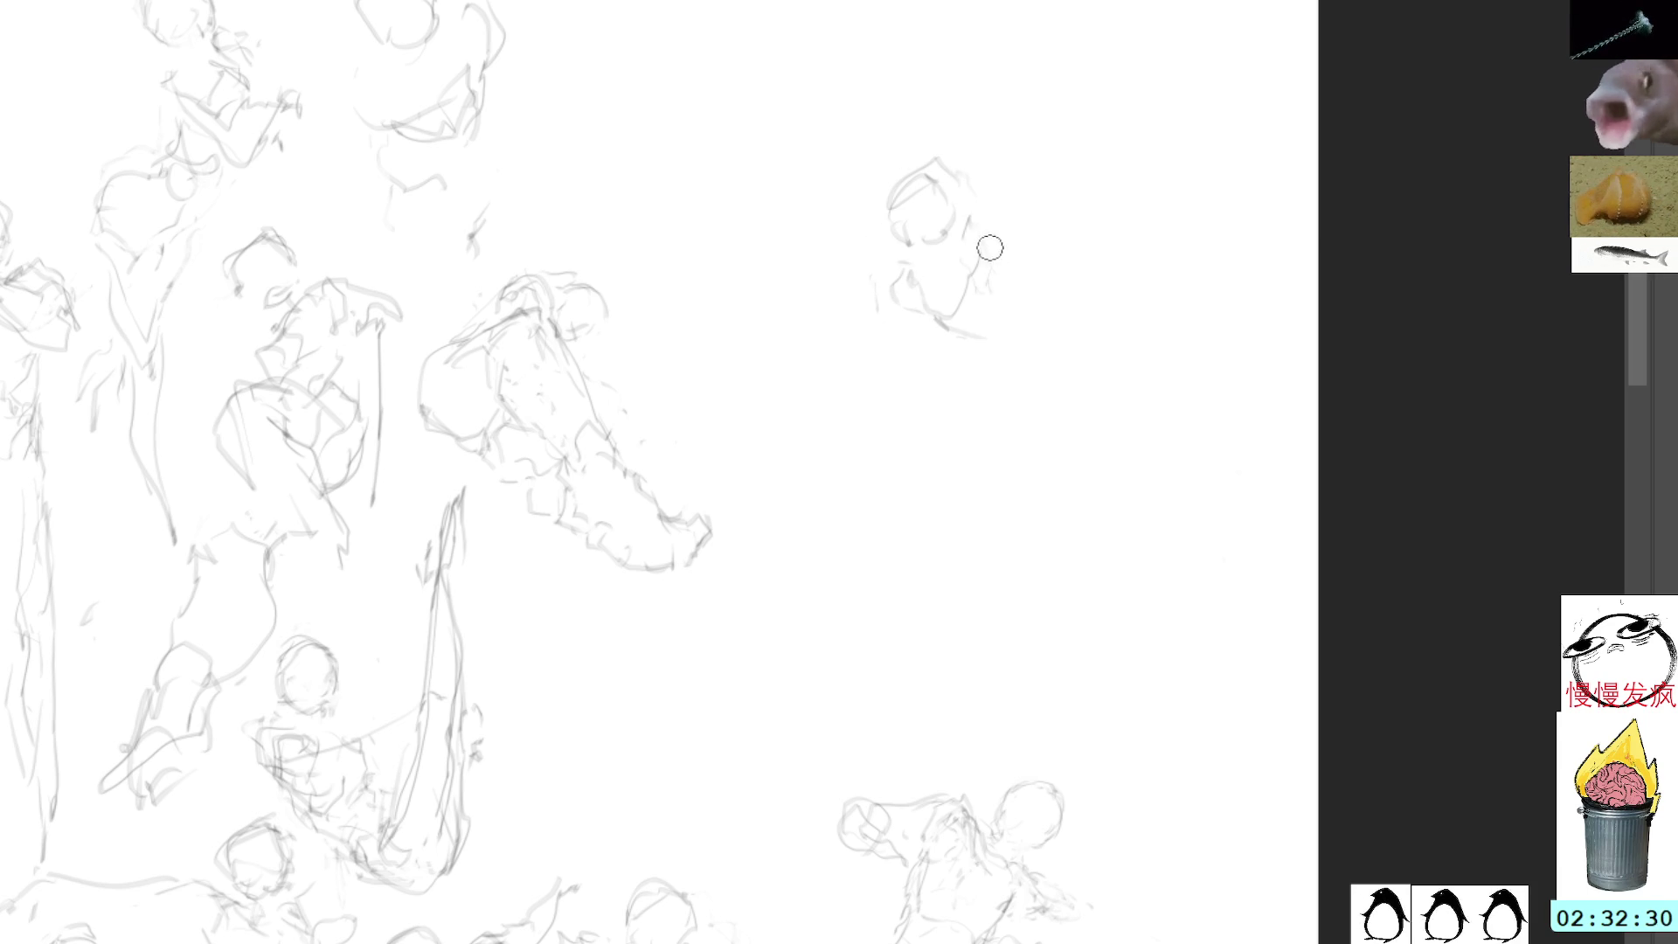
mouse_move(974, 234)
left_mouse_down()
mouse_move(991, 308)
mouse_move(970, 340)
mouse_move(996, 343)
mouse_move(986, 295)
left_mouse_up()
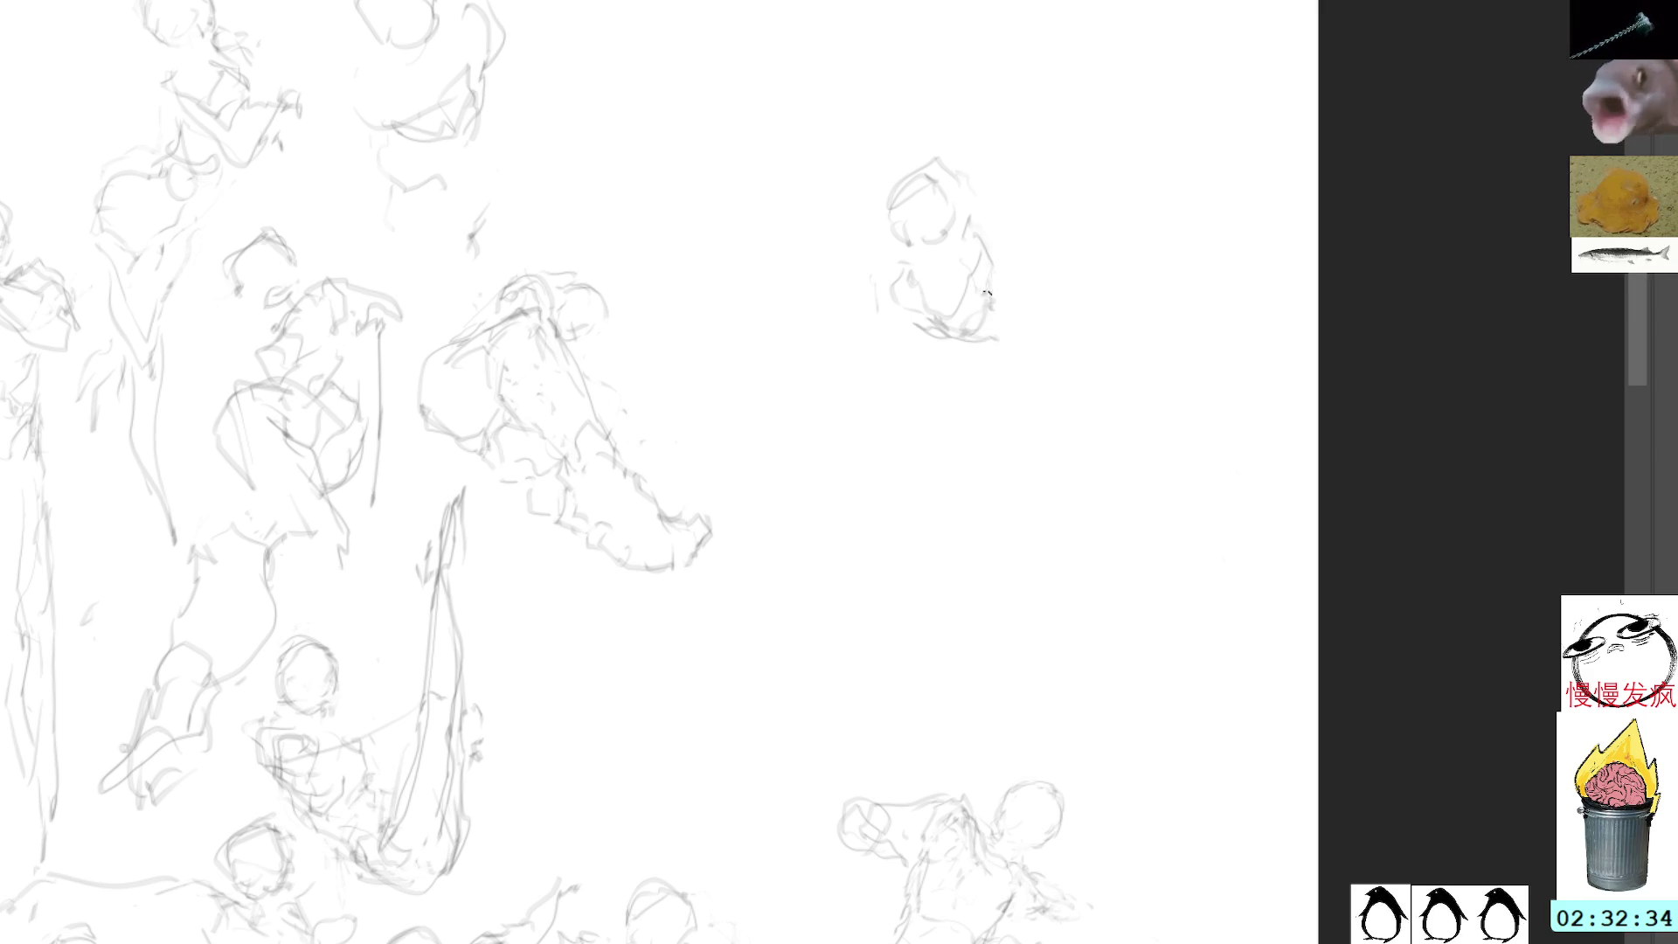
mouse_move(970, 363)
left_mouse_down()
mouse_move(1026, 340)
mouse_move(1018, 317)
mouse_move(1042, 374)
left_mouse_up()
mouse_move(1042, 306)
left_mouse_down()
mouse_move(1053, 277)
mouse_move(1117, 238)
mouse_move(1027, 301)
mouse_move(1091, 236)
mouse_move(1048, 256)
mouse_move(1031, 324)
mouse_move(1014, 293)
mouse_move(1098, 206)
mouse_move(1106, 260)
left_mouse_up()
key("ctrl+d")
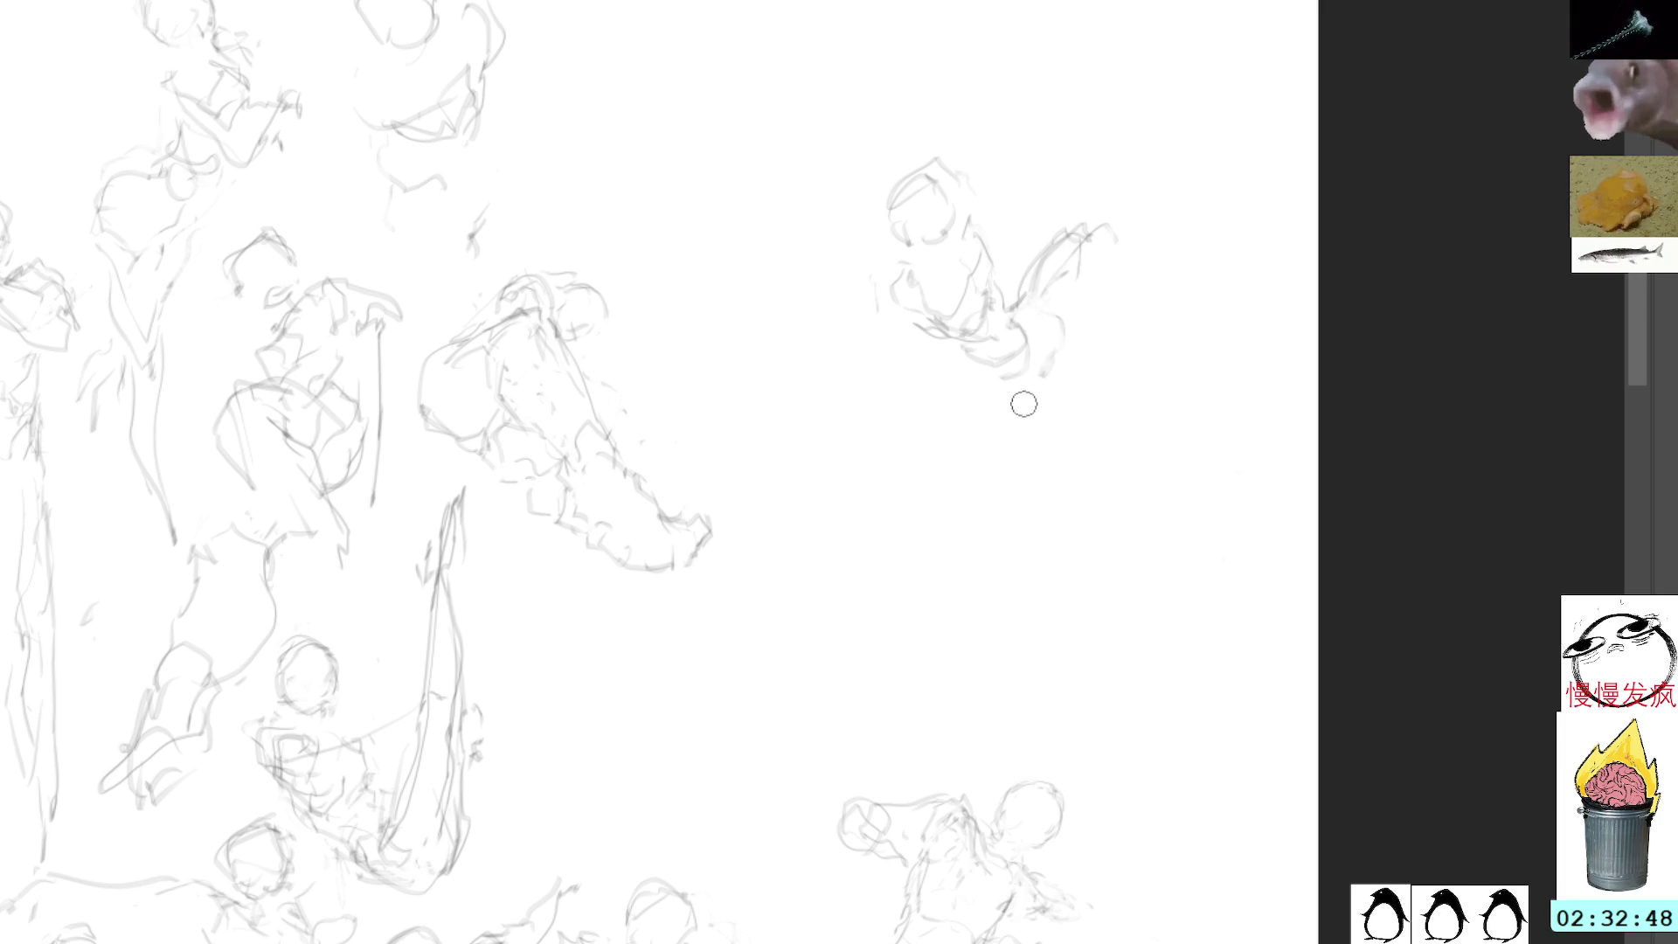
Step: Draw the body's underside and a bent limb sweeping right, undoing the last strokes
left_click_drag(955, 362, 960, 365)
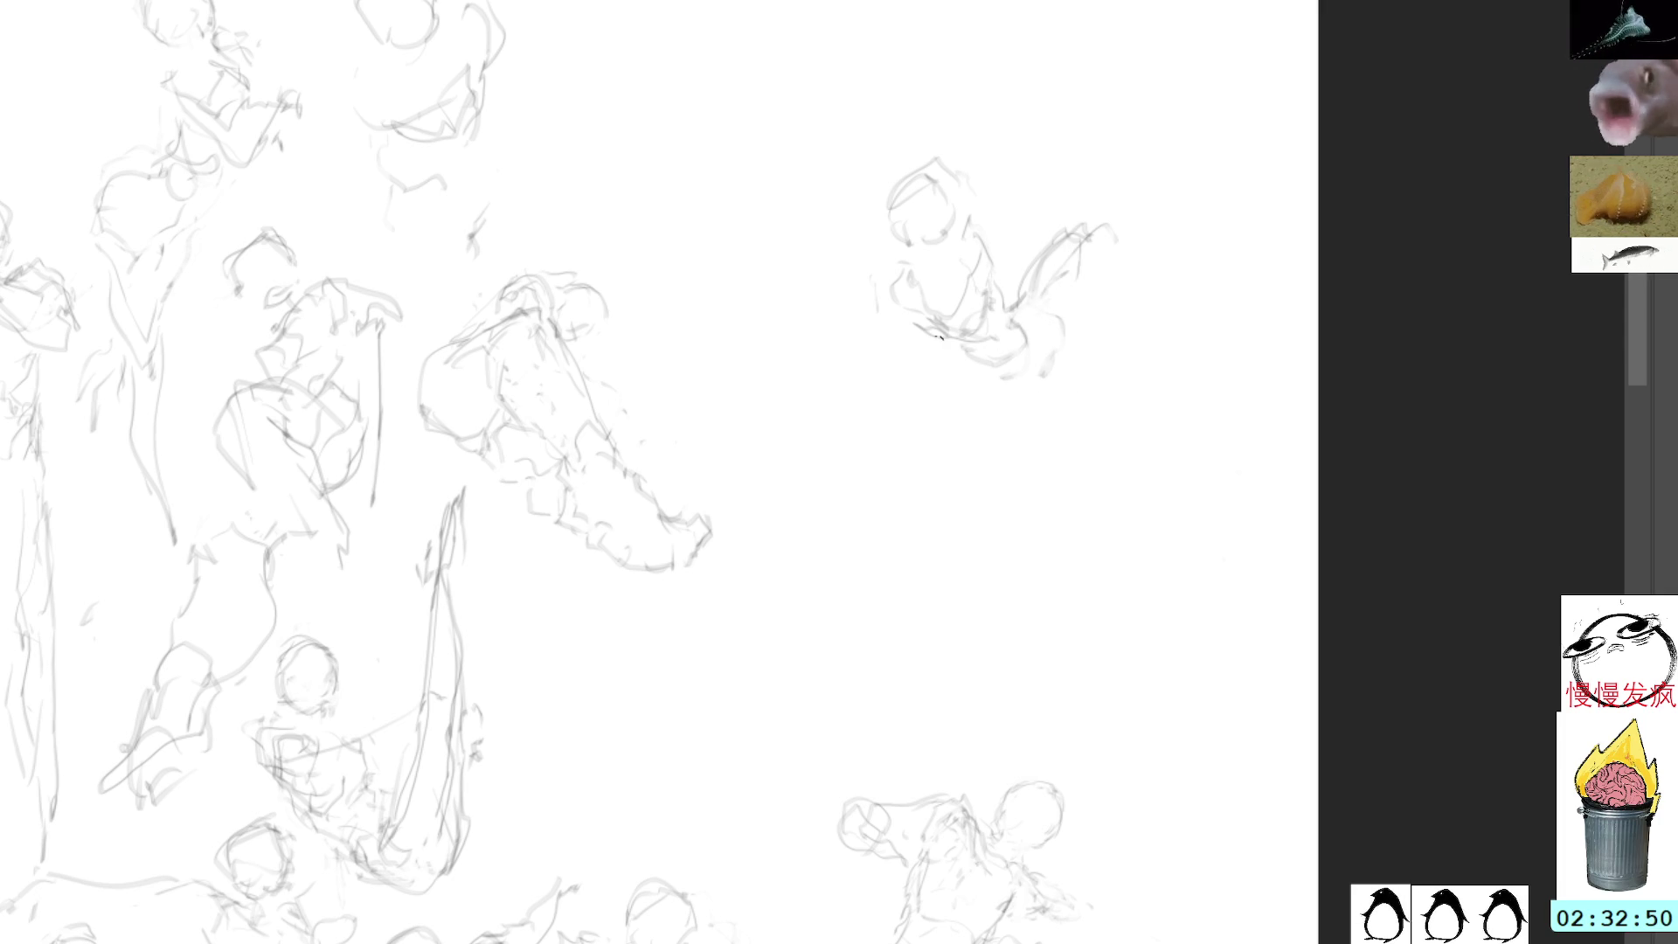
mouse_move(944, 347)
left_mouse_down()
mouse_move(1057, 397)
mouse_move(1099, 289)
mouse_move(1056, 381)
left_mouse_up()
mouse_move(1080, 288)
left_mouse_down()
mouse_move(1031, 326)
mouse_move(1030, 381)
mouse_move(1096, 315)
left_mouse_up()
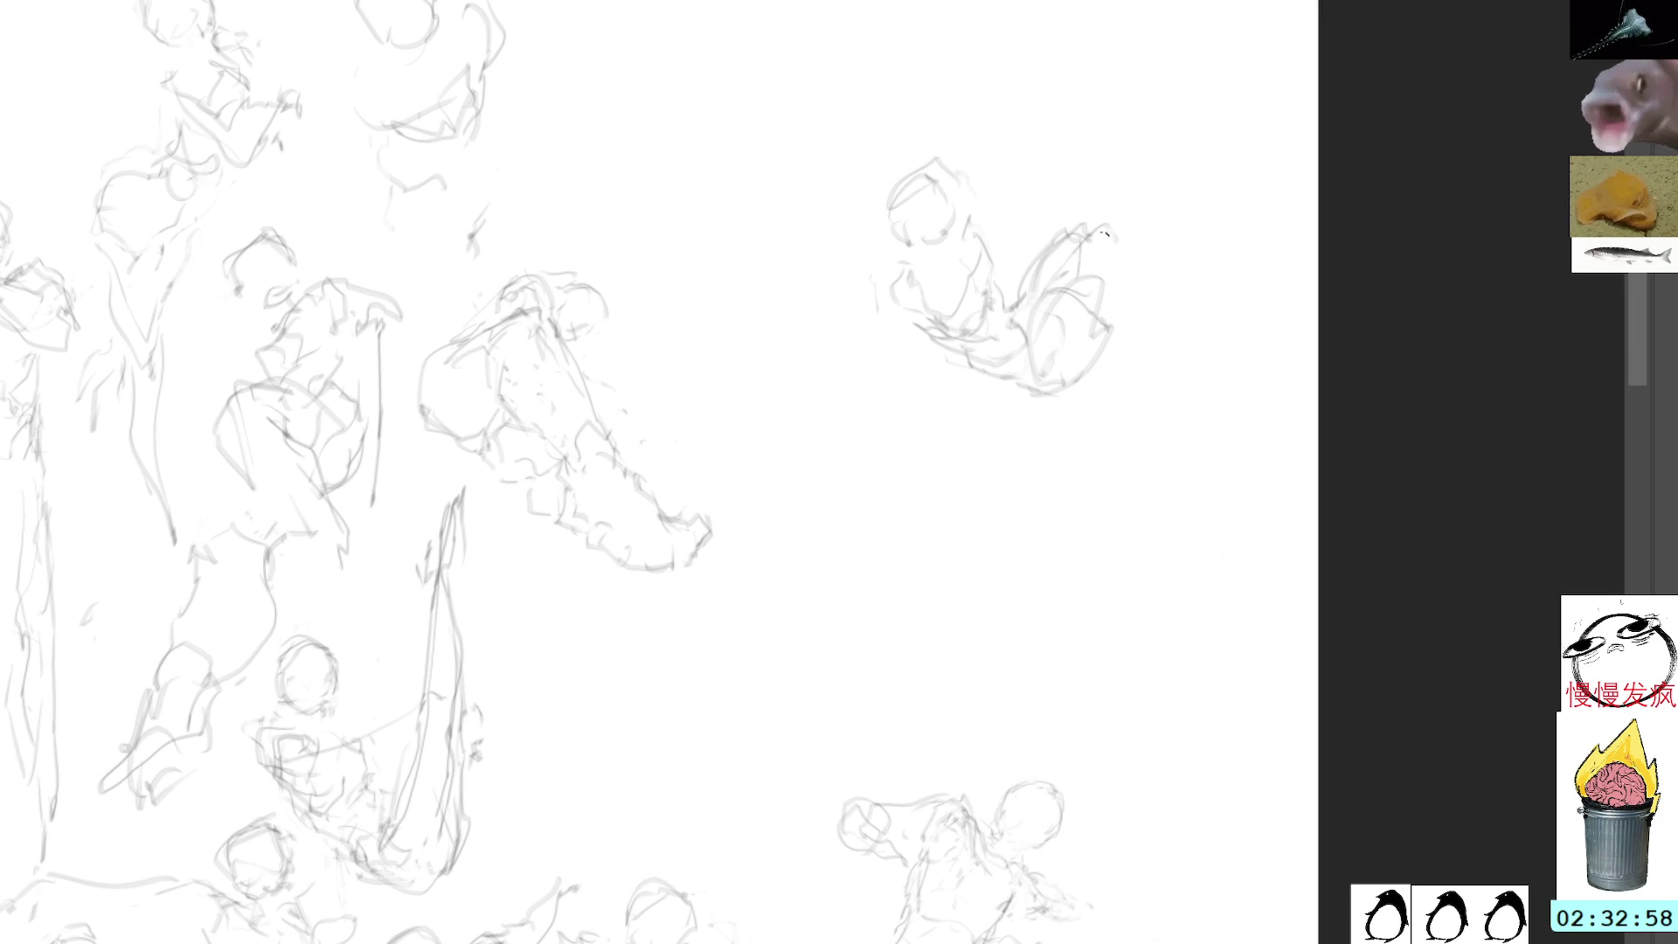
left_click_drag(1094, 234, 1201, 389)
mouse_move(1083, 312)
left_mouse_down()
mouse_move(1101, 315)
mouse_move(1094, 352)
mouse_move(1186, 249)
mouse_move(1106, 210)
mouse_move(1026, 267)
mouse_move(1171, 391)
mouse_move(1237, 389)
left_mouse_up()
key("ctrl+z")
key("ctrl+z")
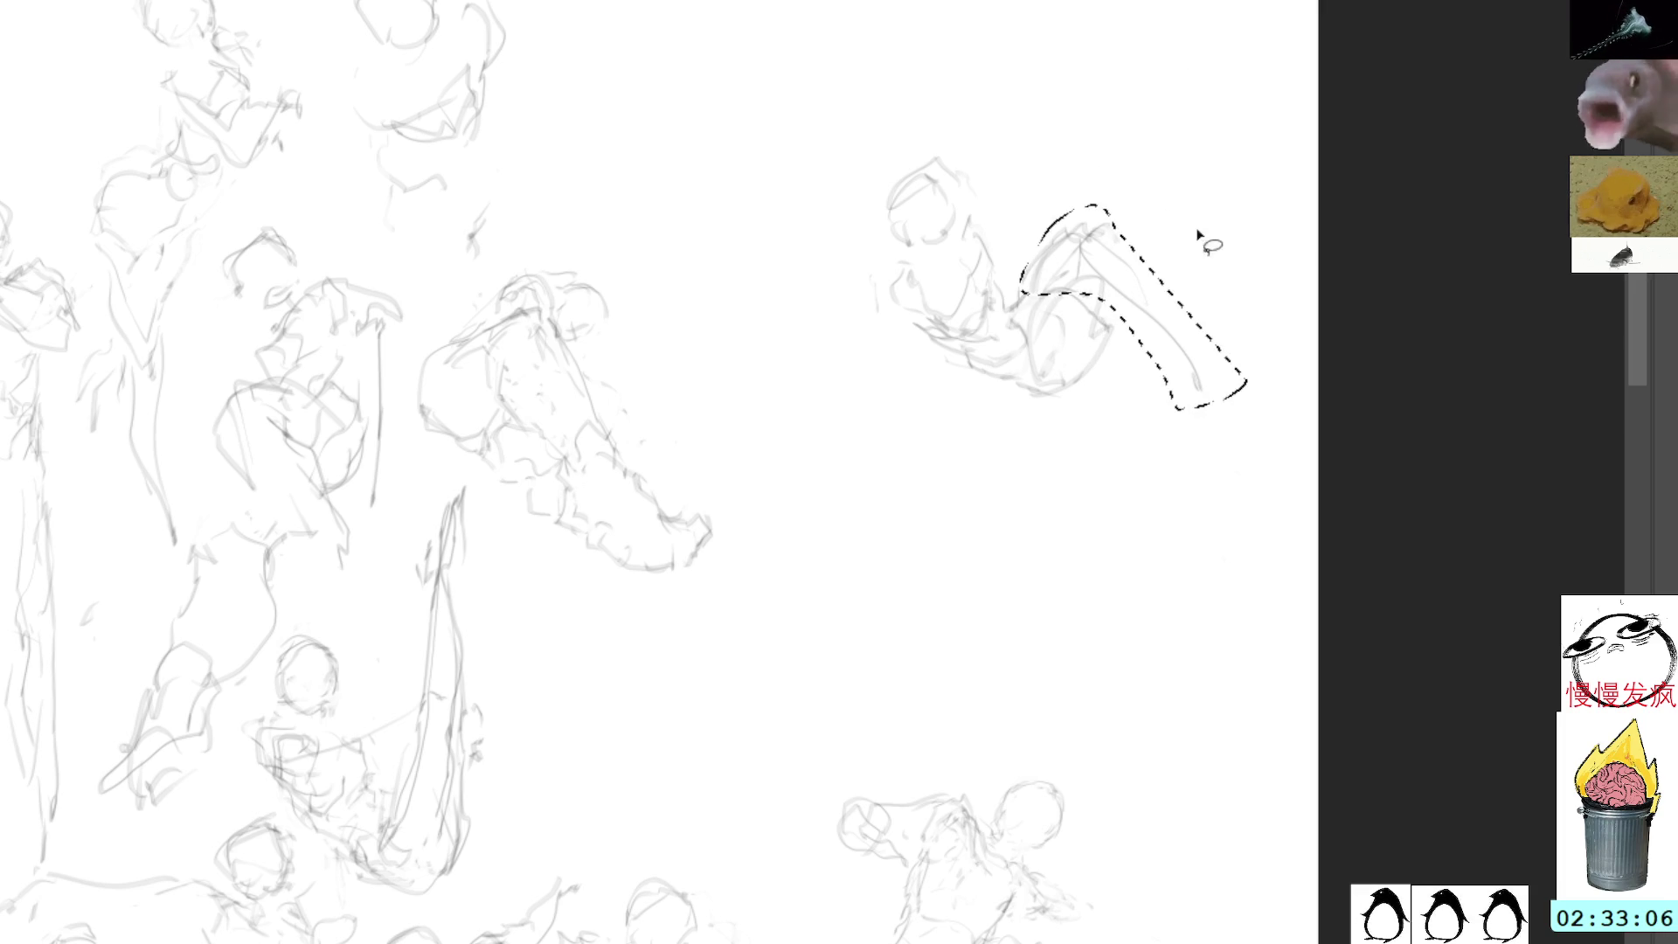
Step: Delete the selected arm strokes, then add arm, head and underside strokes to the figure
key("Delete")
key("ctrl+d")
key("b")
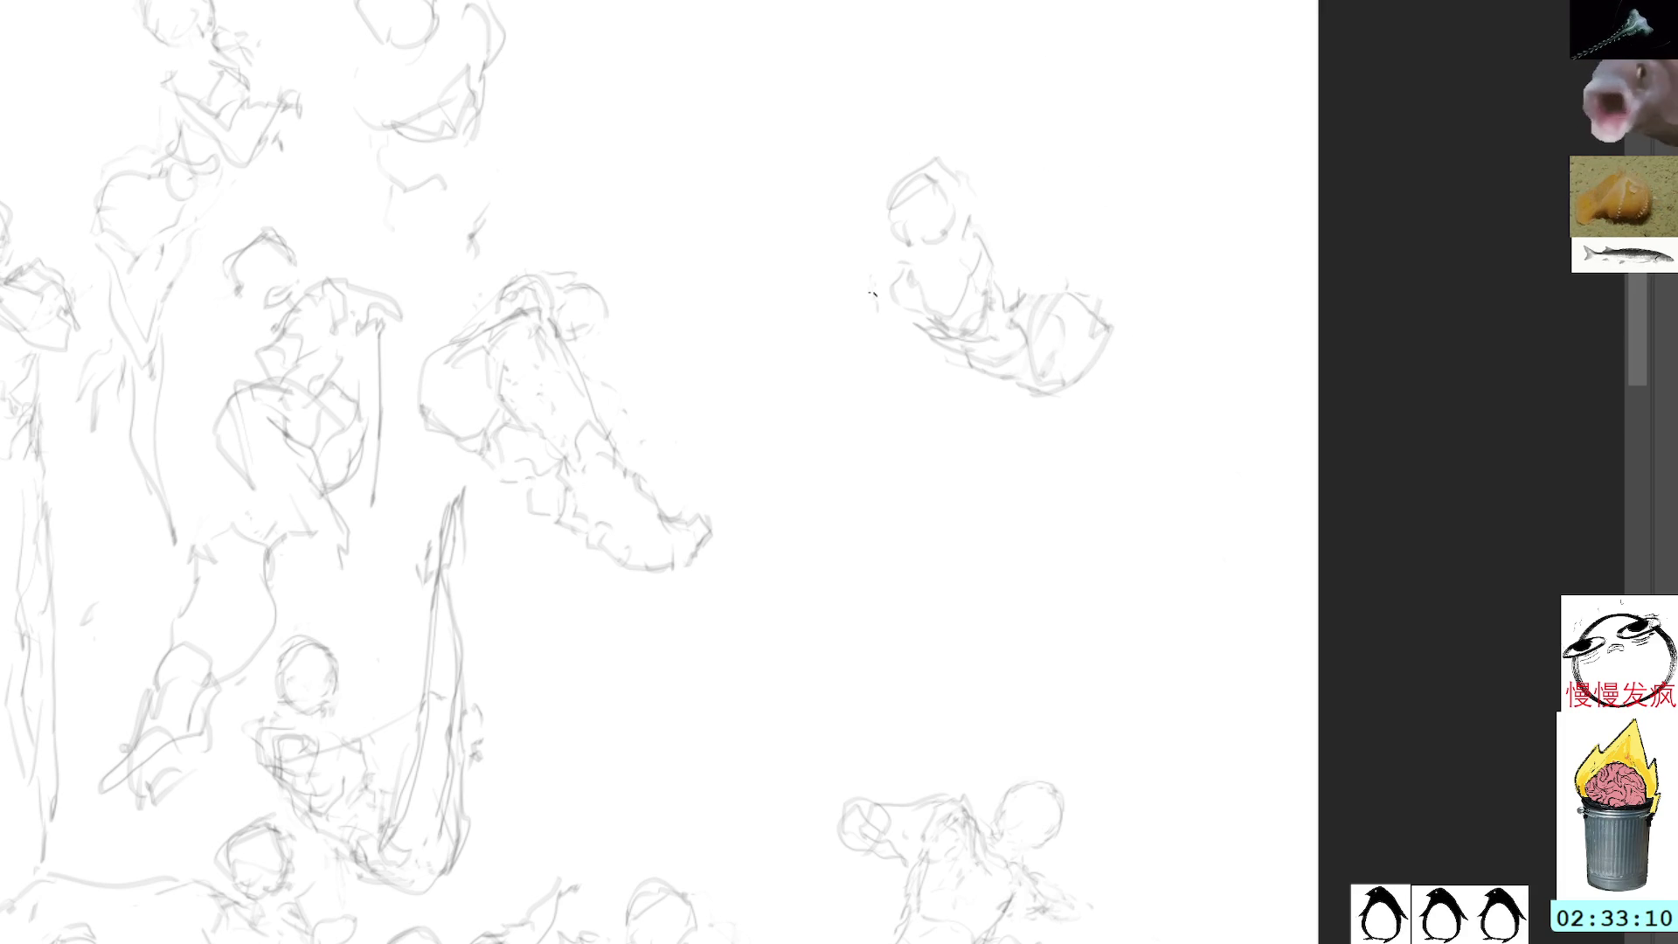
left_click_drag(883, 316, 825, 392)
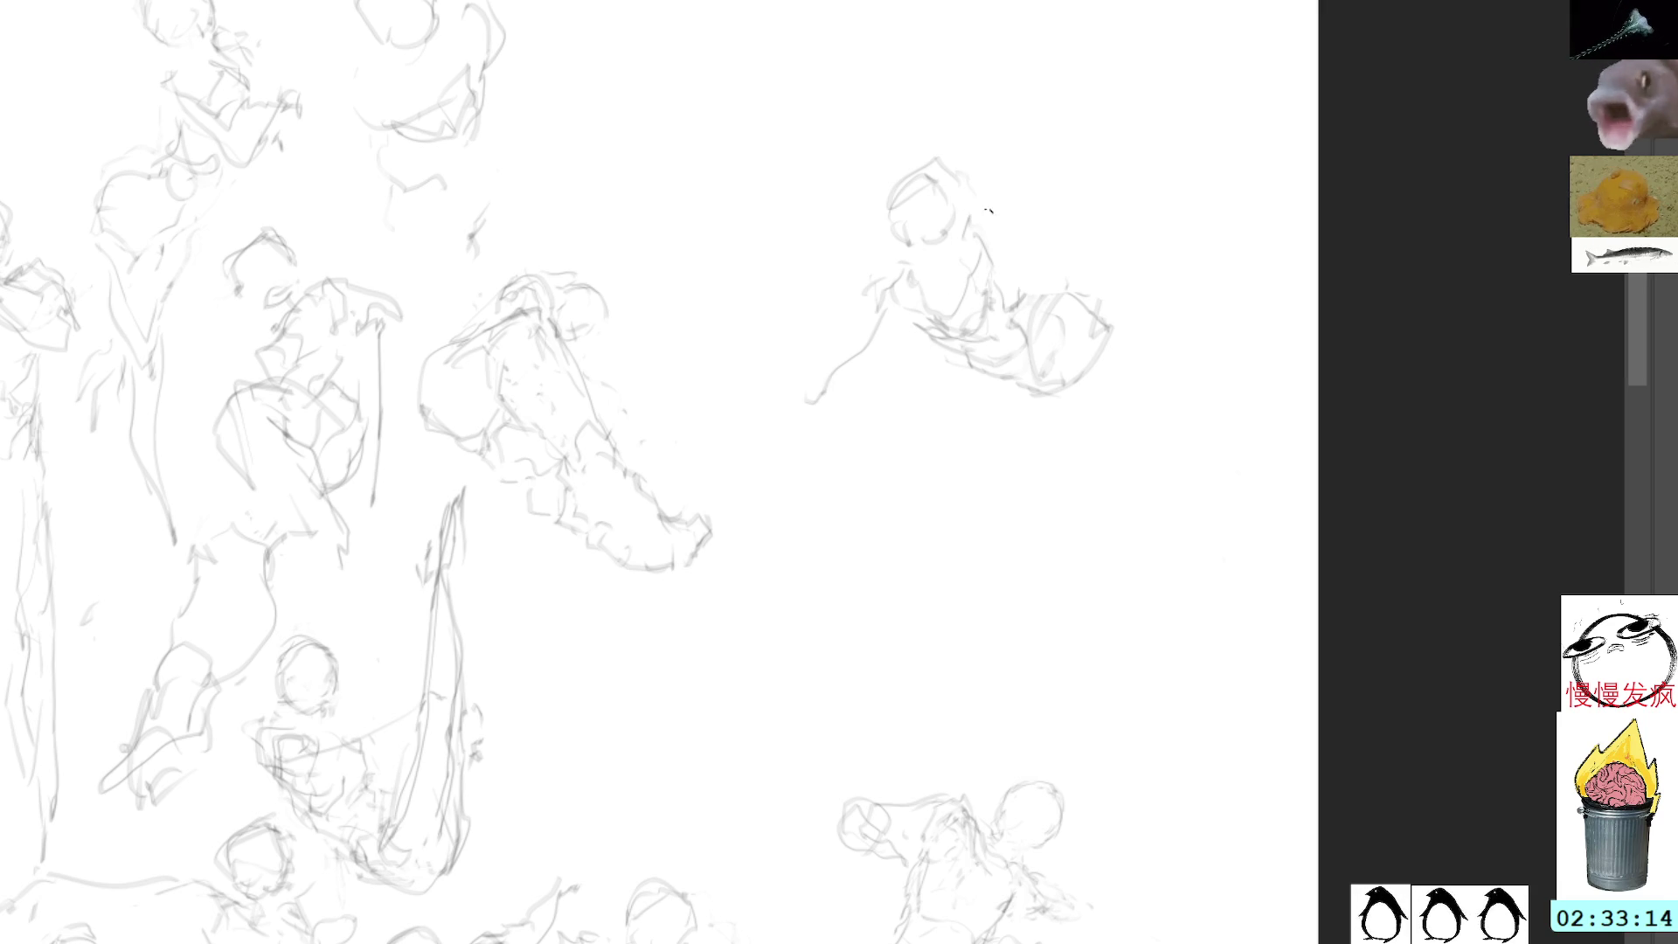
left_click_drag(982, 215, 1032, 208)
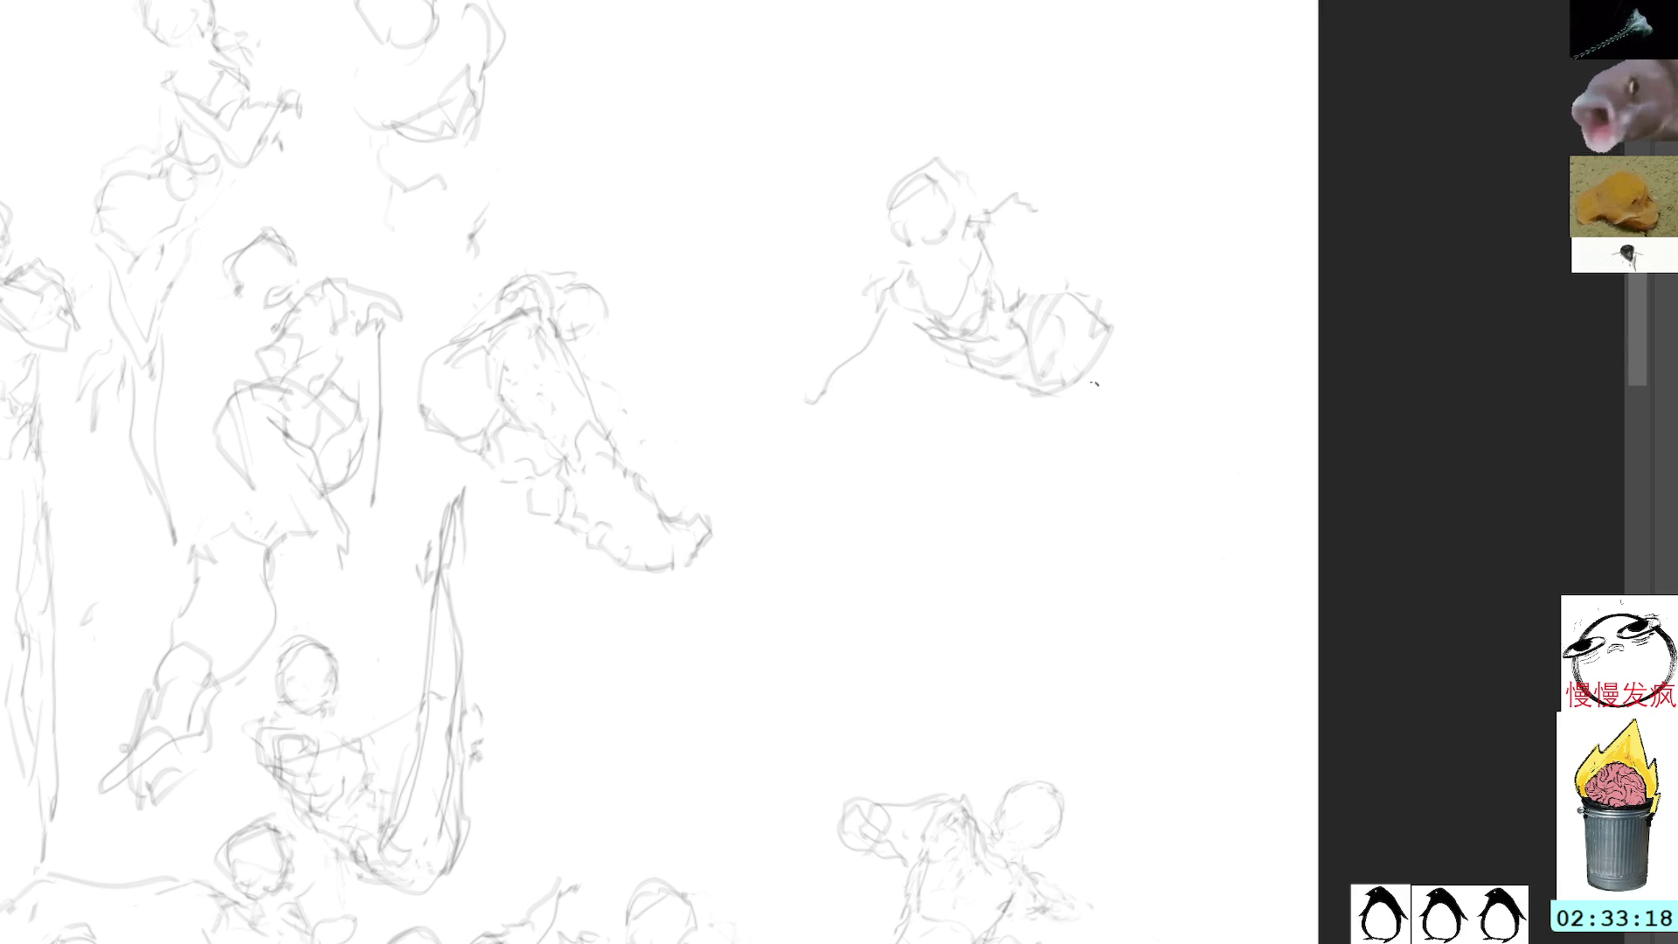
left_click_drag(1168, 384, 1194, 422)
mouse_move(1055, 399)
left_mouse_down()
mouse_move(1120, 390)
mouse_move(1115, 352)
left_mouse_up()
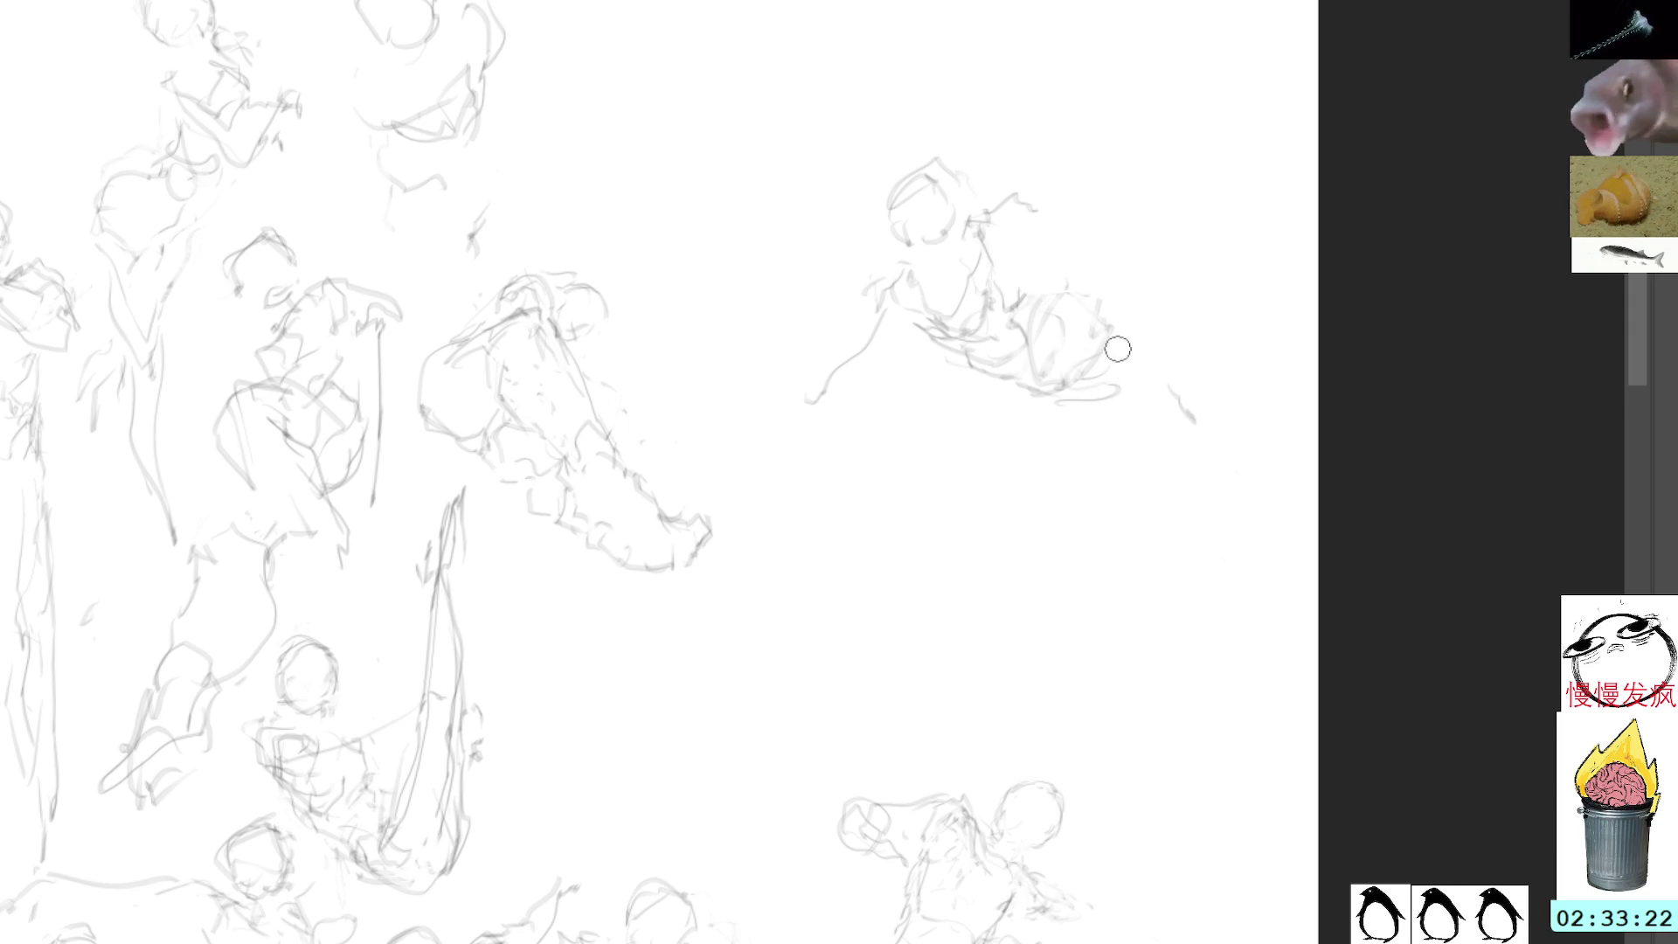
mouse_move(1032, 353)
left_mouse_down()
mouse_move(1086, 364)
mouse_move(1038, 308)
left_mouse_up()
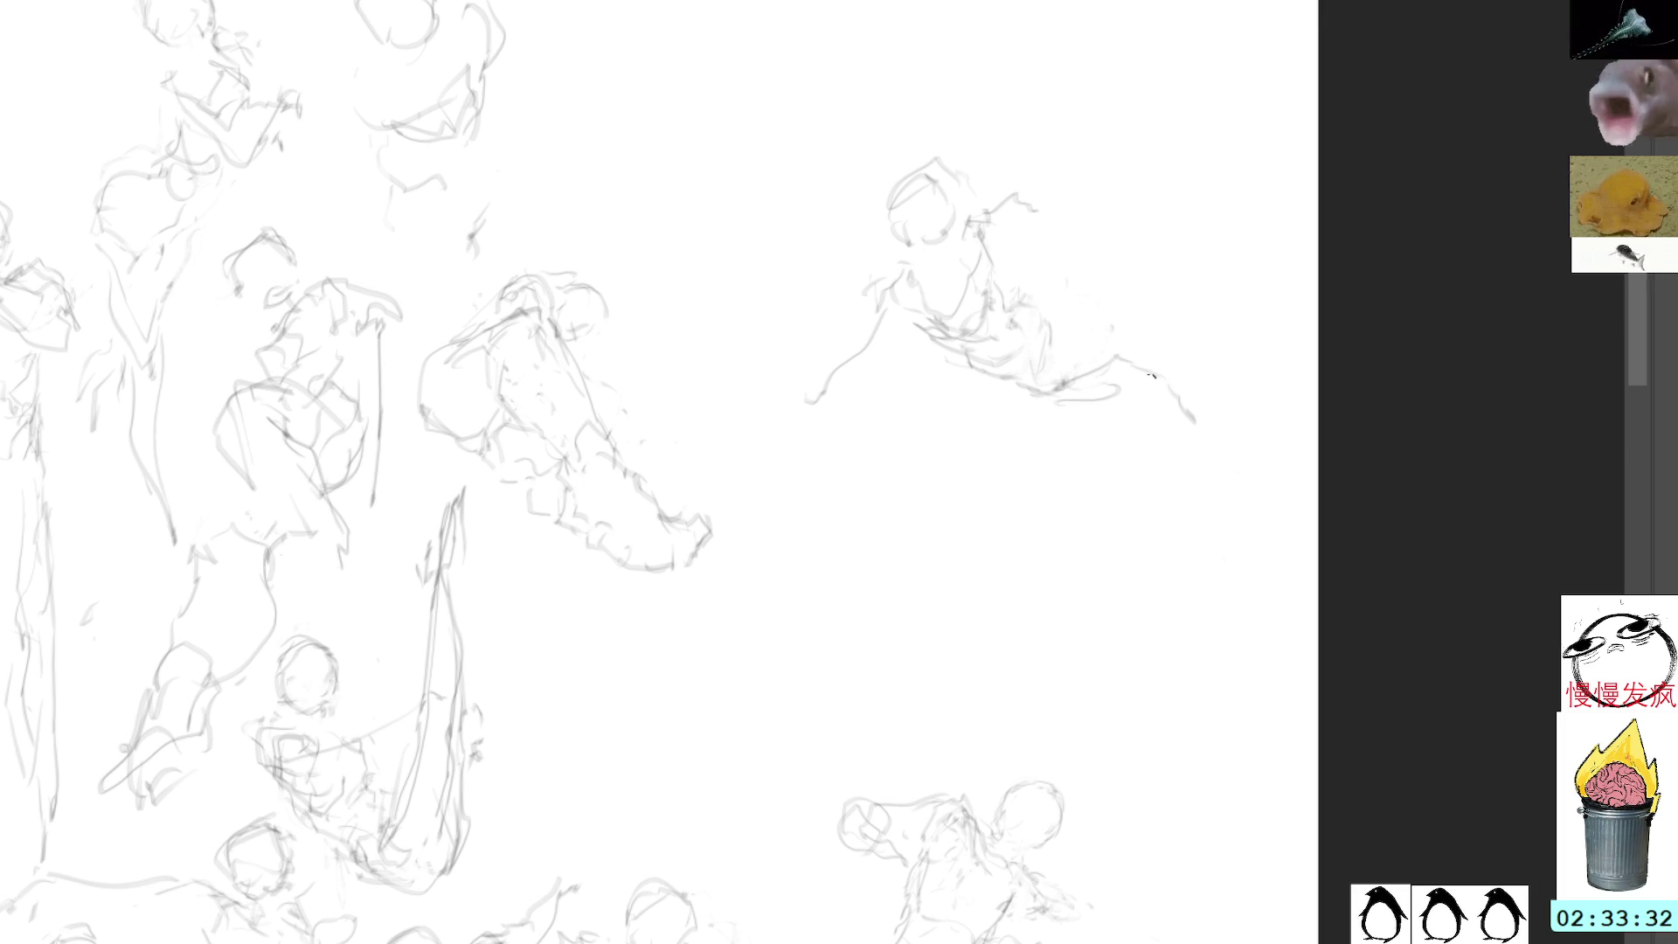
Step: Draw a long arm reaching up-right and a leg stroke, then sketch a small head below
left_click_drag(1148, 384, 1226, 406)
left_click_drag(1075, 289, 1222, 136)
mouse_move(1126, 221)
left_mouse_down()
mouse_move(1263, 99)
mouse_move(1261, 81)
left_mouse_up()
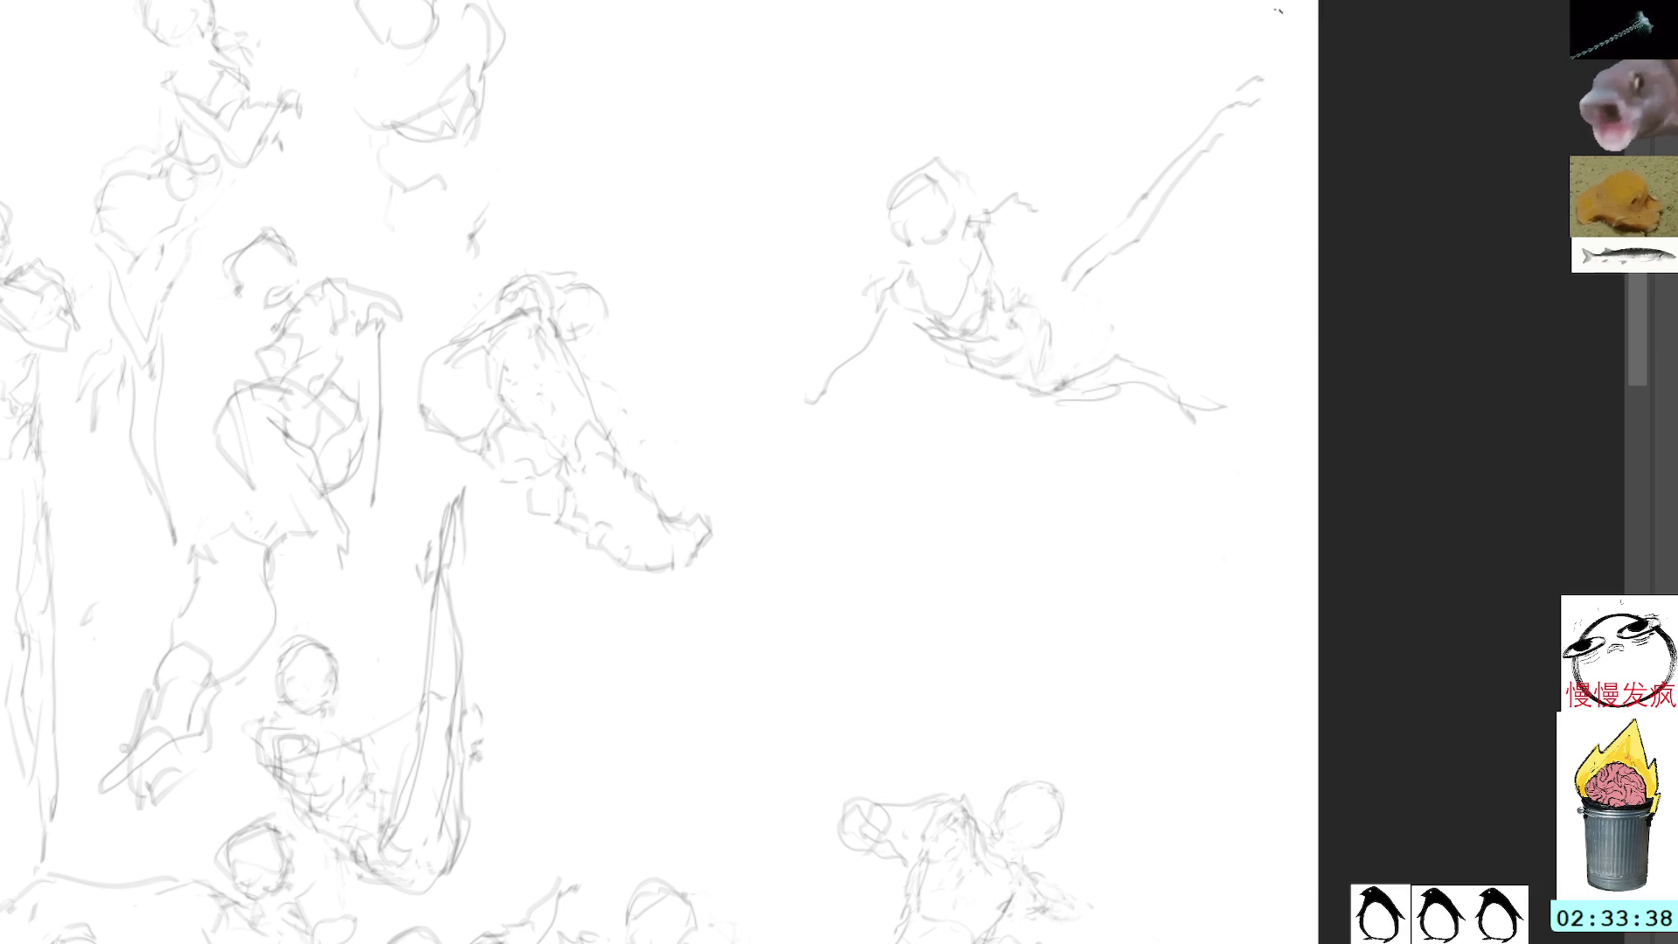
left_click_drag(1232, 384, 1217, 506)
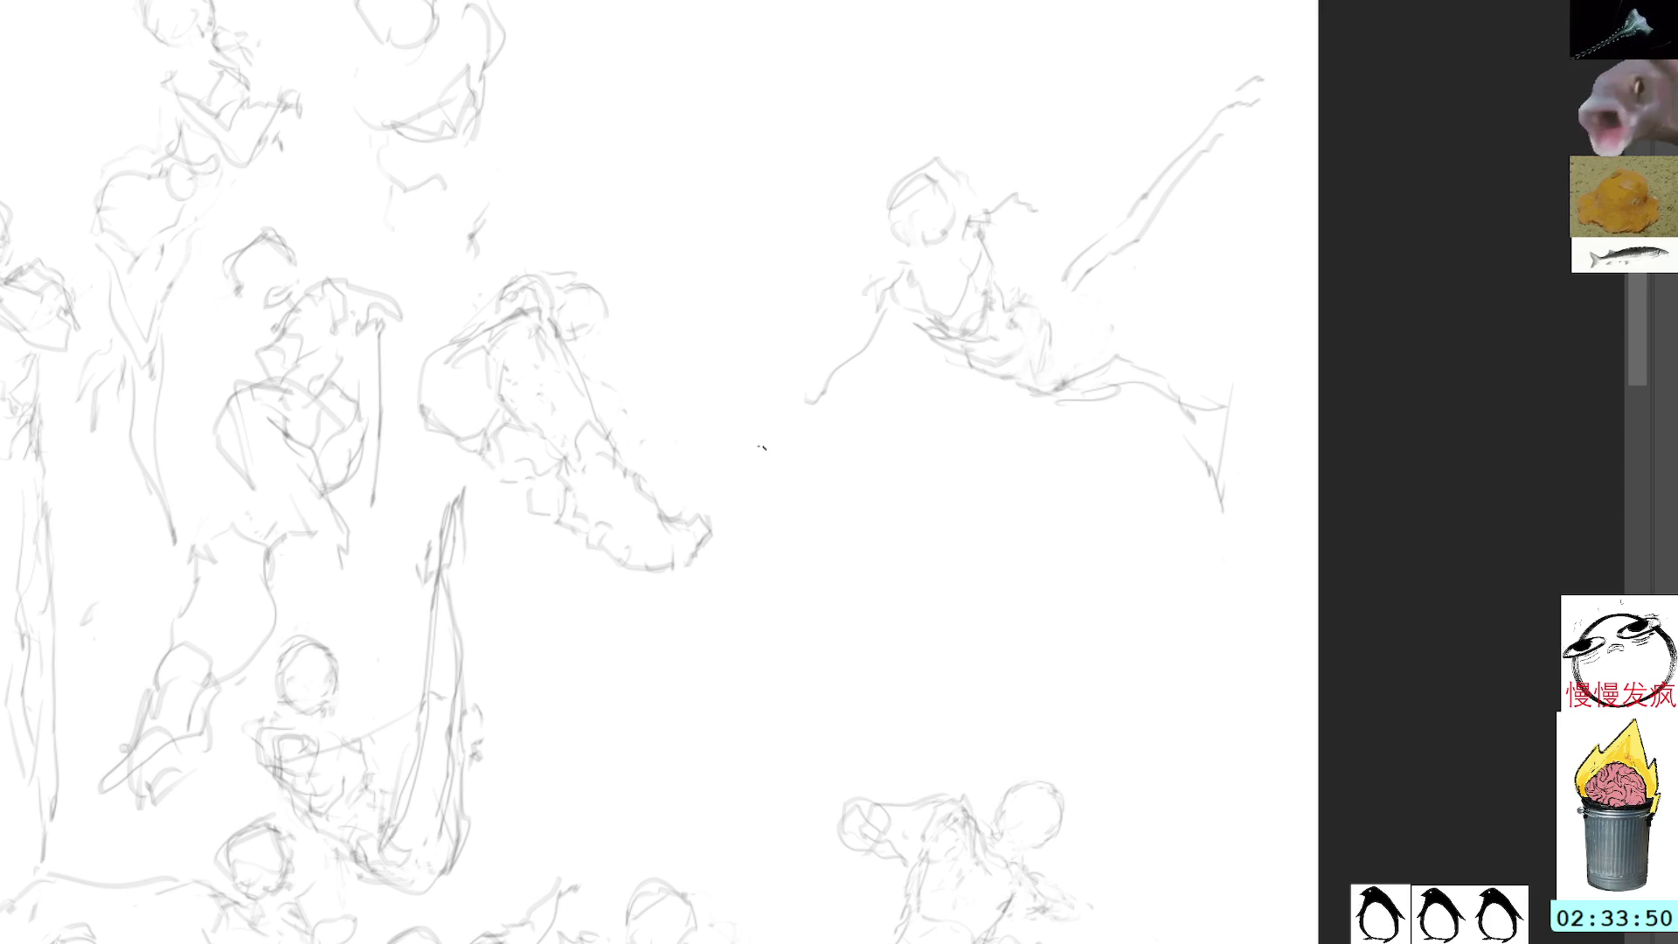
mouse_move(783, 476)
left_mouse_down()
mouse_move(786, 455)
mouse_move(775, 503)
mouse_move(834, 476)
mouse_move(804, 522)
mouse_move(848, 505)
mouse_move(814, 530)
left_mouse_up()
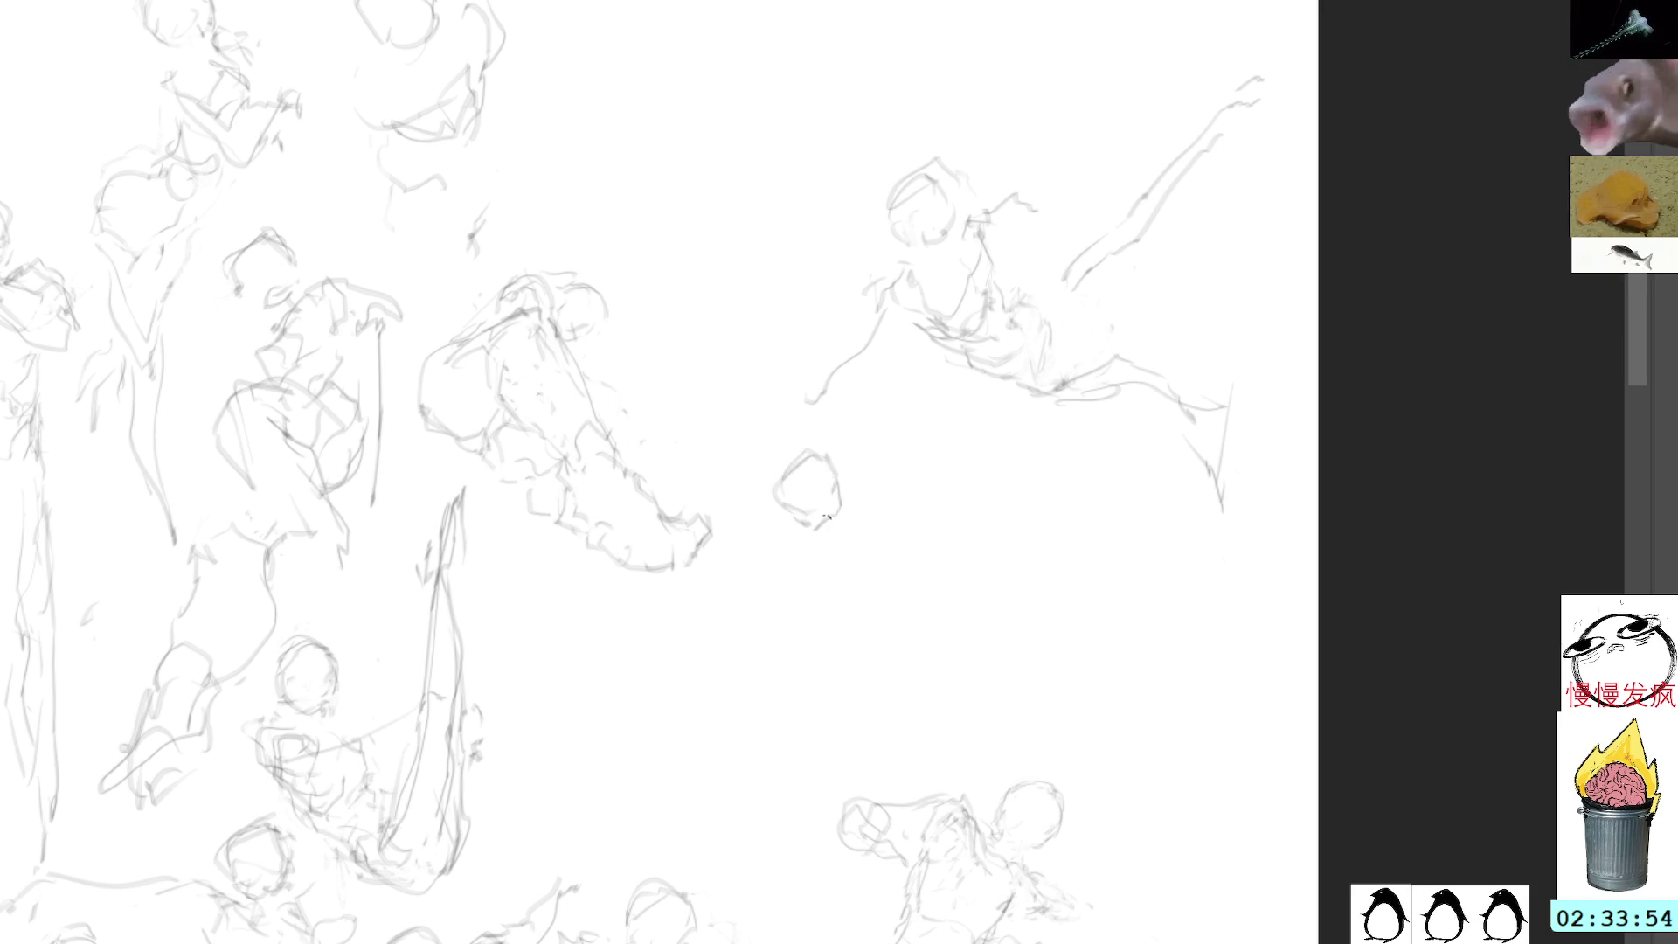
Step: Sketch shoulders, torso and legs with feet for a standing figure under the small head
left_click_drag(878, 462, 991, 339)
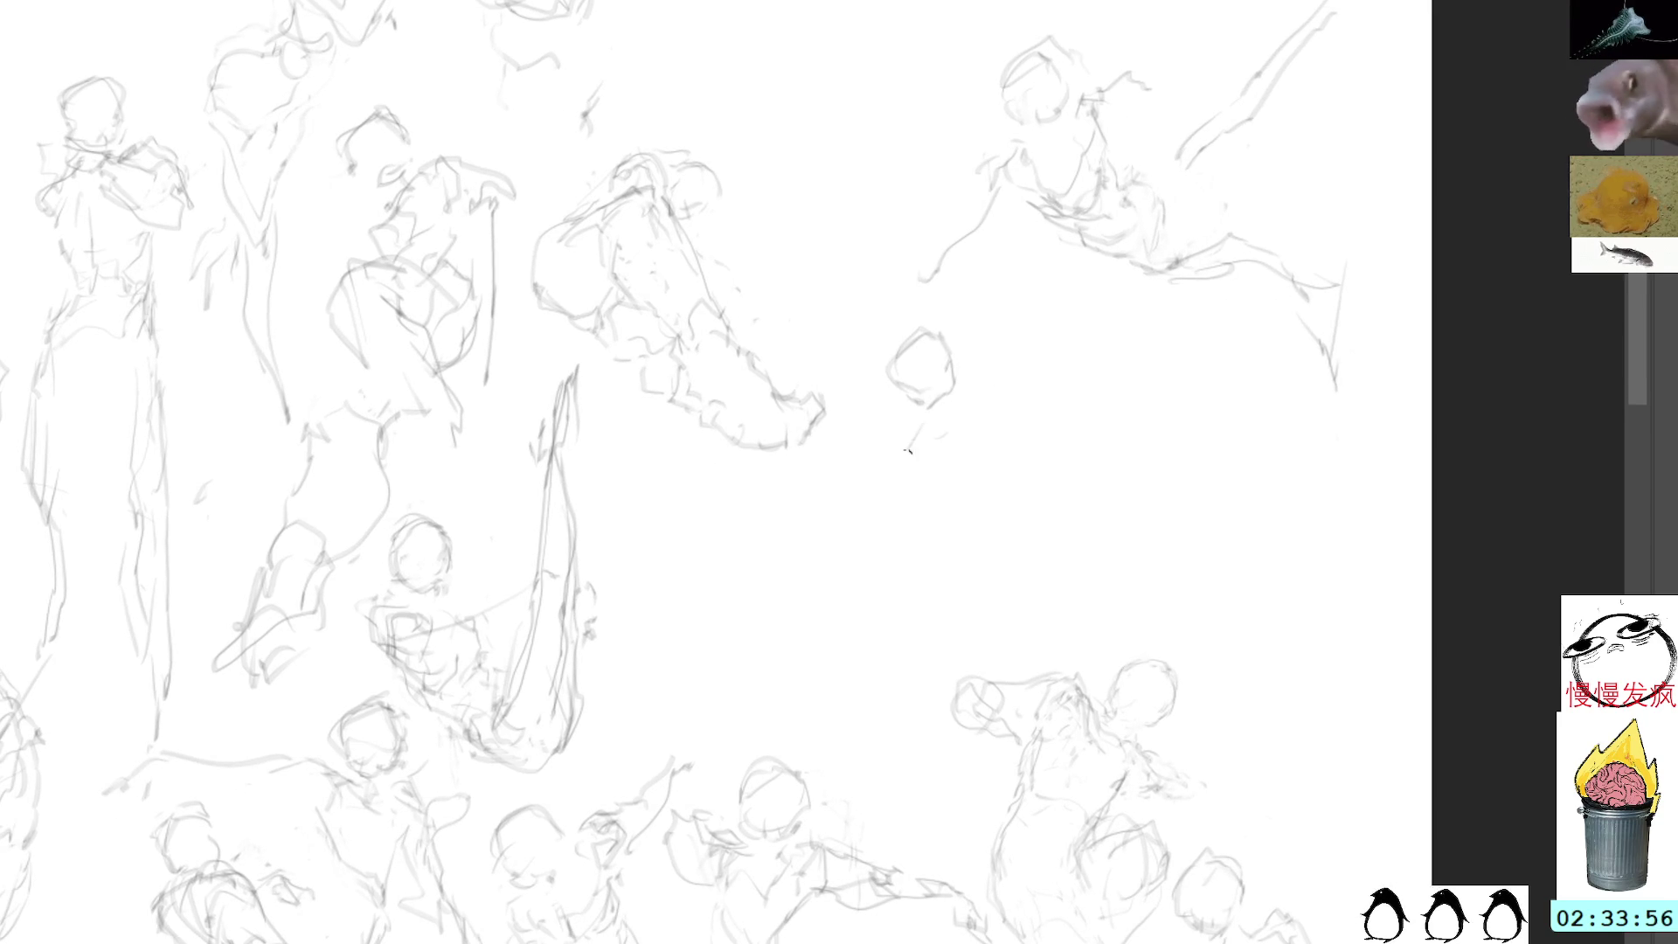
mouse_move(976, 465)
left_mouse_down()
mouse_move(940, 504)
mouse_move(885, 518)
mouse_move(900, 551)
mouse_move(859, 543)
mouse_move(855, 595)
left_mouse_up()
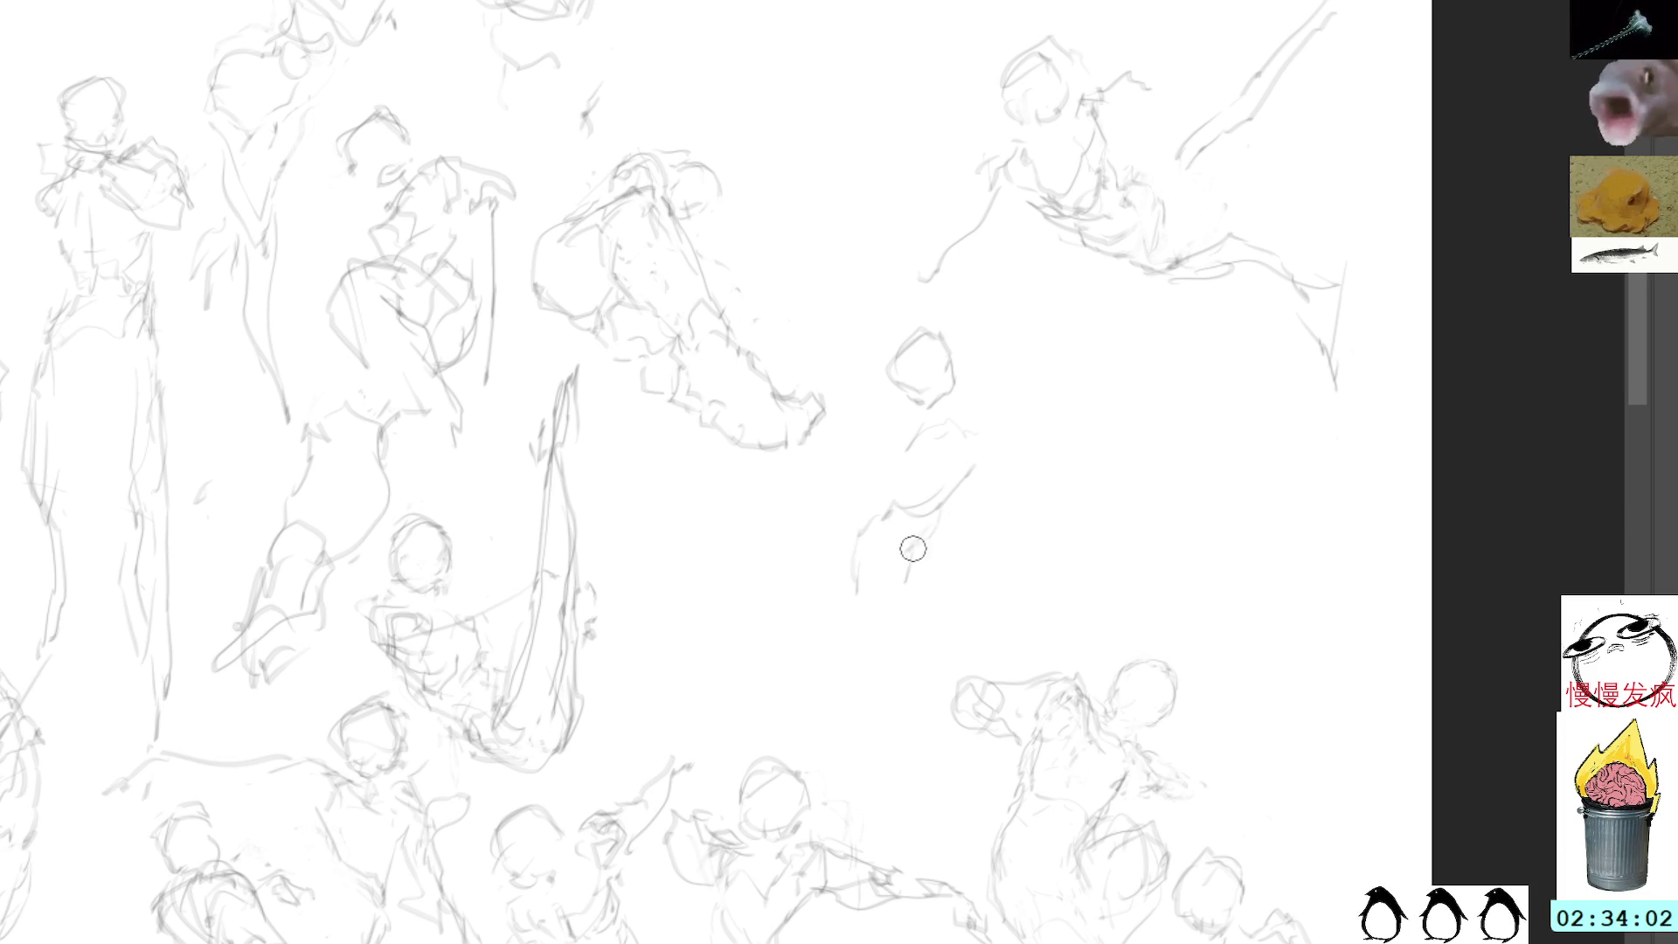
left_click_drag(909, 436, 889, 507)
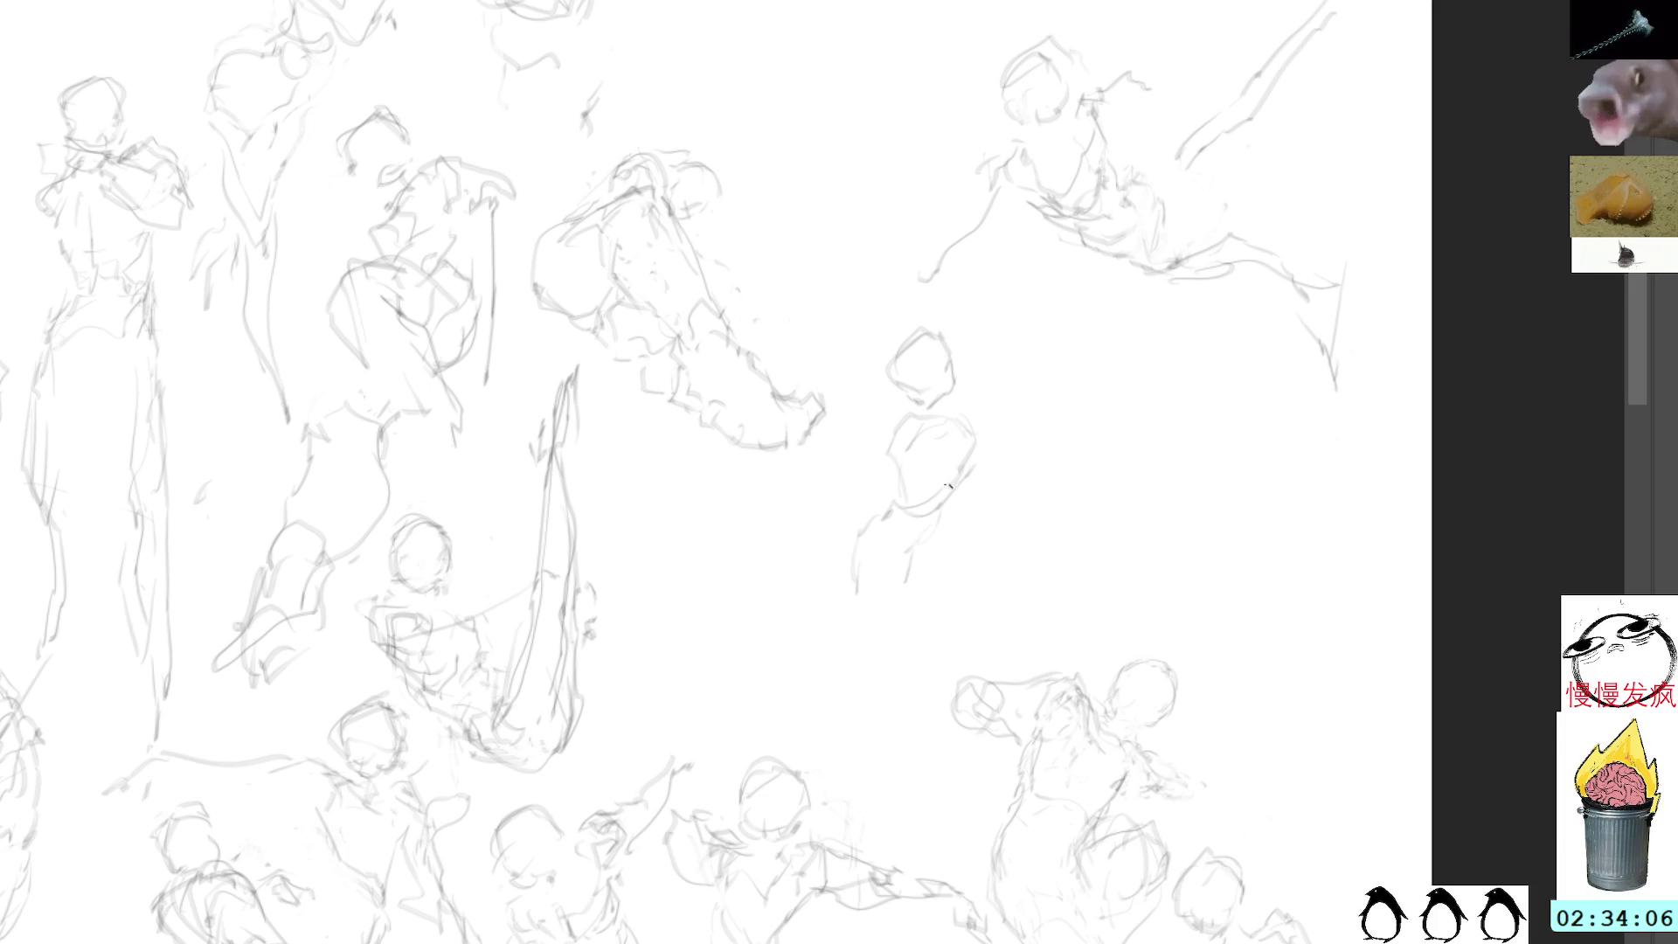
left_click_drag(915, 482, 893, 433)
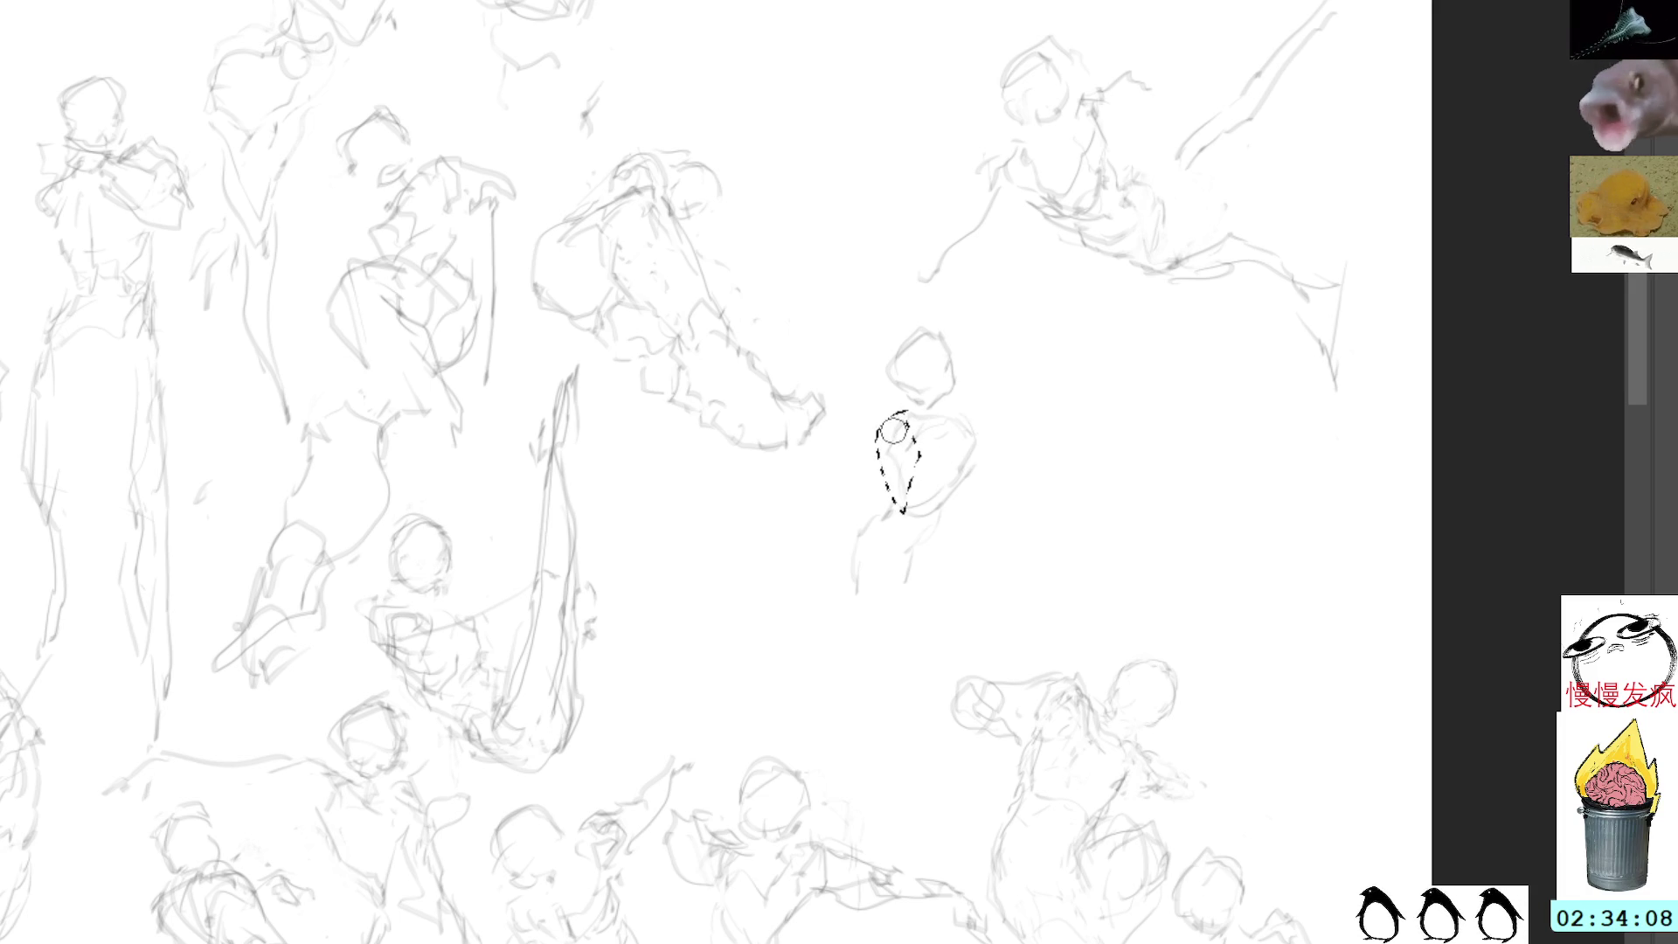
key("ctrl+d")
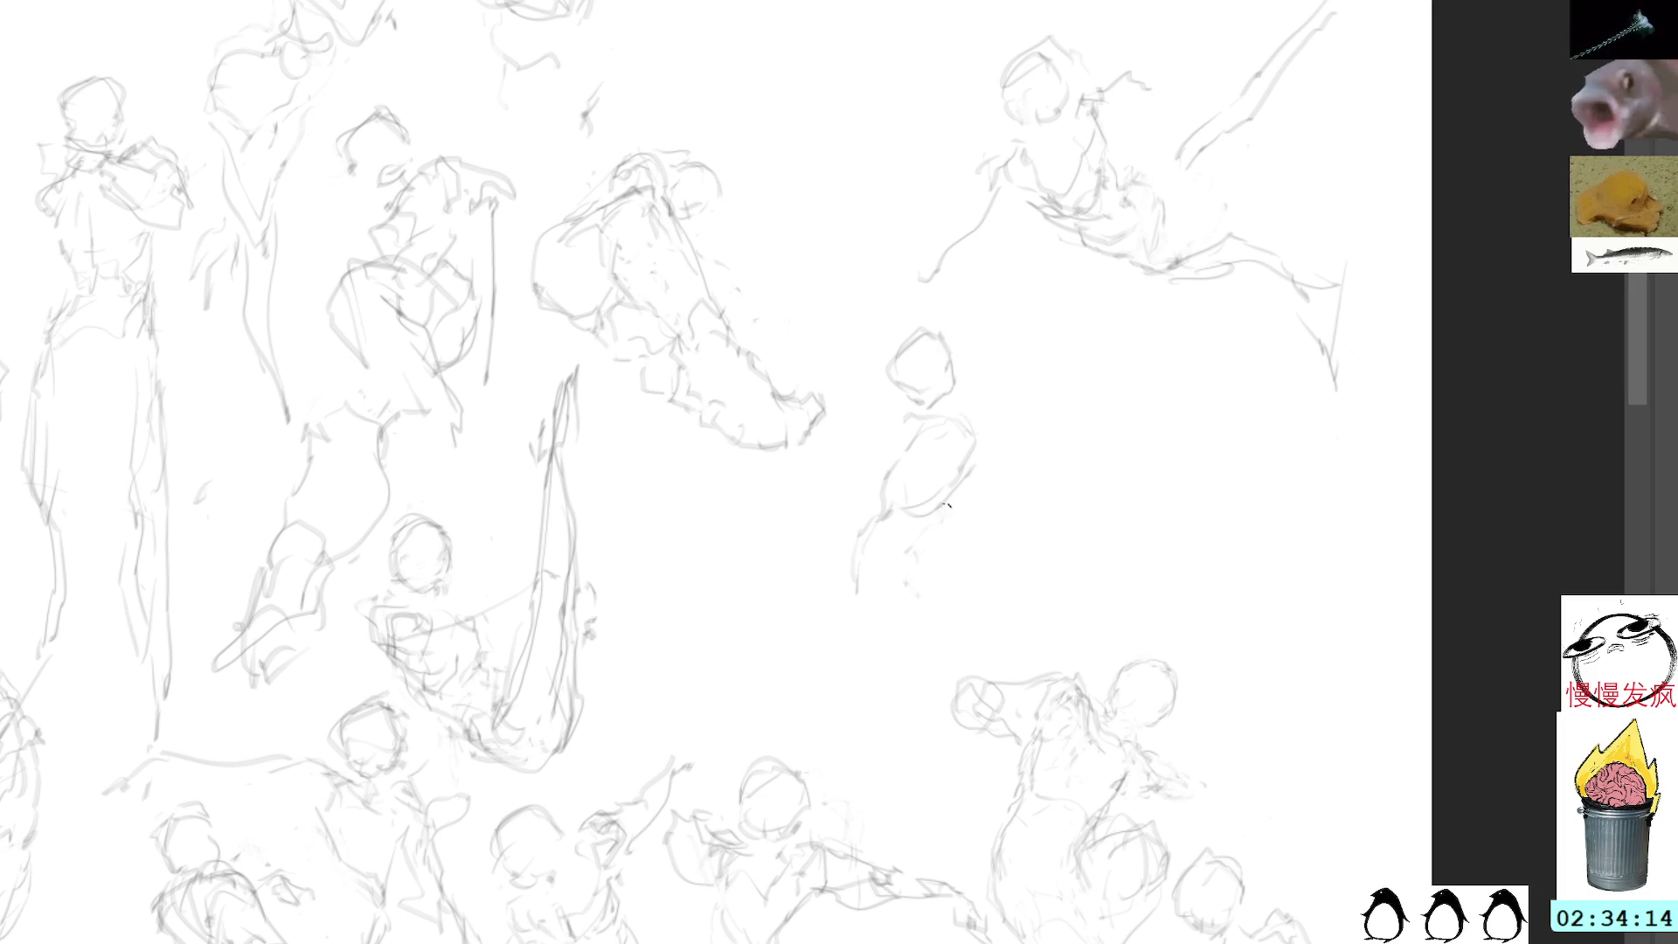
mouse_move(855, 566)
left_mouse_down()
mouse_move(840, 623)
mouse_move(899, 623)
mouse_move(858, 723)
mouse_move(845, 610)
mouse_move(848, 721)
left_mouse_up()
mouse_move(836, 661)
left_mouse_down()
mouse_move(825, 710)
mouse_move(865, 722)
left_mouse_up()
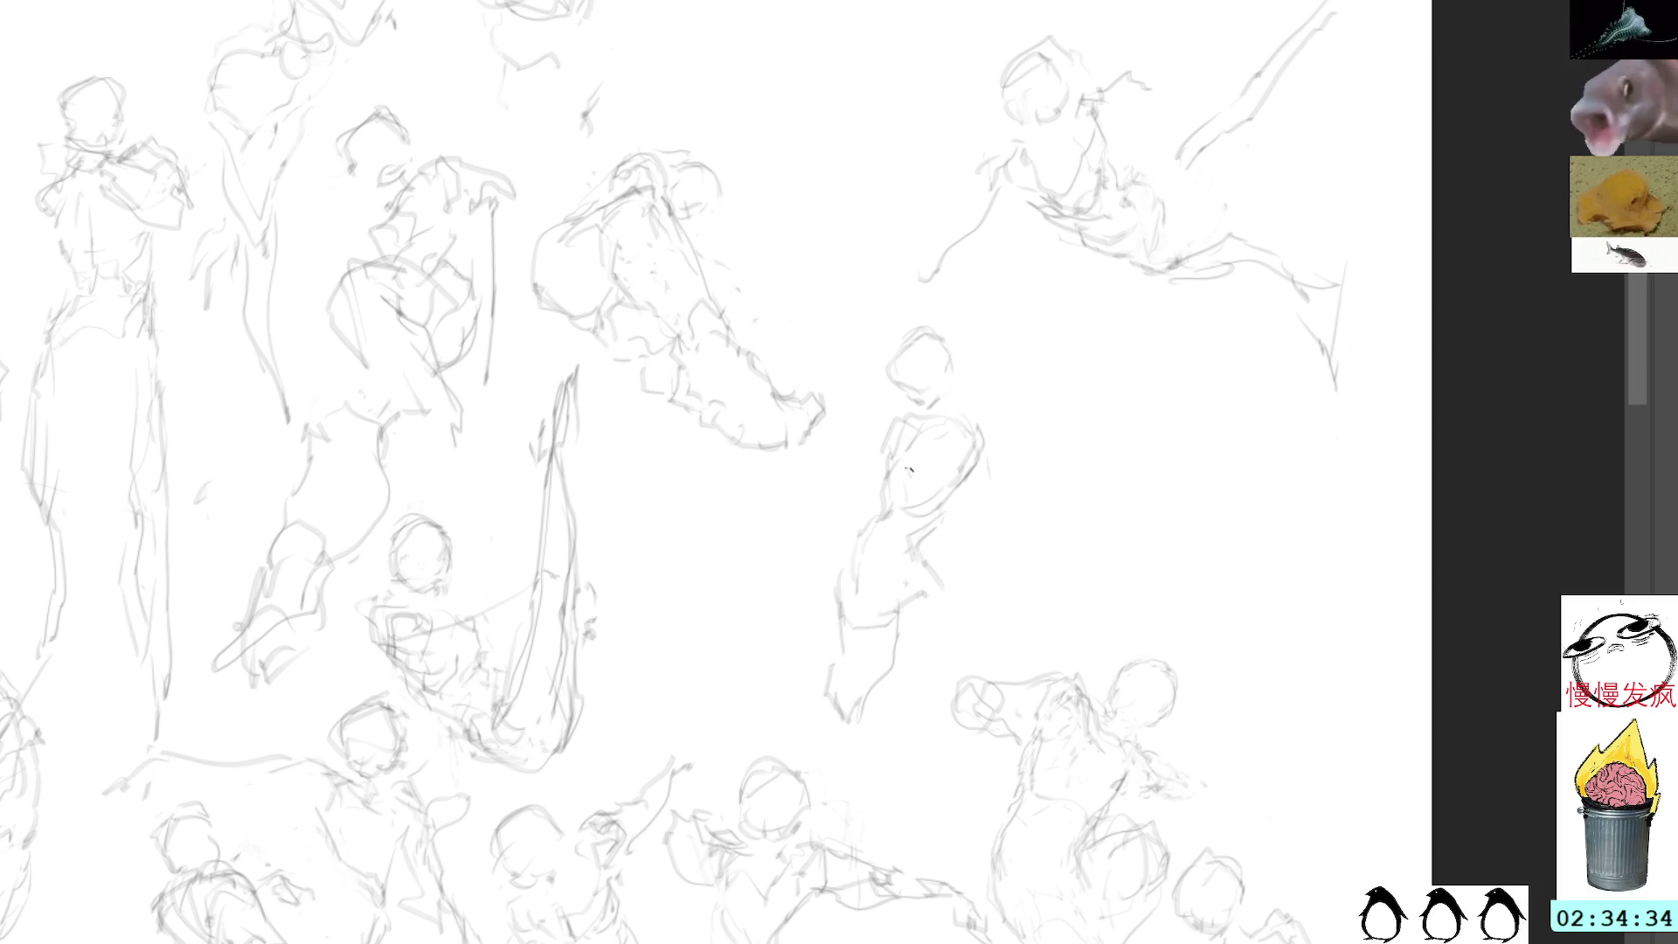
left_click_drag(979, 498, 985, 532)
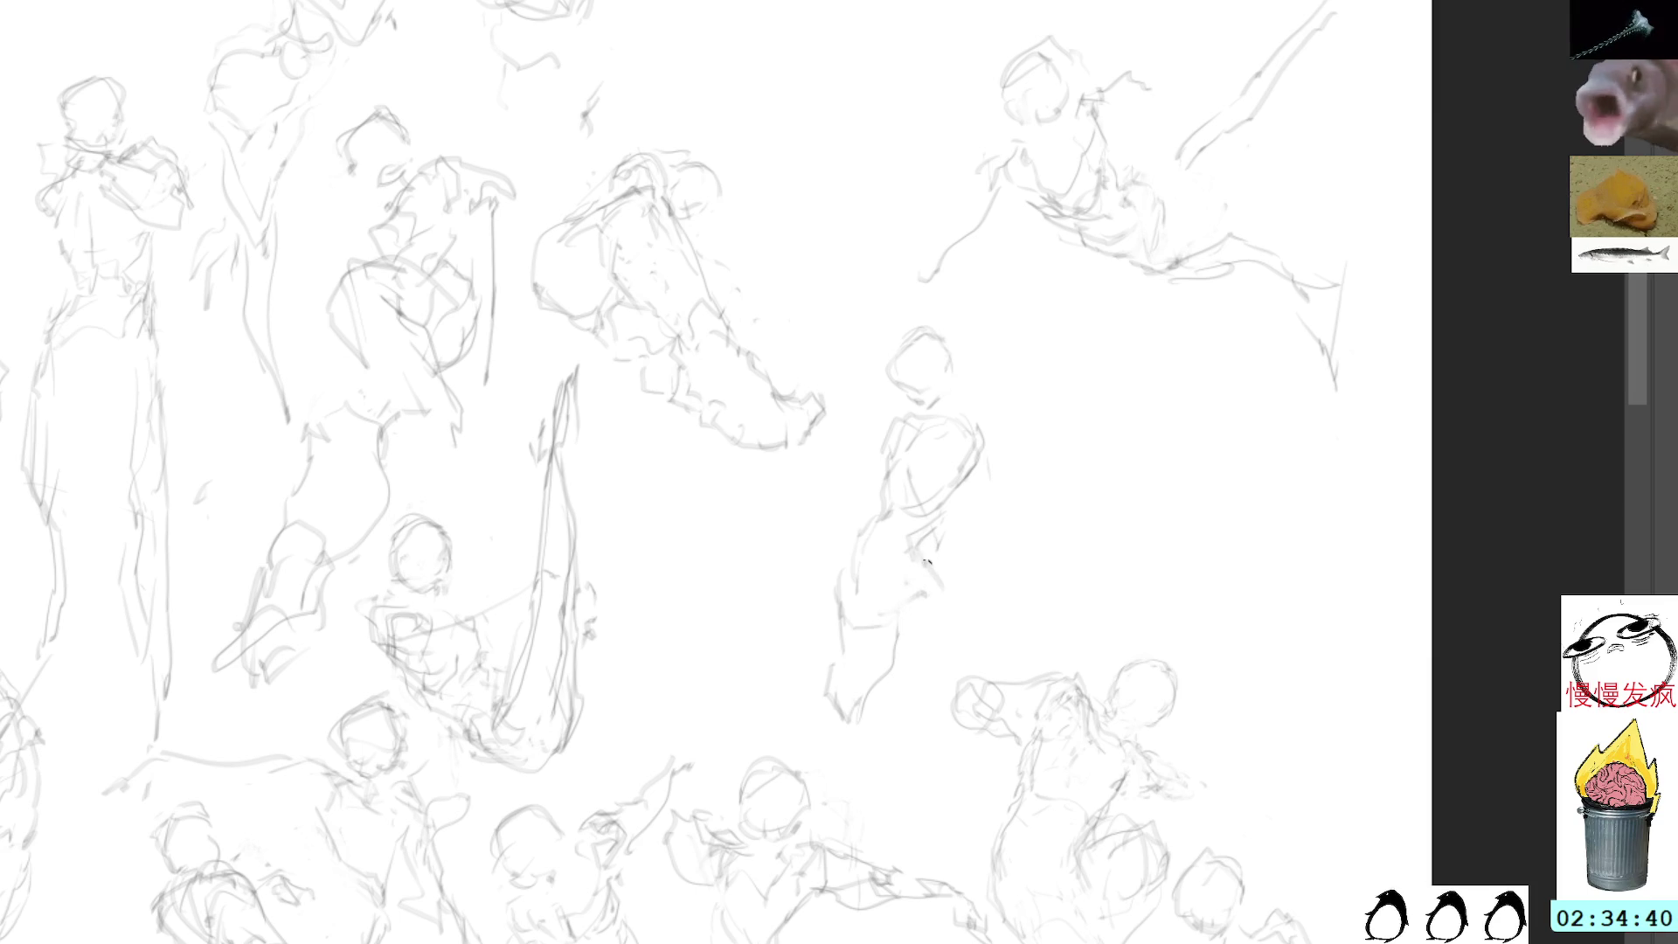
left_click_drag(928, 588, 972, 666)
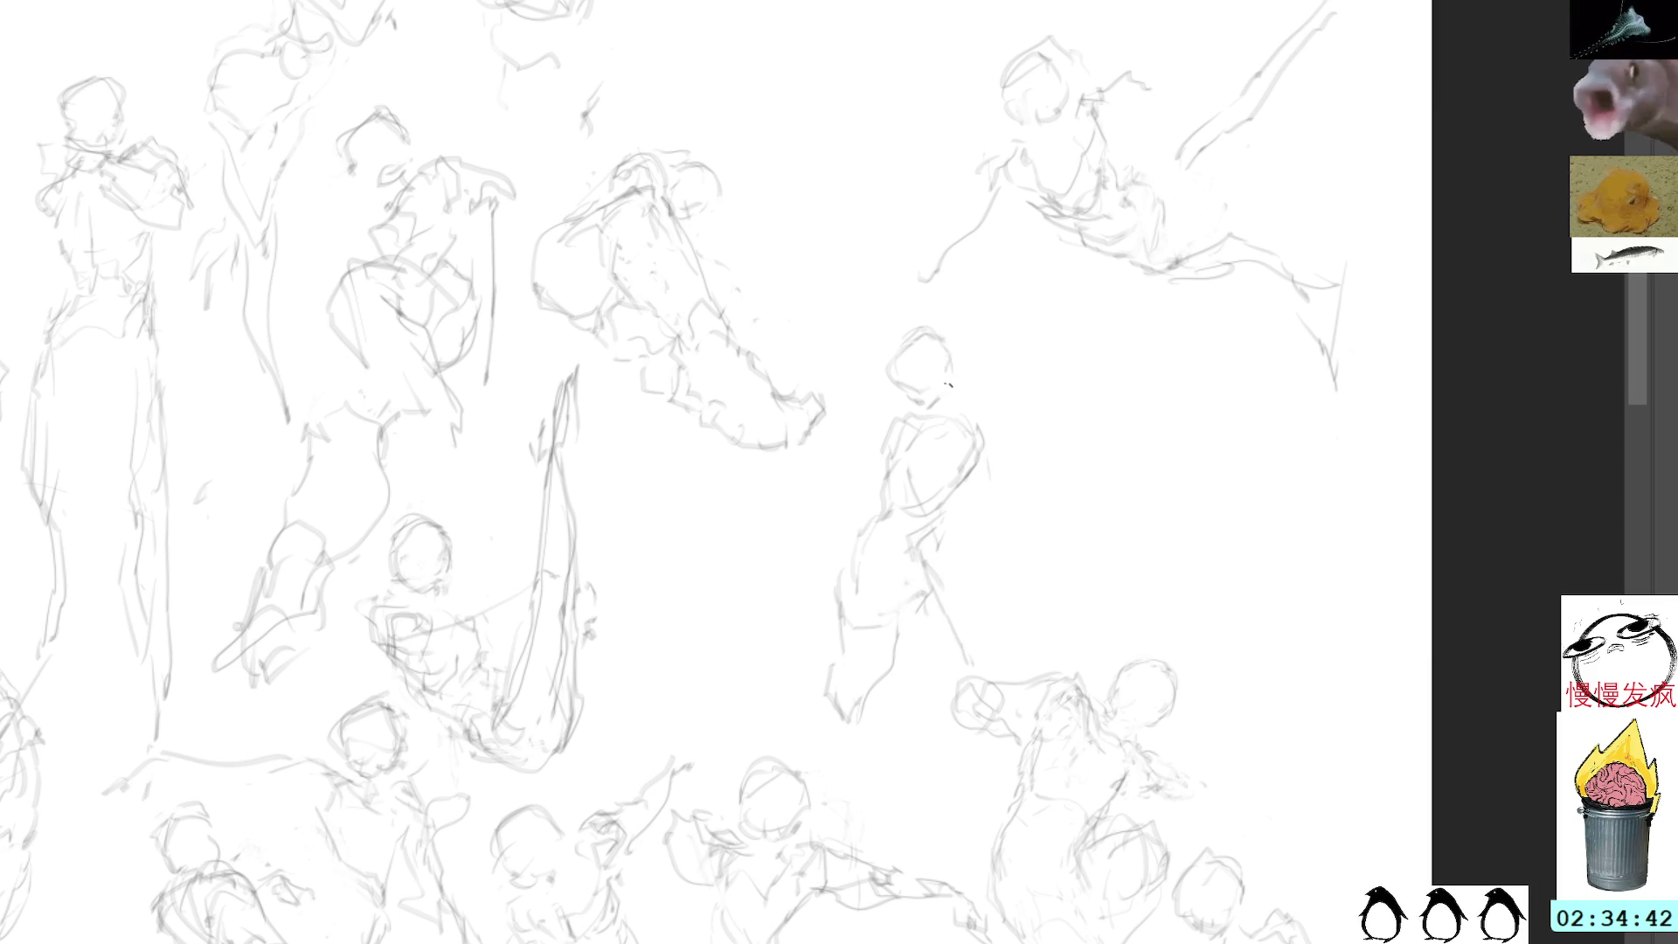
Step: Reposition the standing figure and another sketch region using lasso selections and Free Transform
mouse_move(950, 313)
left_mouse_down()
mouse_move(926, 316)
mouse_move(837, 531)
mouse_move(895, 745)
mouse_move(1073, 409)
mouse_move(992, 297)
left_mouse_up()
key("ctrl+t")
left_click_drag(961, 431, 961, 374)
key("Return")
left_click_drag(1035, 0, 1425, 0)
key("ctrl+t")
mouse_move(1303, 194)
left_mouse_down()
mouse_move(1127, 16)
mouse_move(1088, 0)
left_mouse_up()
key("Return")
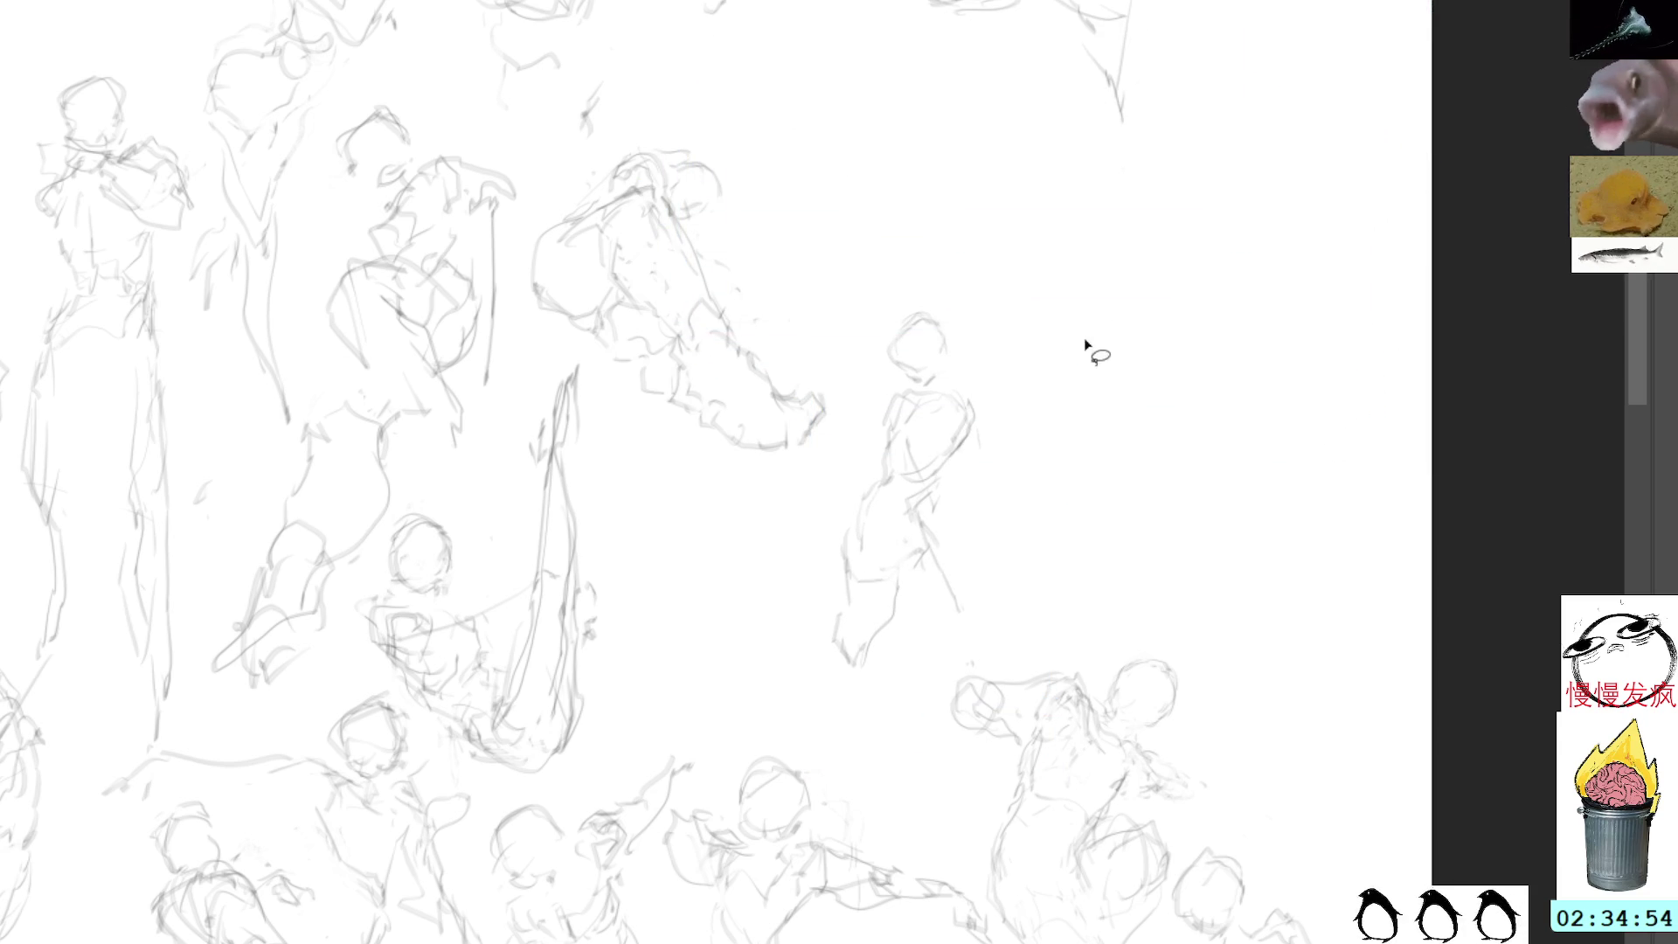
mouse_move(913, 262)
left_mouse_down()
mouse_move(816, 554)
mouse_move(975, 638)
mouse_move(1097, 259)
left_mouse_up()
key("ctrl+t")
key("Return")
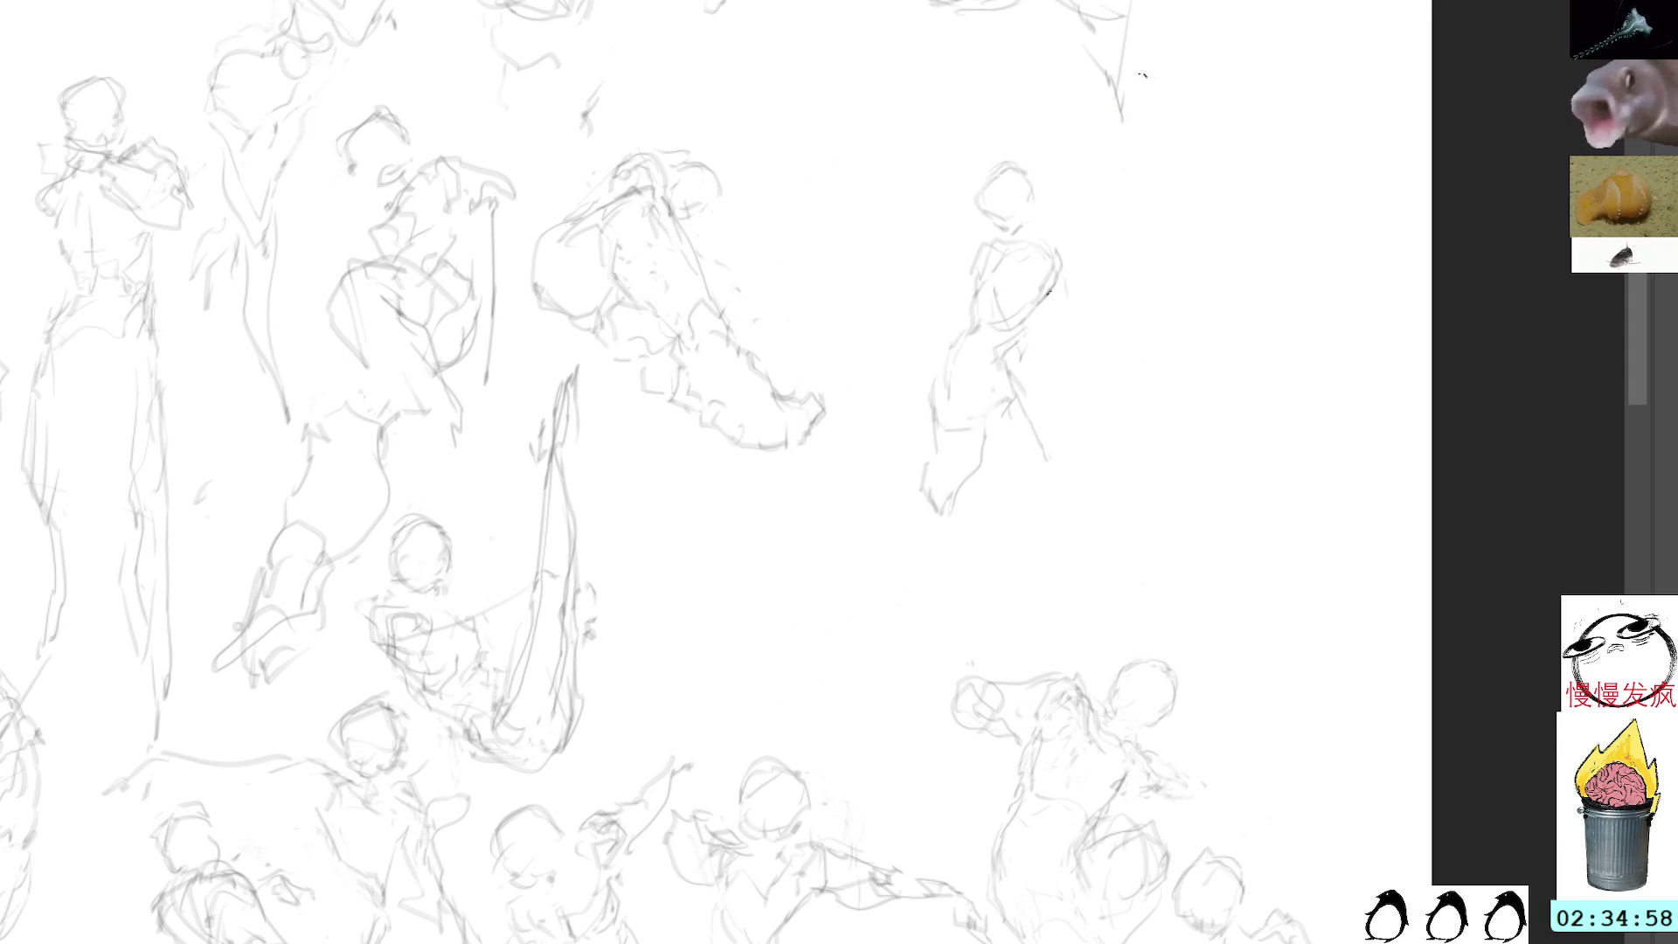
Step: Lengthen the standing figure's legs and add a hip stroke, undoing a stray diagonal
left_click_drag(961, 491, 920, 615)
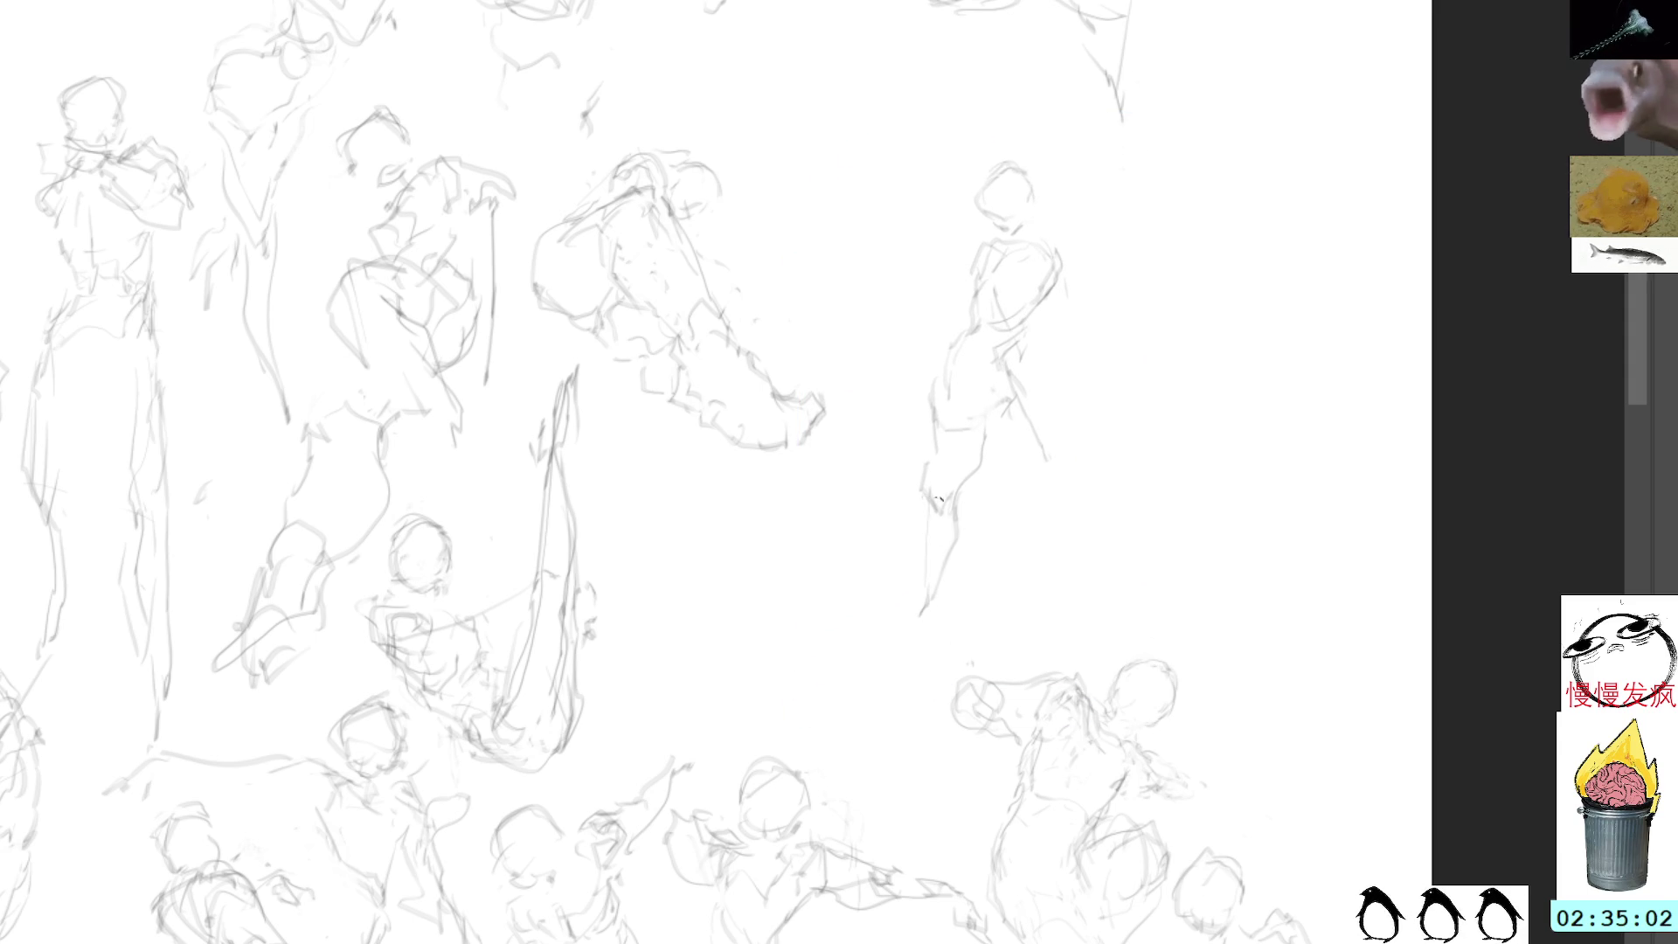
left_click_drag(928, 474, 908, 629)
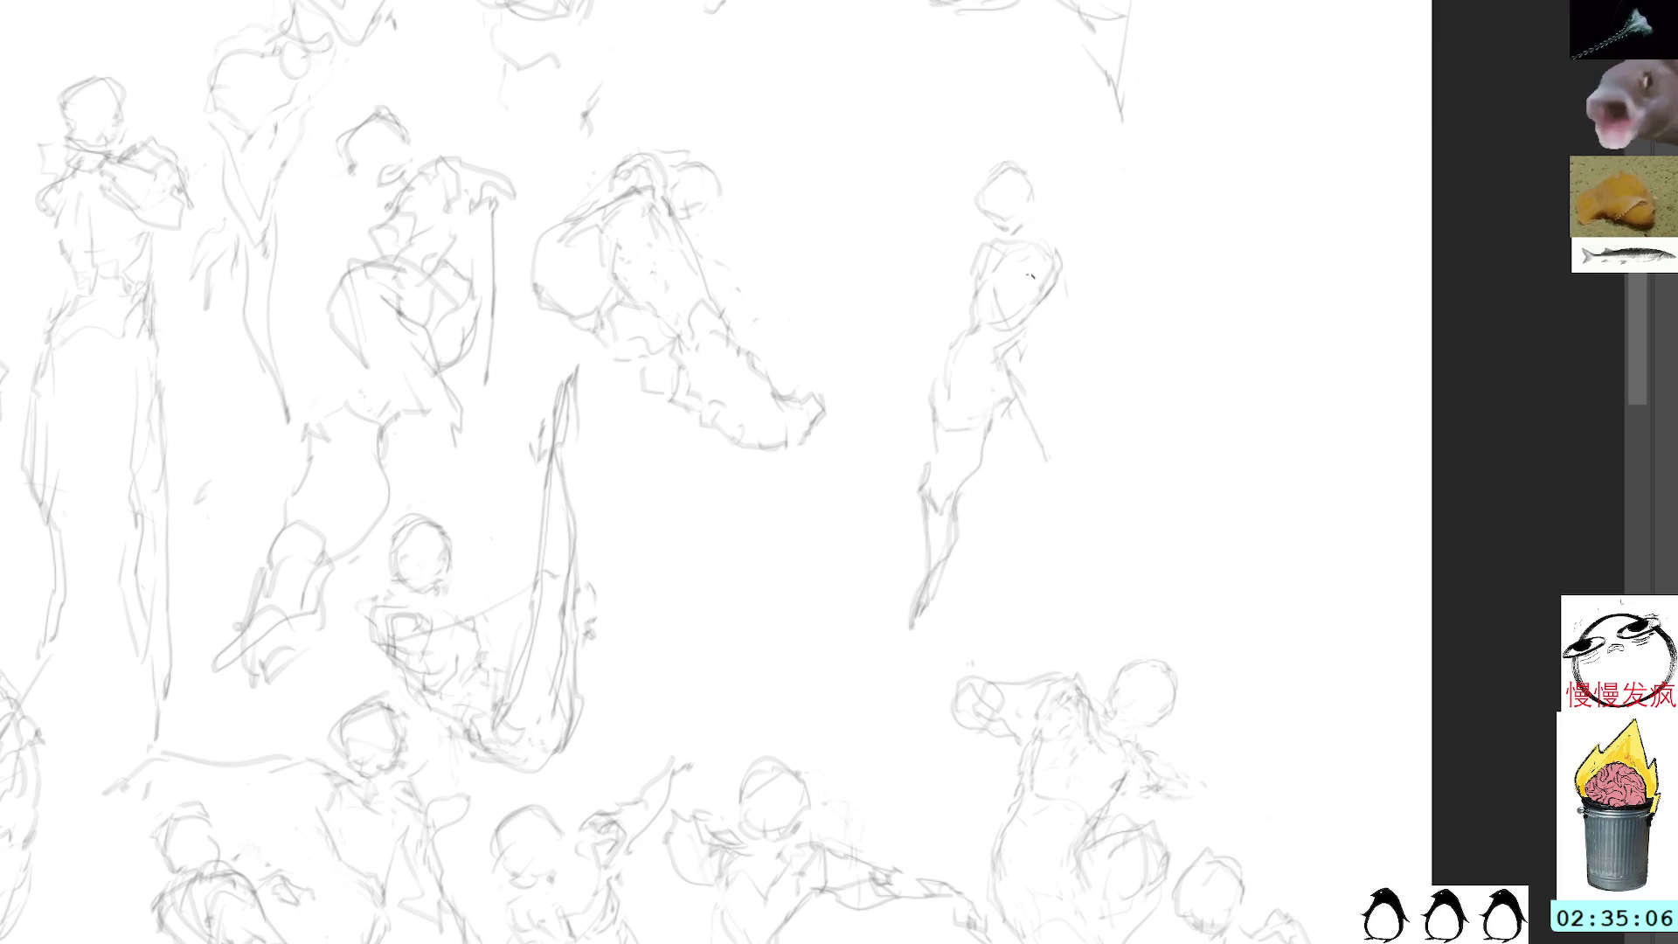
left_click_drag(940, 407, 935, 461)
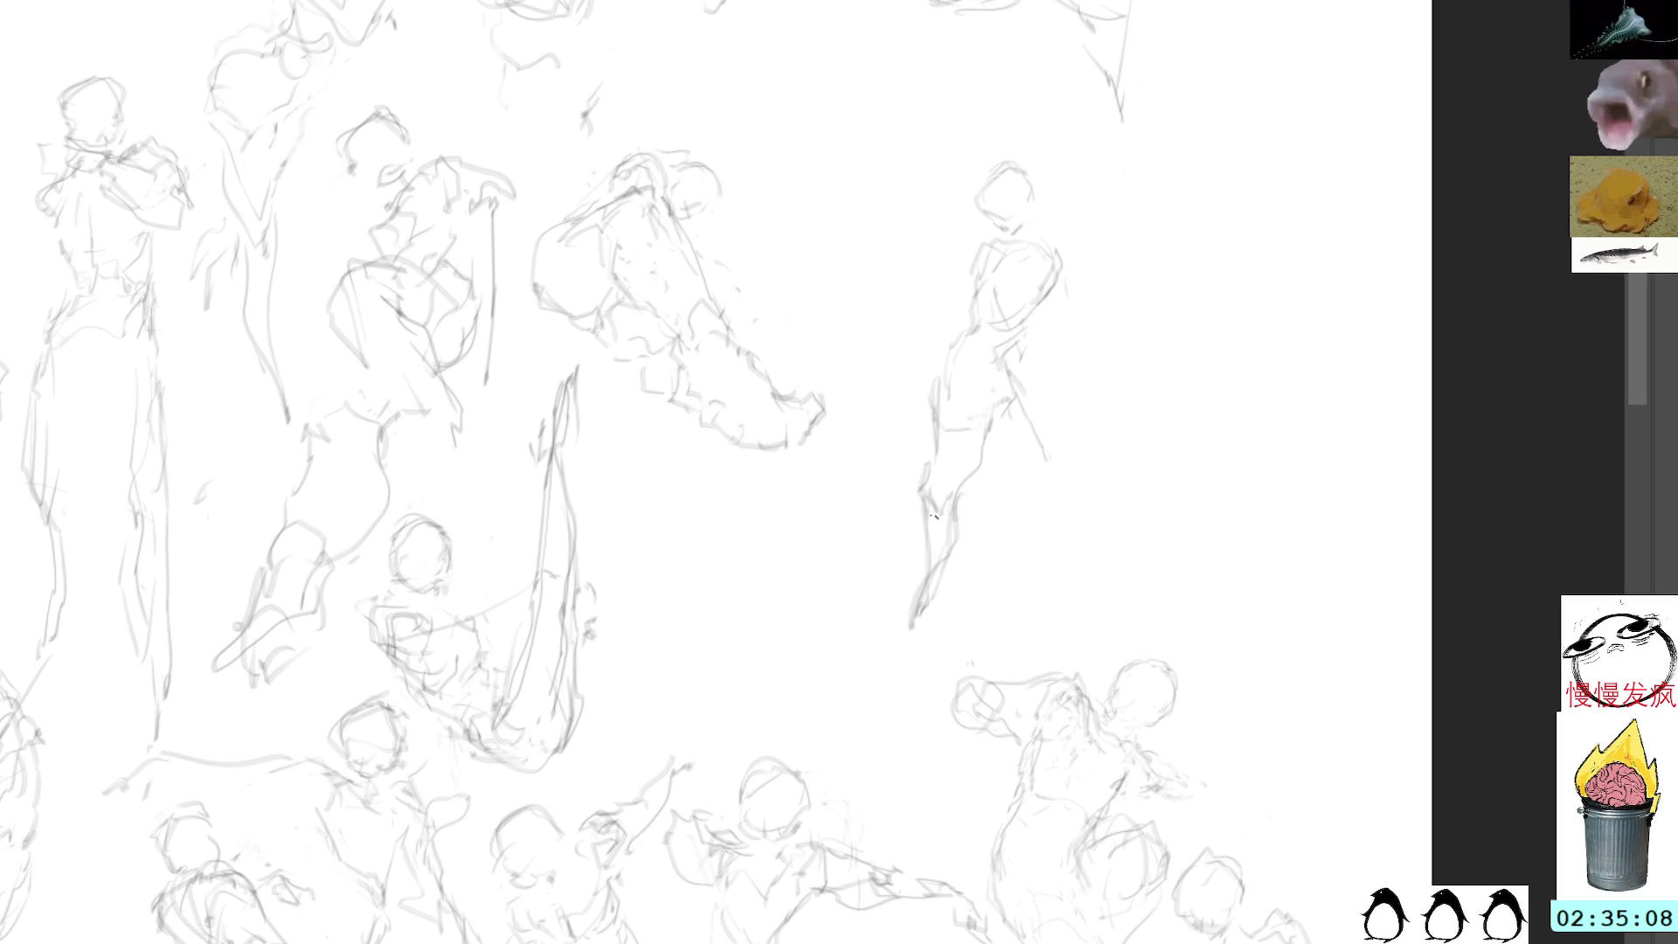
mouse_move(917, 582)
left_mouse_down()
mouse_move(931, 386)
mouse_move(911, 559)
left_mouse_up()
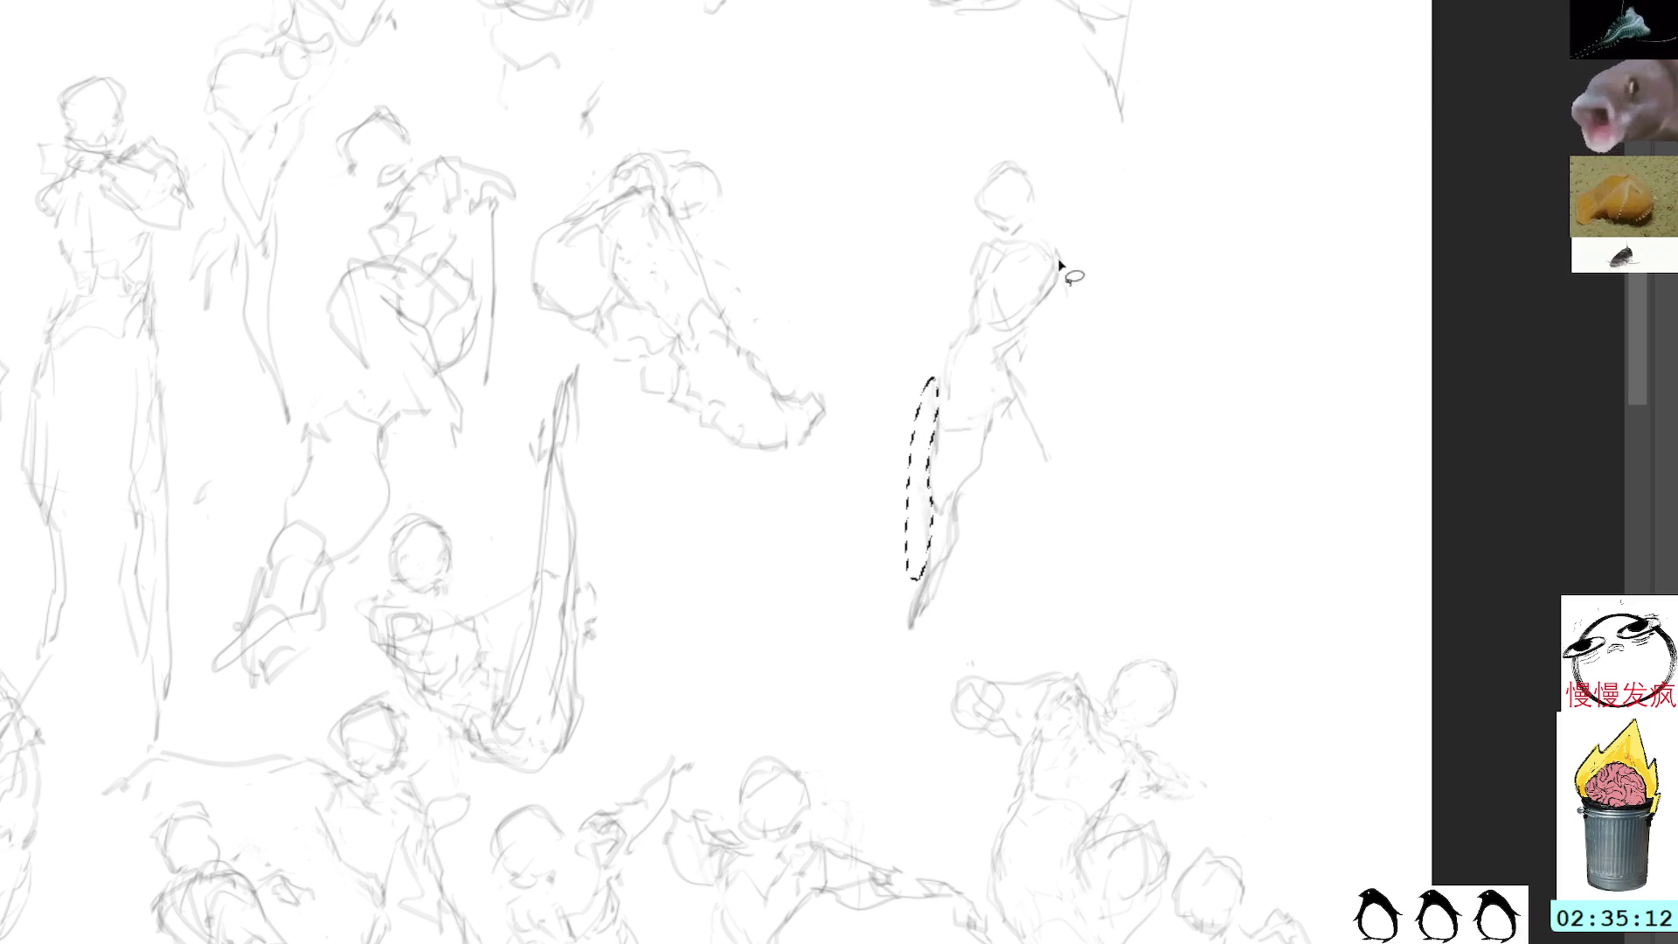
key("ctrl+d")
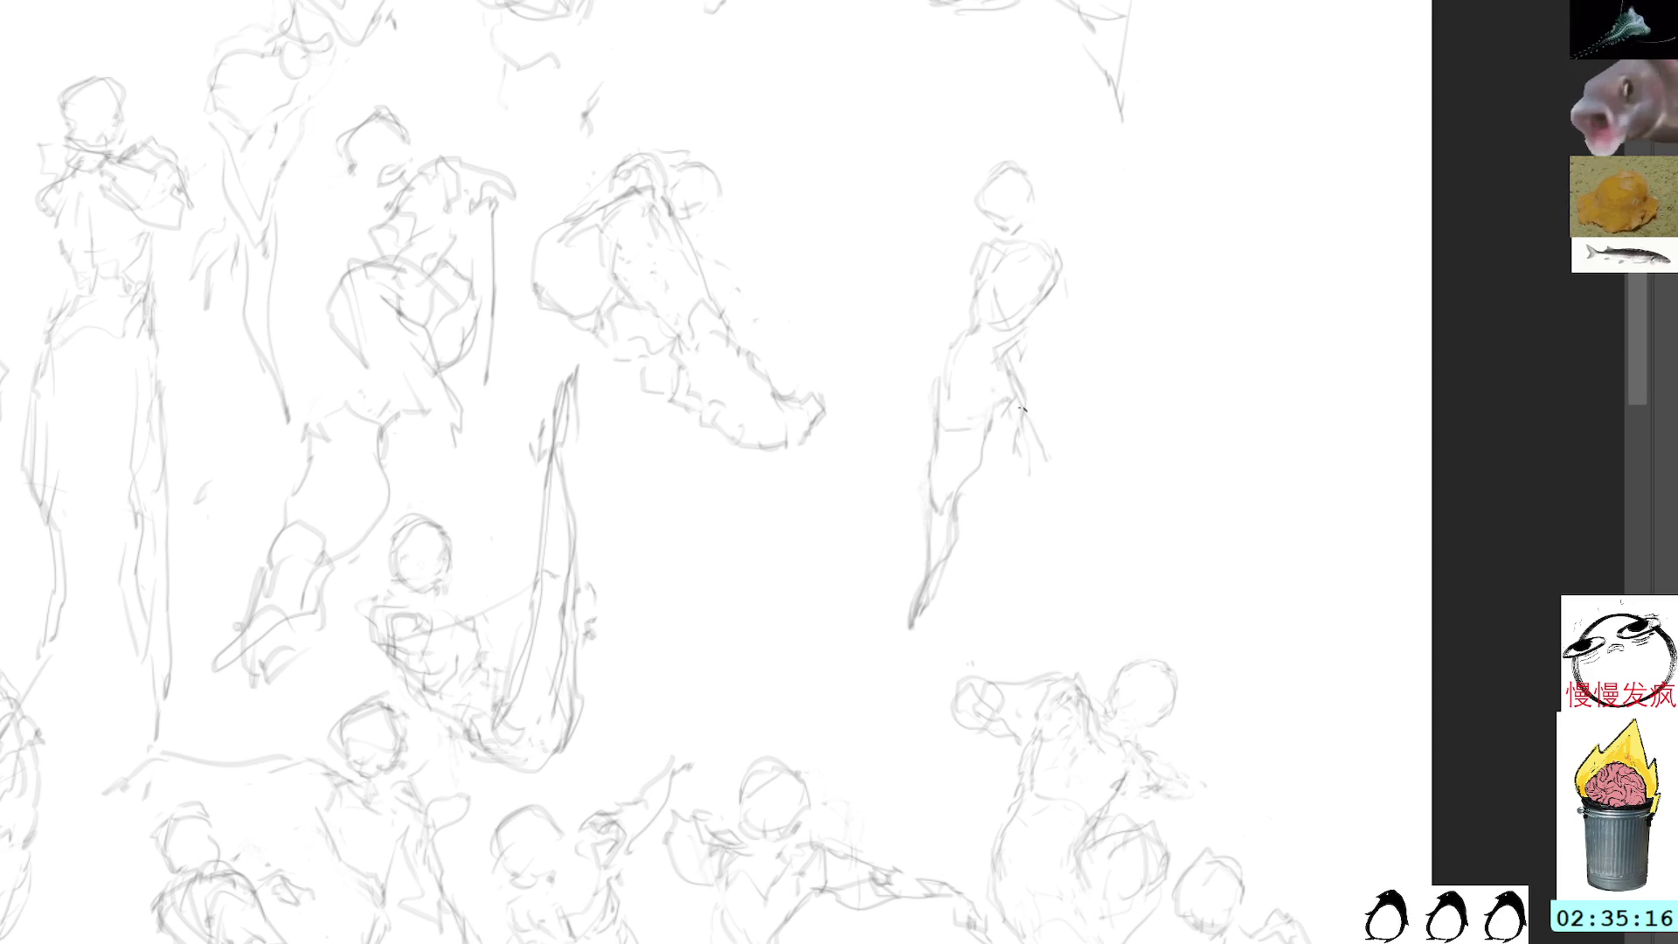
left_click_drag(849, 706, 1042, 497)
key("ctrl+z")
key("l")
Step: Lasso the entire standing figure and delete it
mouse_move(1029, 130)
left_mouse_down()
mouse_move(1005, 131)
mouse_move(898, 683)
mouse_move(1206, 416)
left_mouse_up()
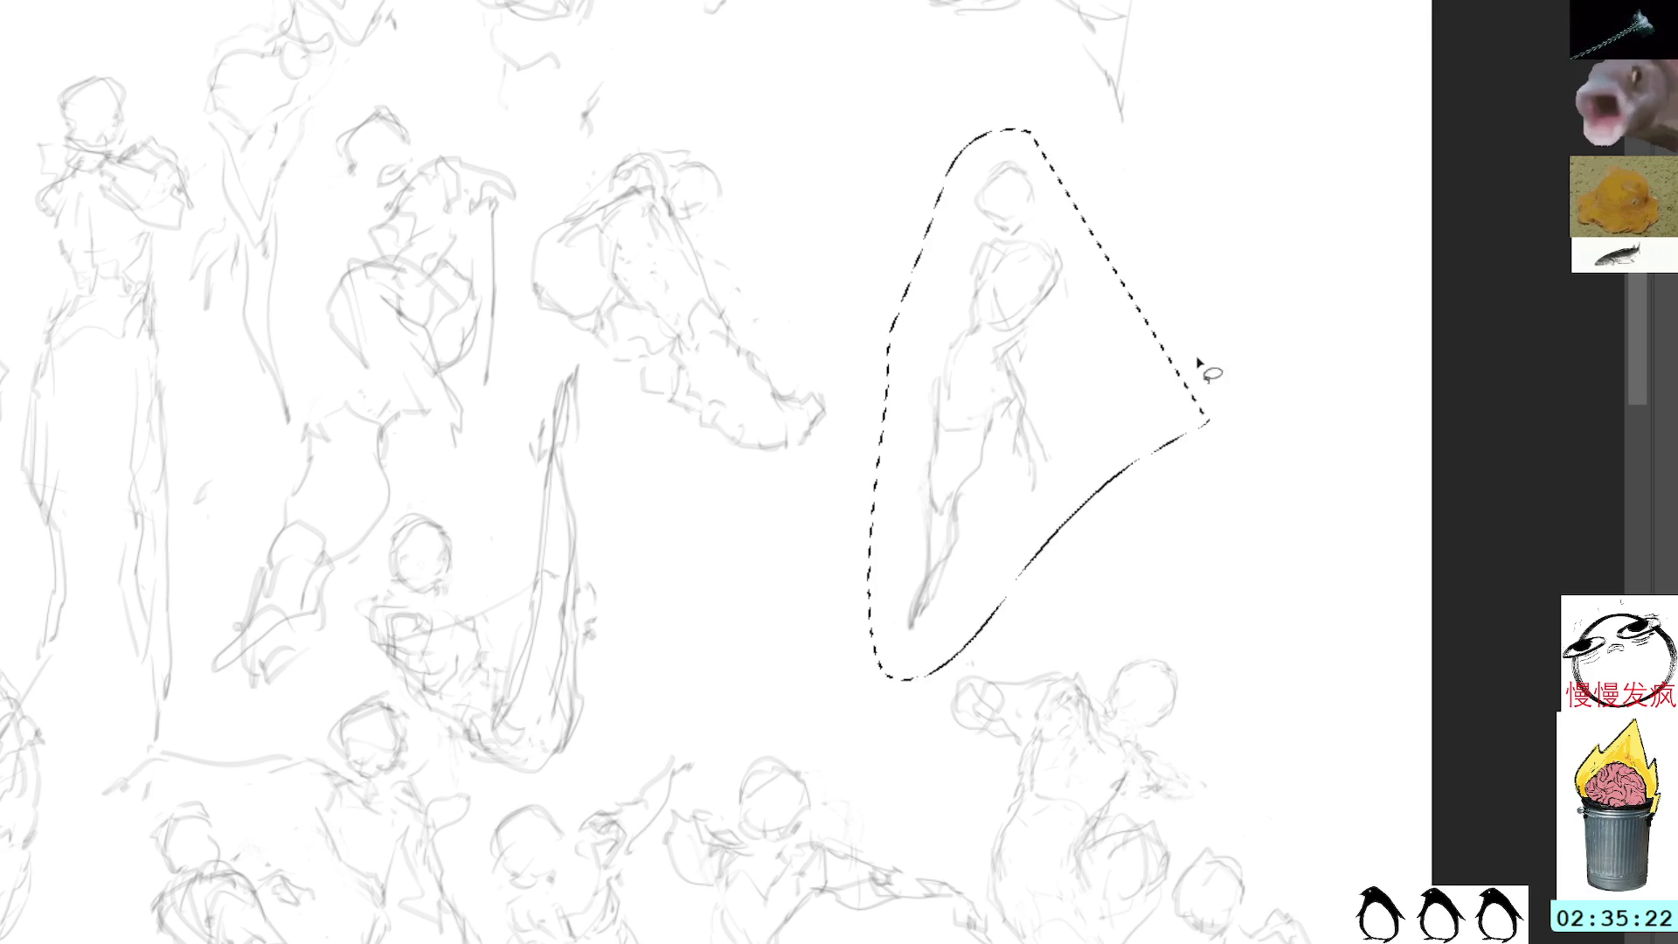
key("Delete")
key("ctrl+d")
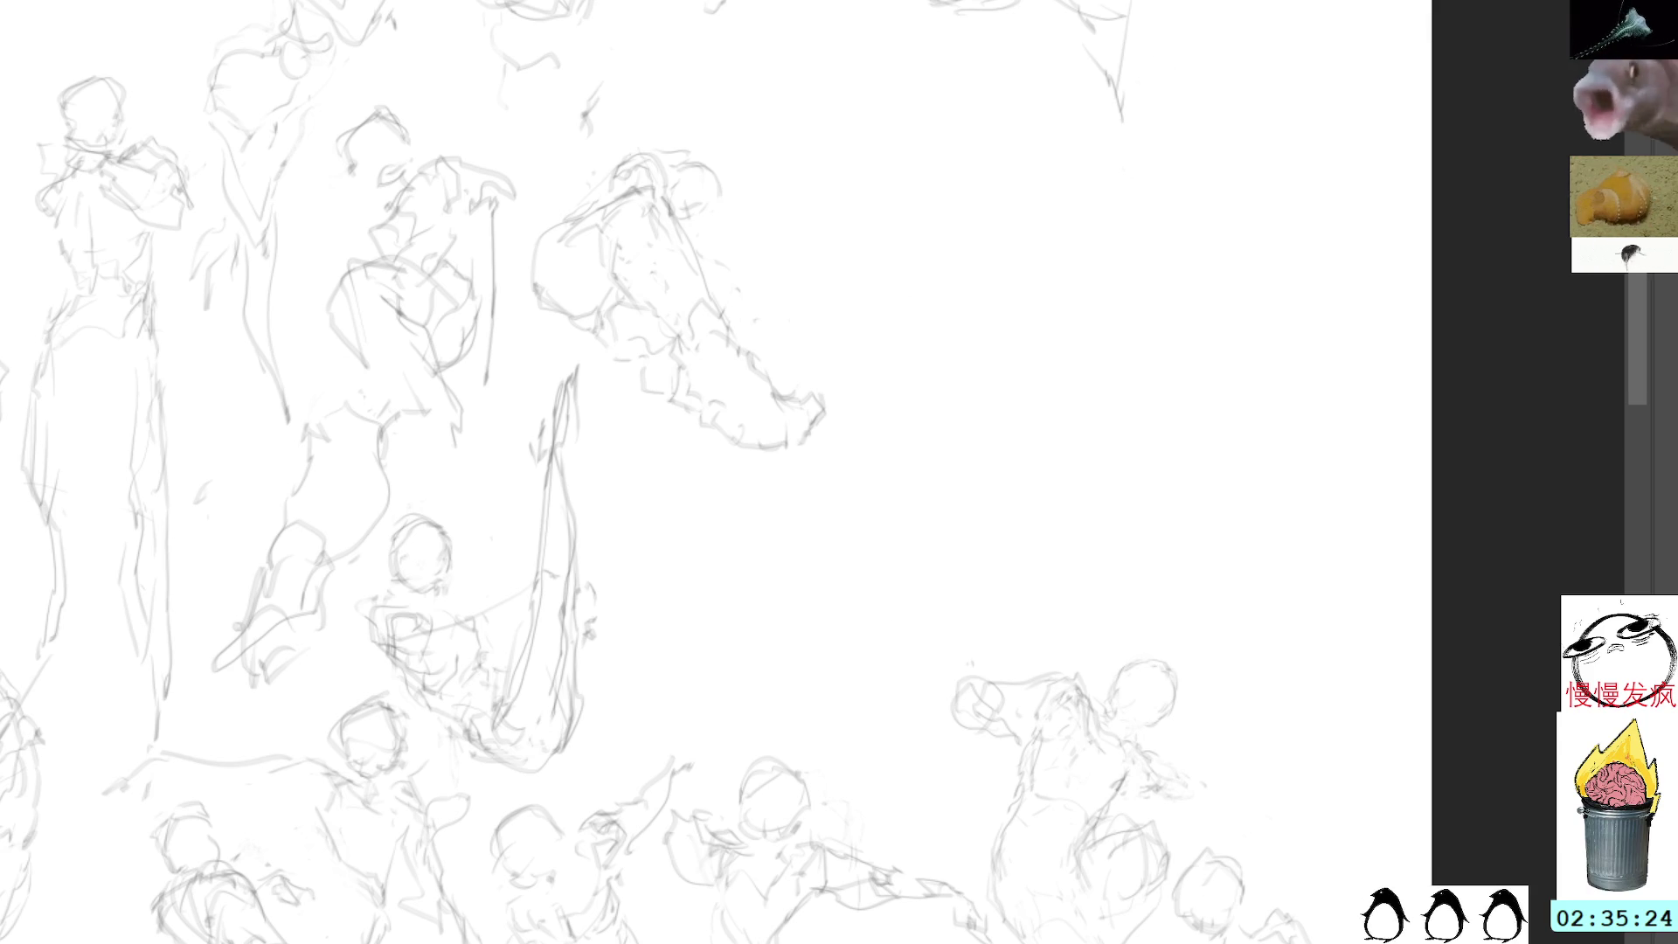
Step: Sketch a new head, neck and shoulder line, and the curved body of a seated figure
mouse_move(923, 223)
left_mouse_down()
mouse_move(907, 288)
mouse_move(944, 236)
mouse_move(922, 304)
mouse_move(952, 243)
mouse_move(937, 223)
left_mouse_up()
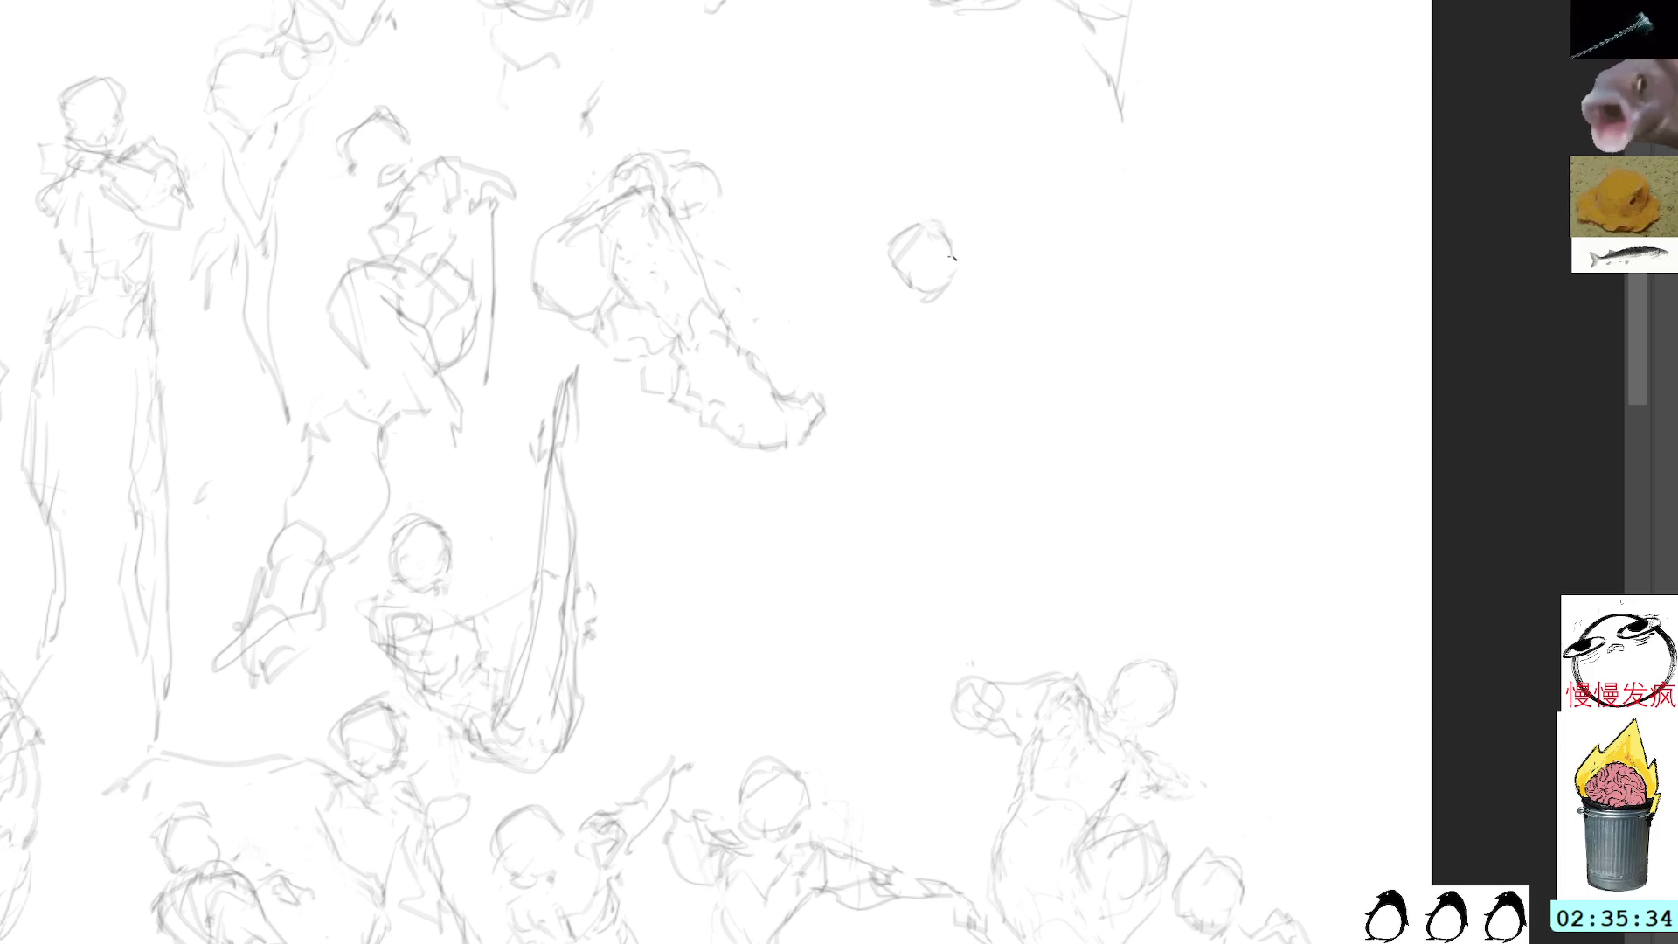
mouse_move(896, 316)
left_mouse_down()
mouse_move(967, 326)
mouse_move(983, 290)
mouse_move(986, 306)
left_mouse_up()
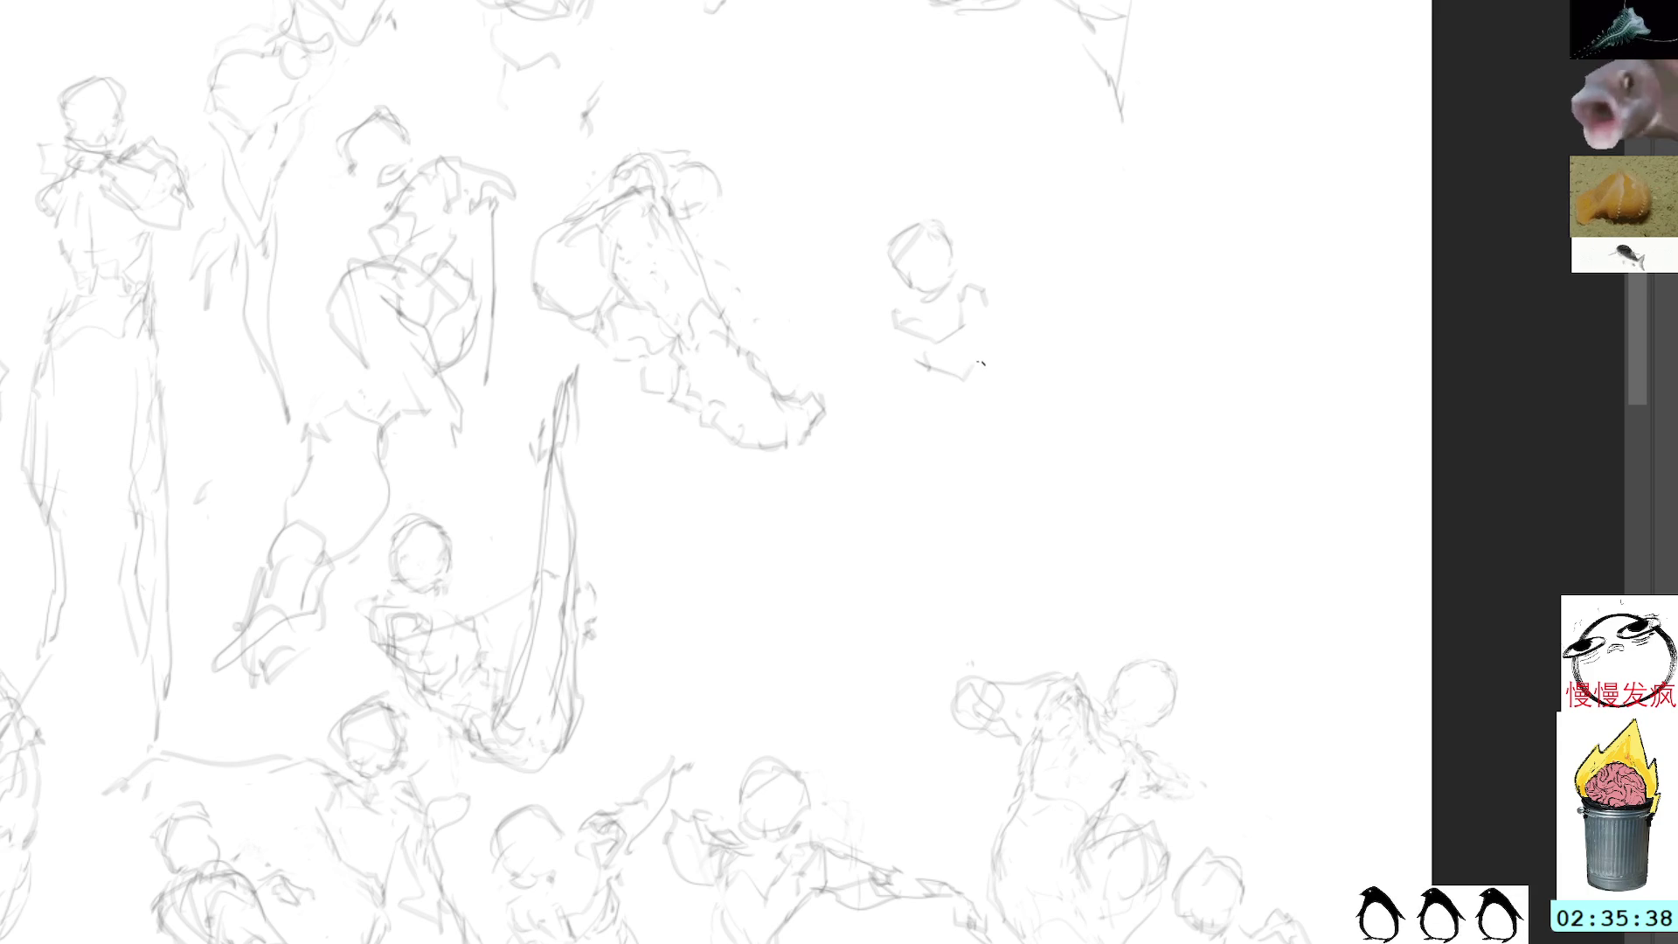
left_click_drag(969, 395, 935, 416)
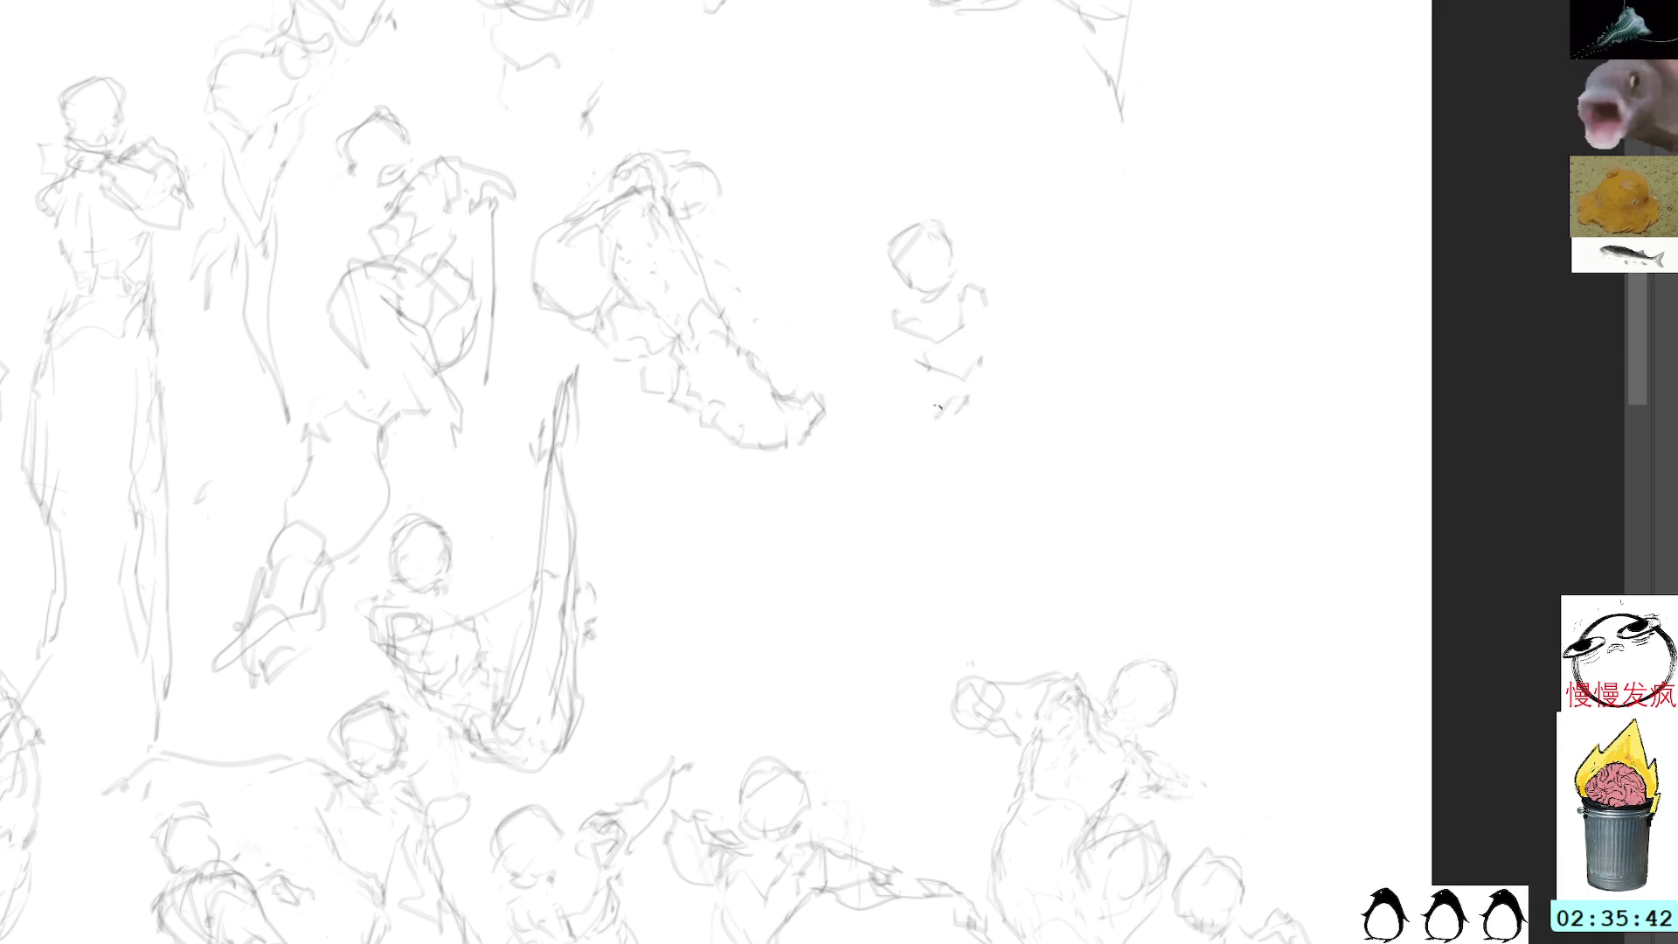
left_click_drag(948, 433, 1006, 409)
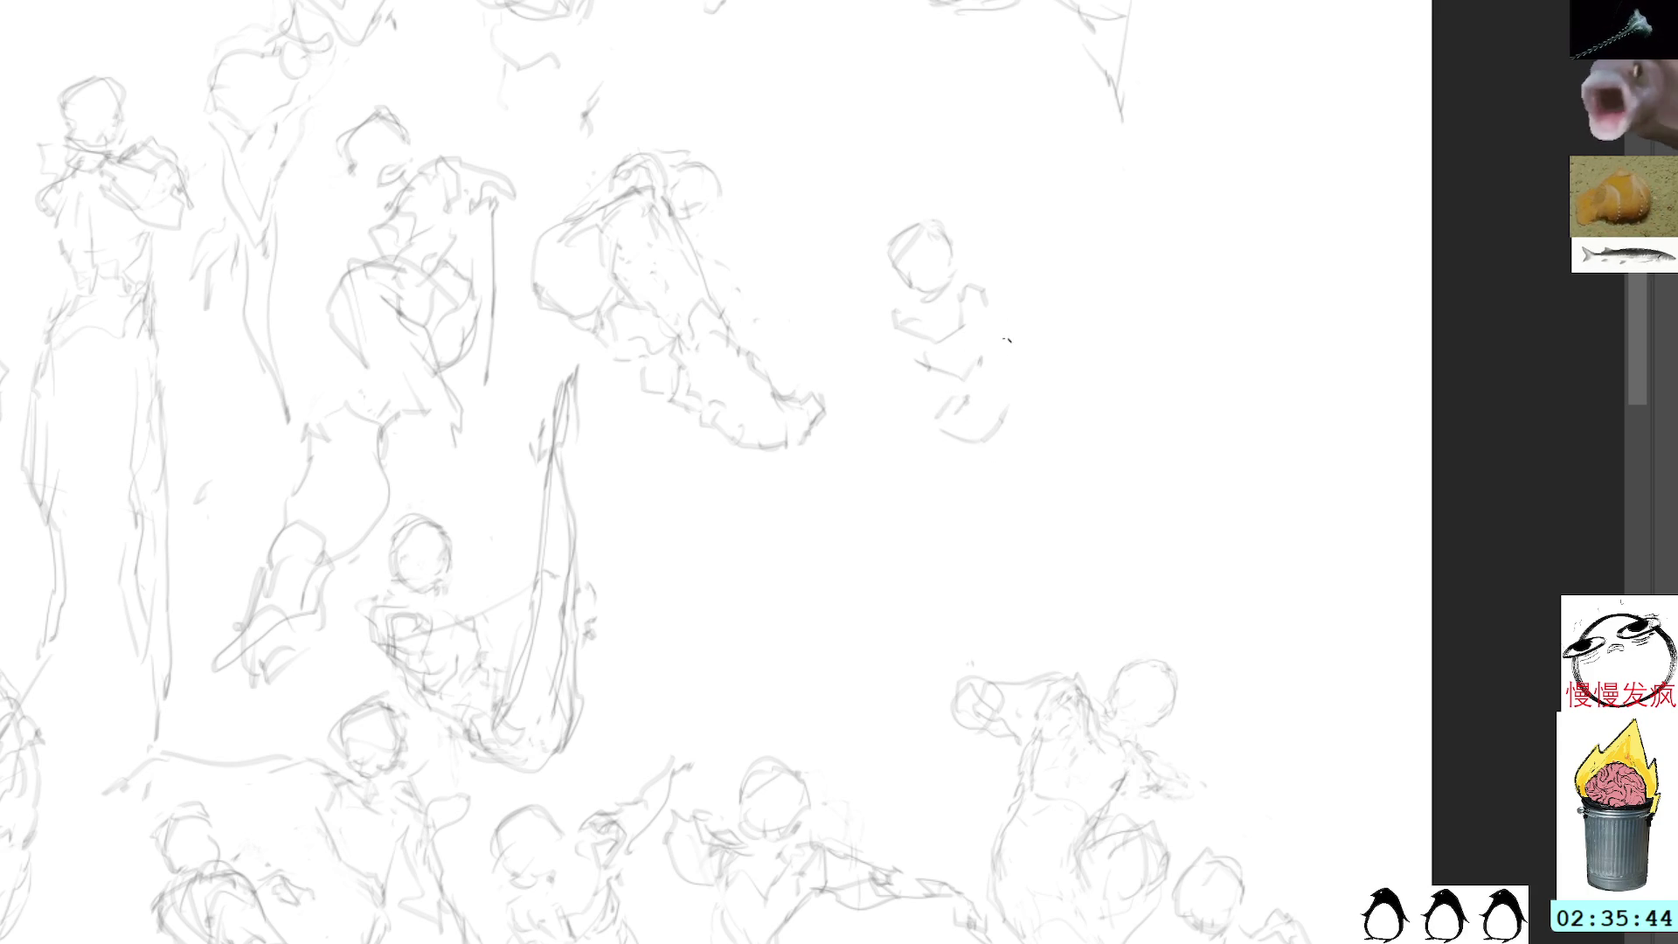
mouse_move(928, 416)
left_mouse_down()
mouse_move(860, 483)
mouse_move(869, 428)
mouse_move(847, 505)
left_mouse_up()
Step: Draw the seated figure's long legs, back and torso lines, then lasso the torso
mouse_move(976, 455)
left_mouse_down()
mouse_move(900, 479)
mouse_move(891, 626)
left_mouse_up()
left_click_drag(848, 505, 881, 704)
left_click_drag(909, 468, 897, 743)
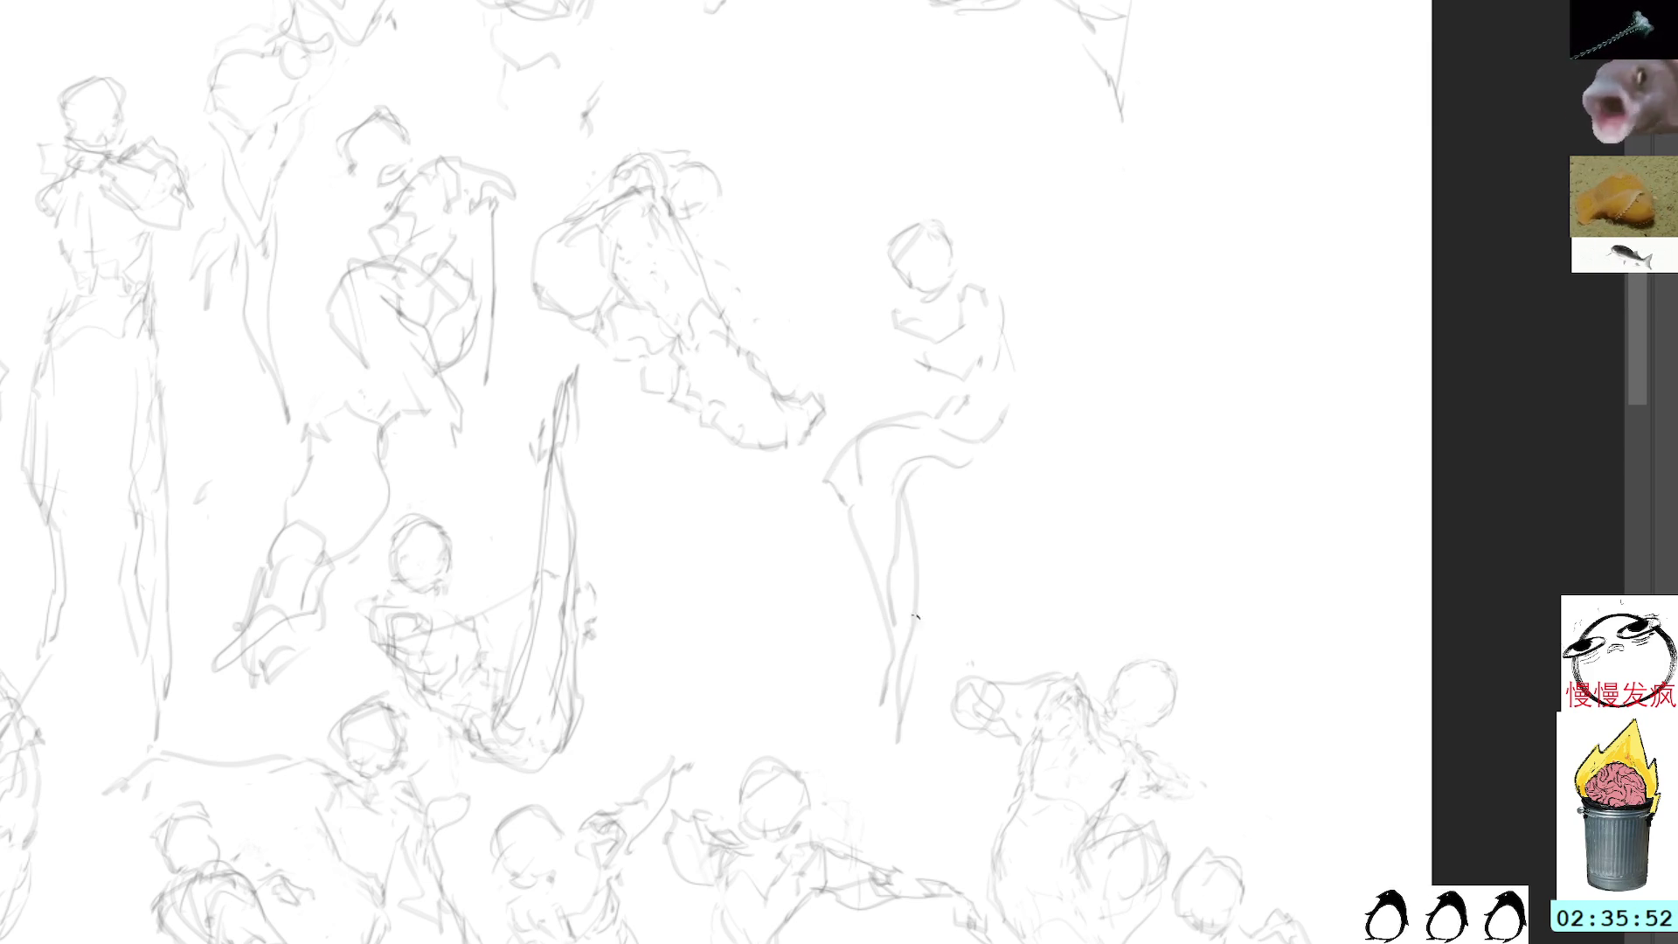
left_click_drag(1011, 371, 1016, 408)
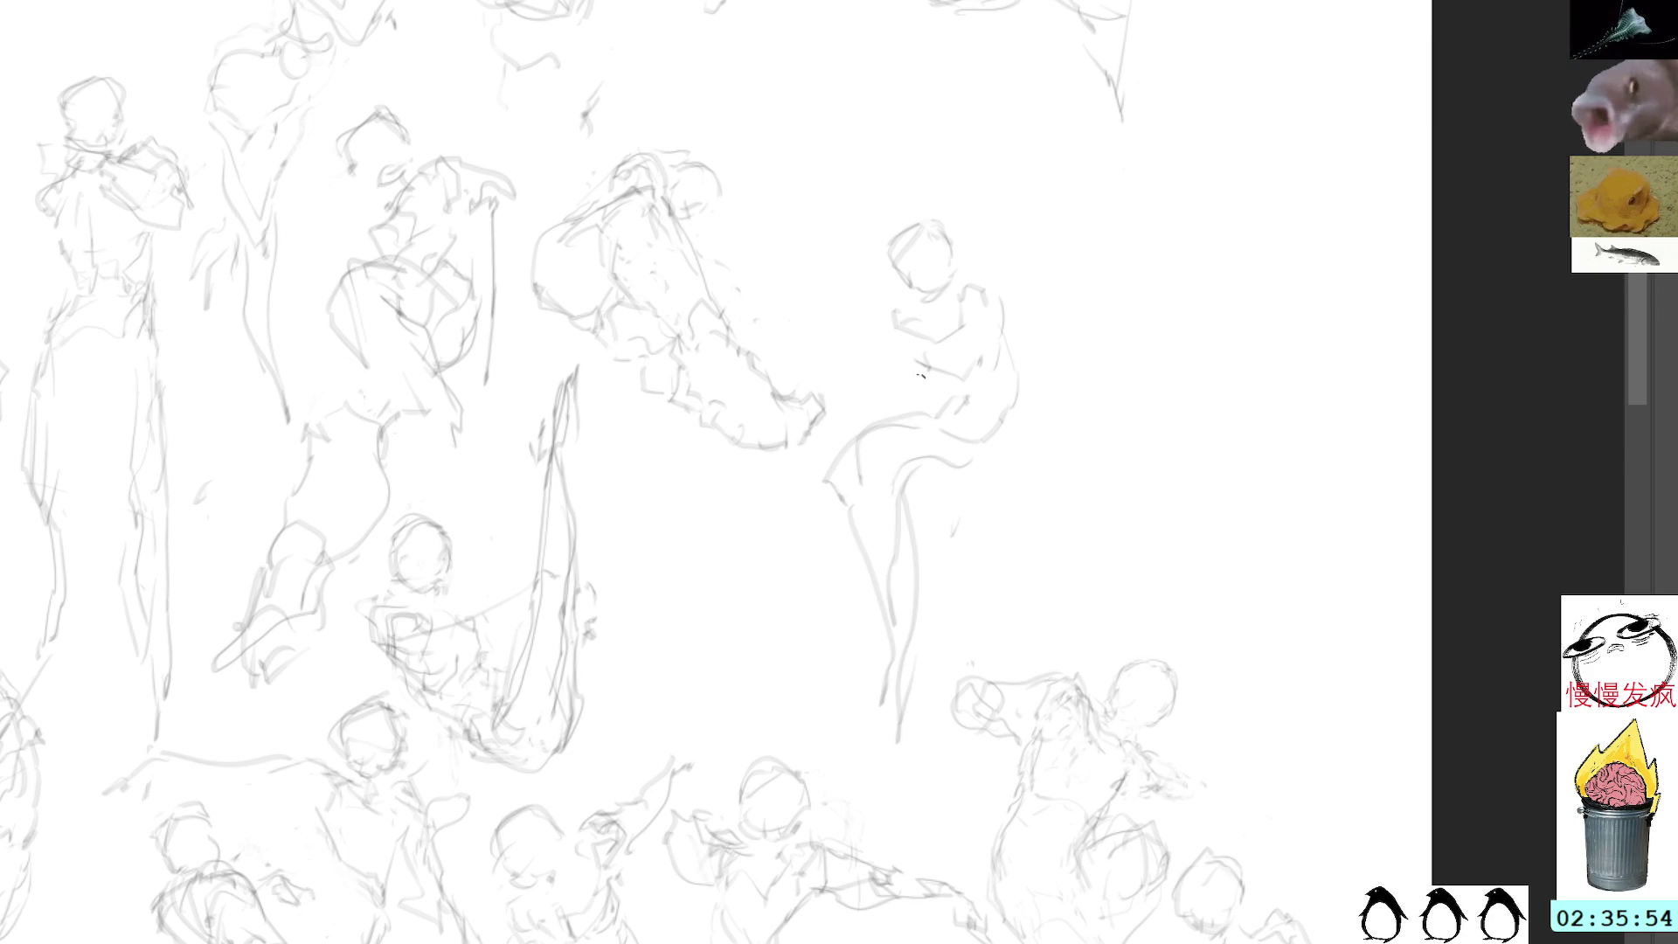
mouse_move(895, 358)
left_mouse_down()
mouse_move(887, 418)
mouse_move(881, 404)
mouse_move(901, 411)
left_mouse_up()
left_click_drag(891, 408, 900, 431)
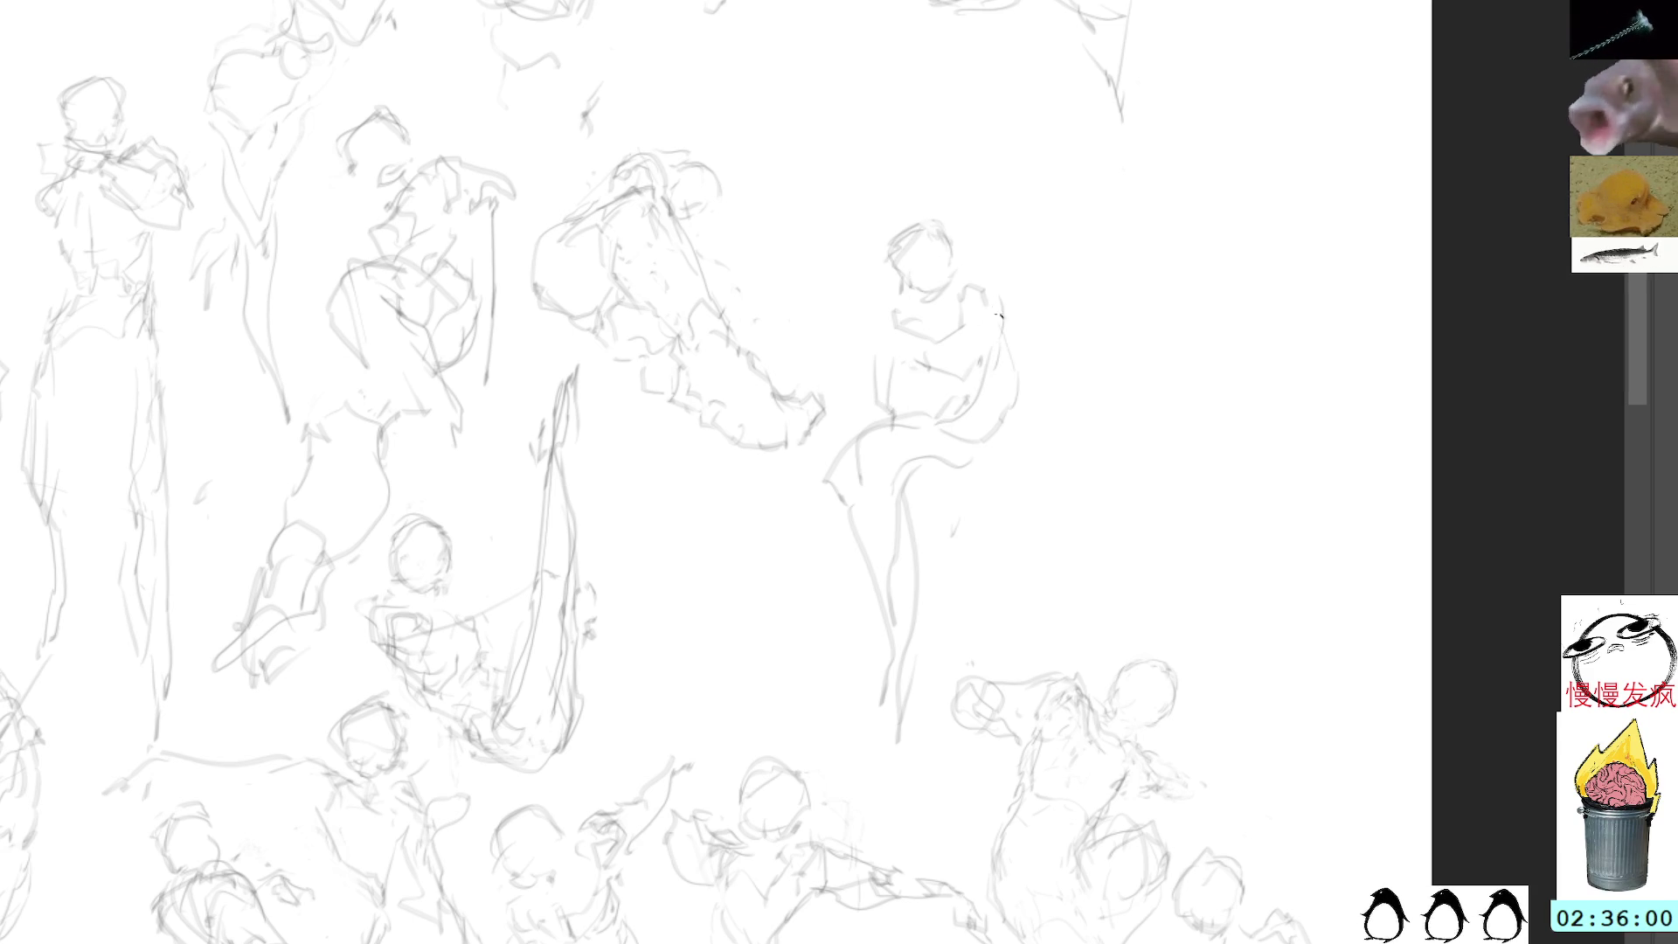
key("l")
mouse_move(907, 400)
left_mouse_down()
mouse_move(880, 362)
mouse_move(908, 403)
left_mouse_up()
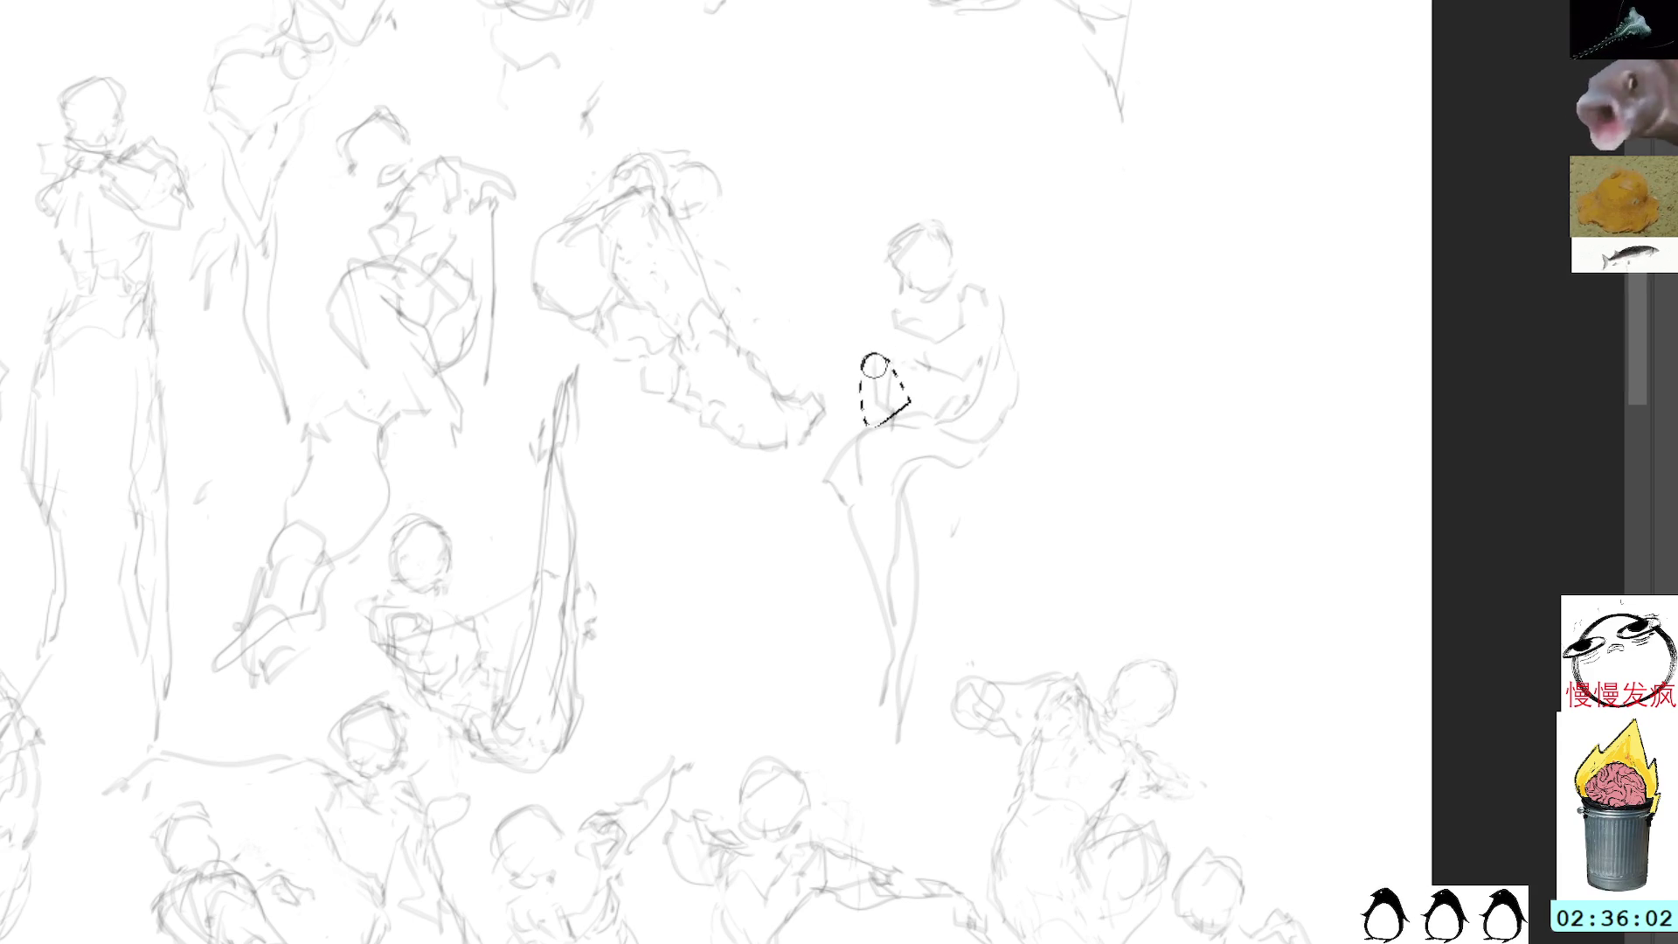
key("ctrl+d")
key("b")
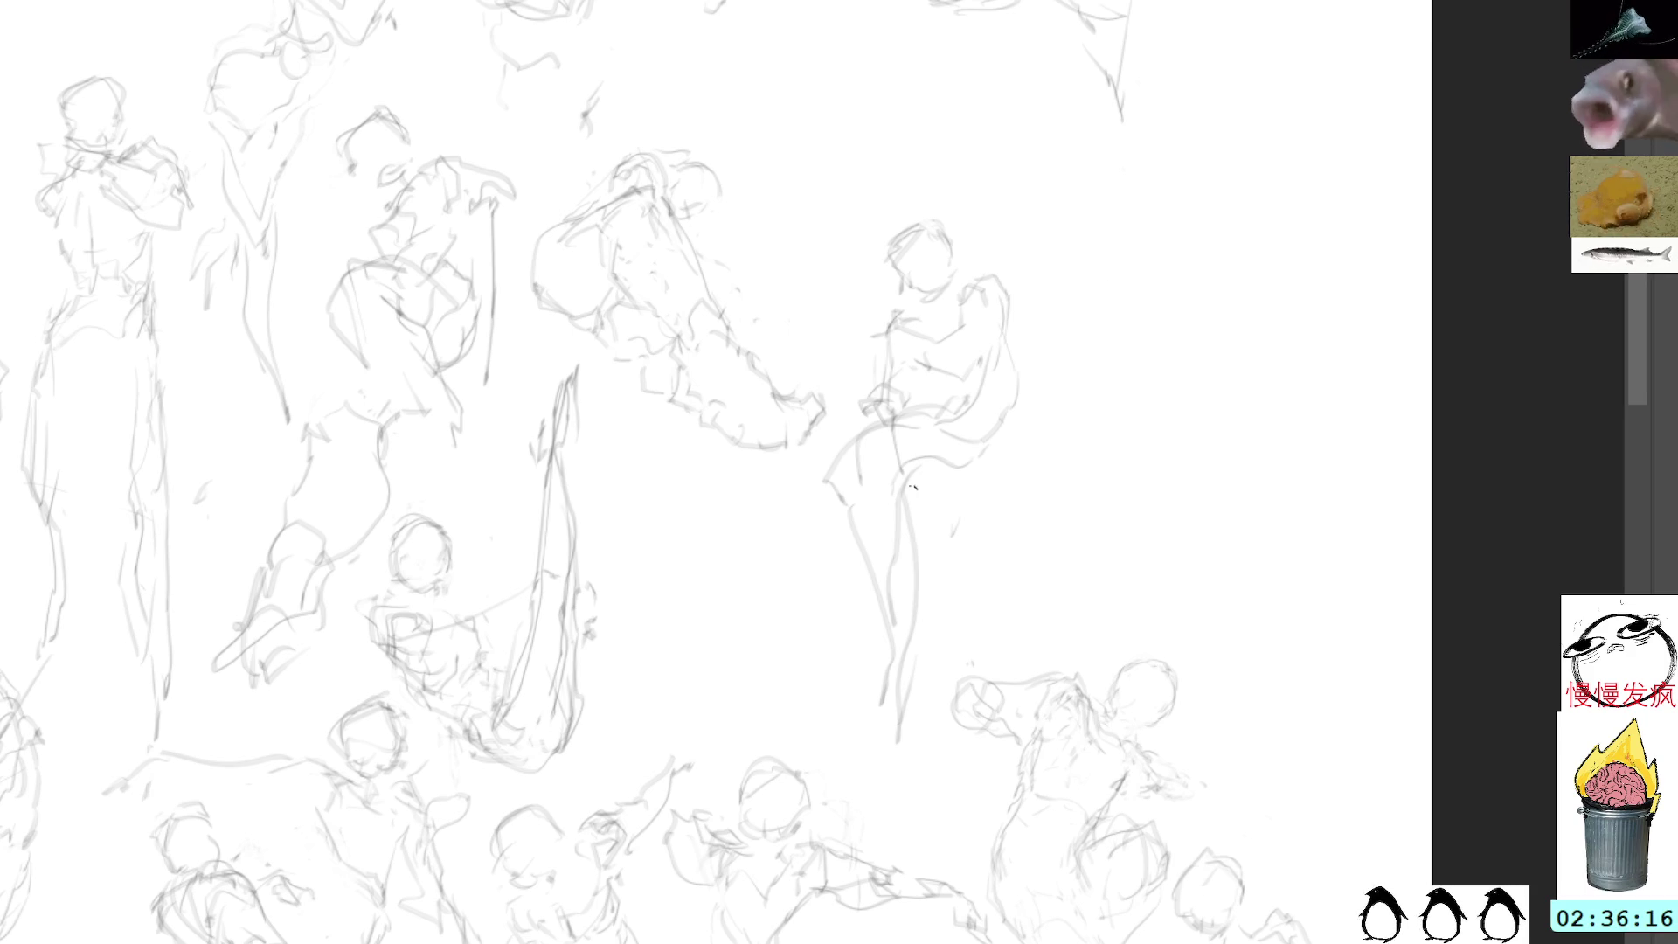
Step: Add pencil strokes shaping the seated figure's hip and upper leg
left_click_drag(874, 421, 929, 572)
Step: Add leg lines and remove the old foot from the seated figure
left_click_drag(948, 450, 933, 549)
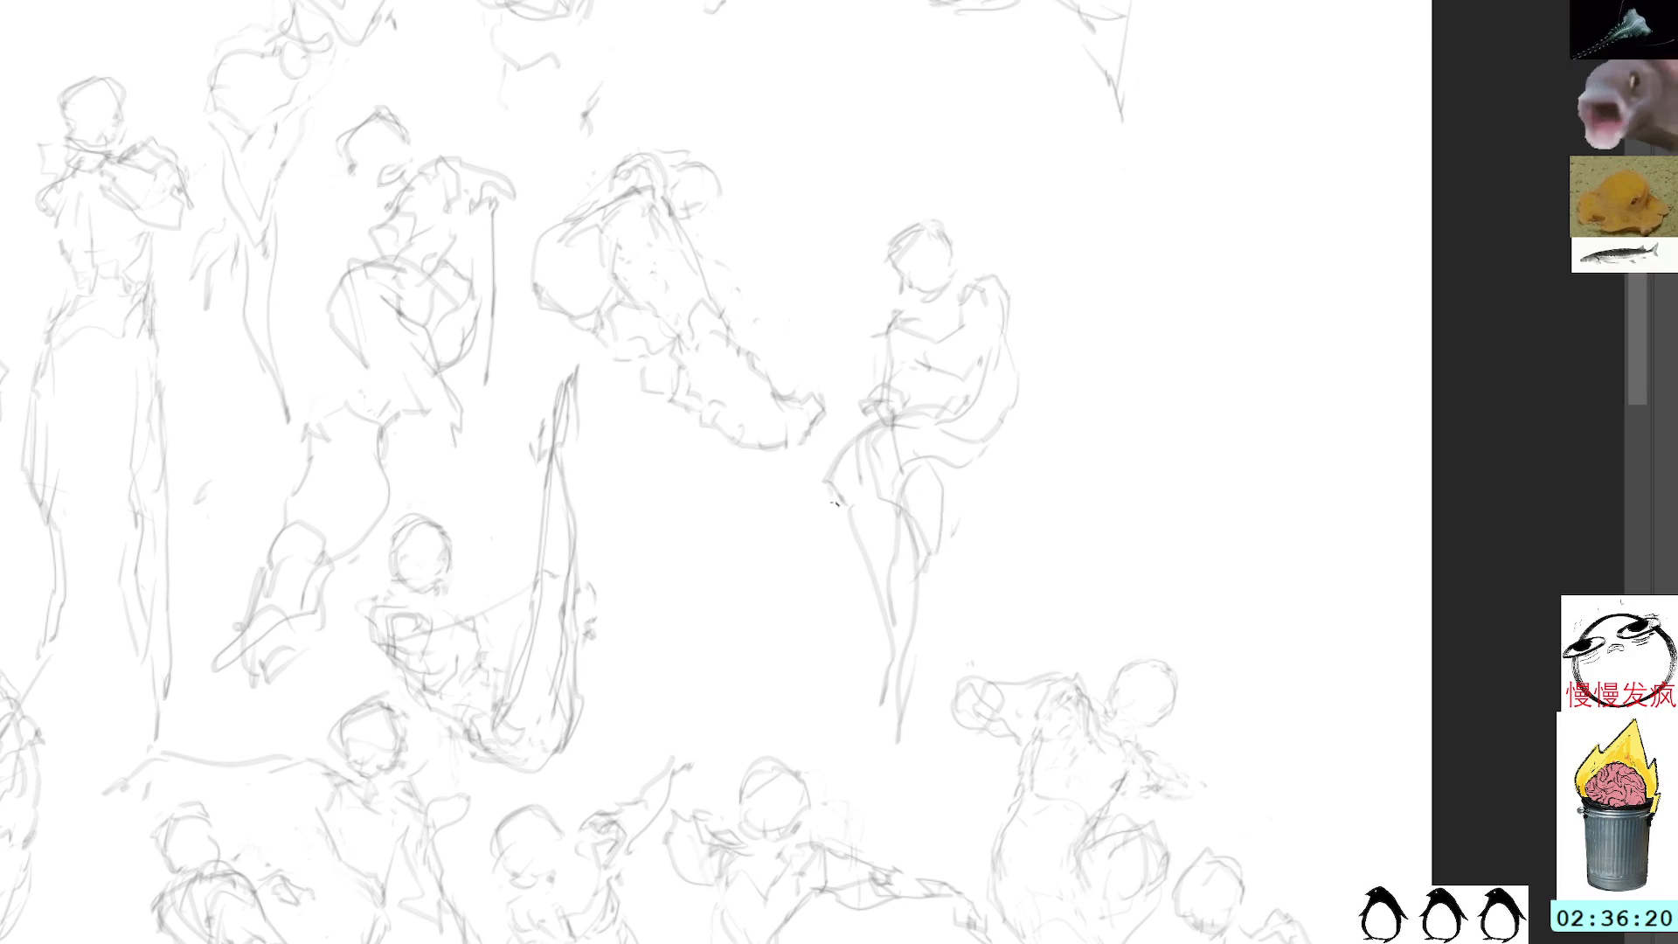
mouse_move(944, 630)
left_mouse_down()
mouse_move(898, 610)
mouse_move(948, 642)
left_mouse_up()
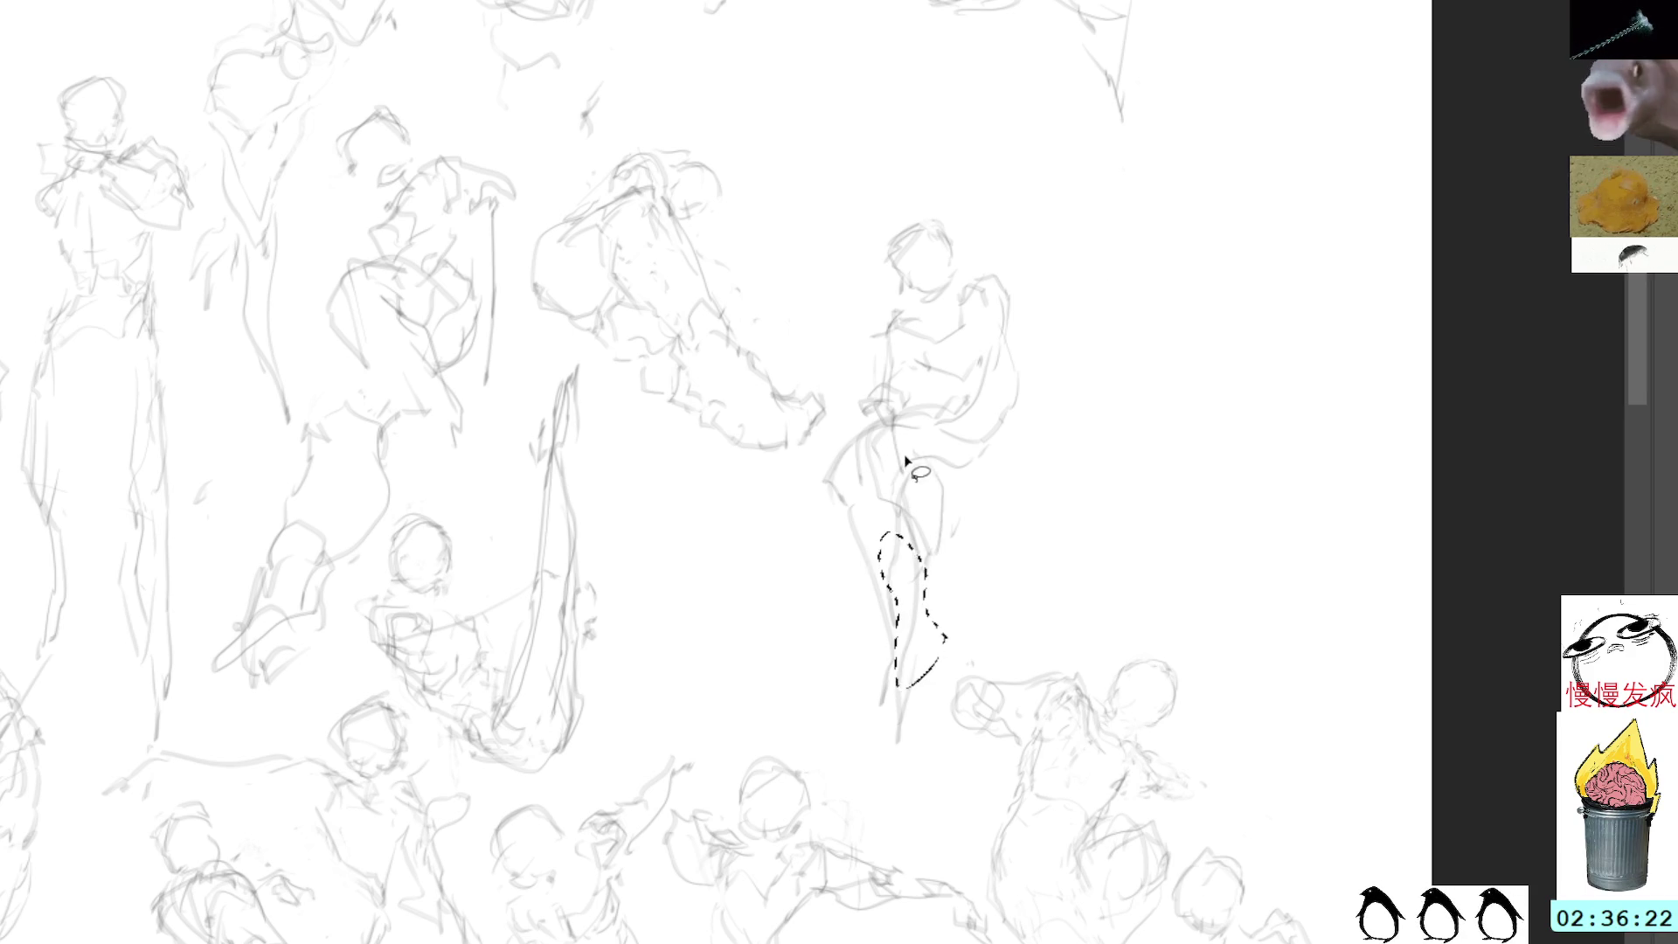
key("ctrl+shift+a")
key("b")
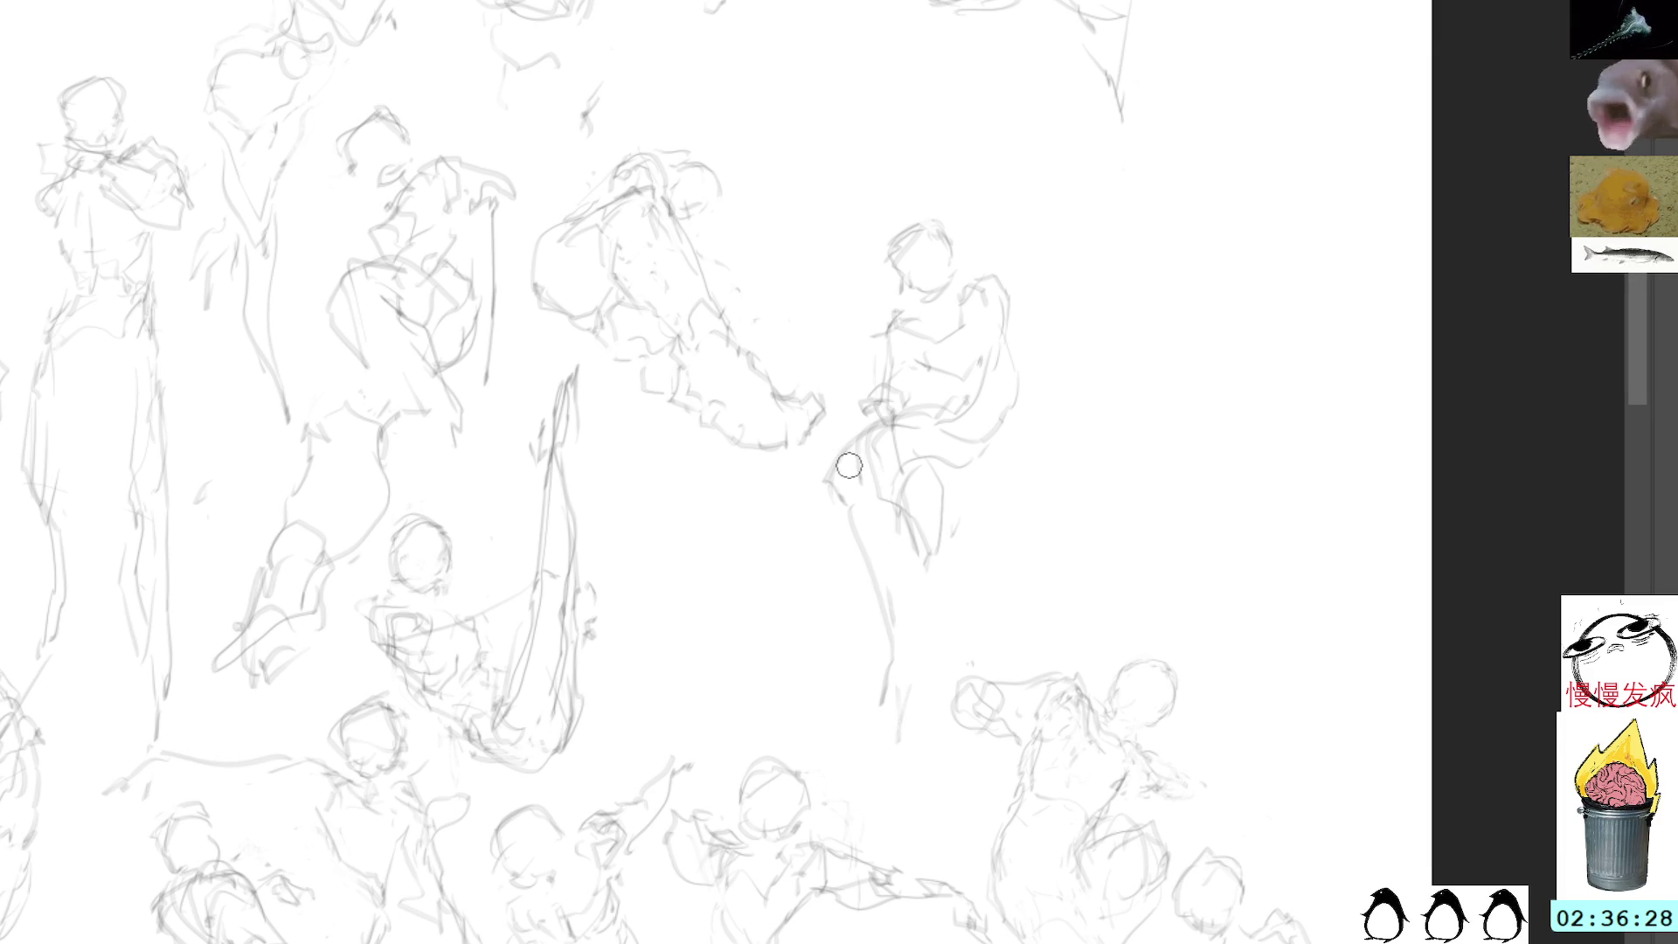
Step: Redraw the knee, lower leg and a foot reaching down-left, then lasso the whole figure
left_click_drag(837, 472, 817, 507)
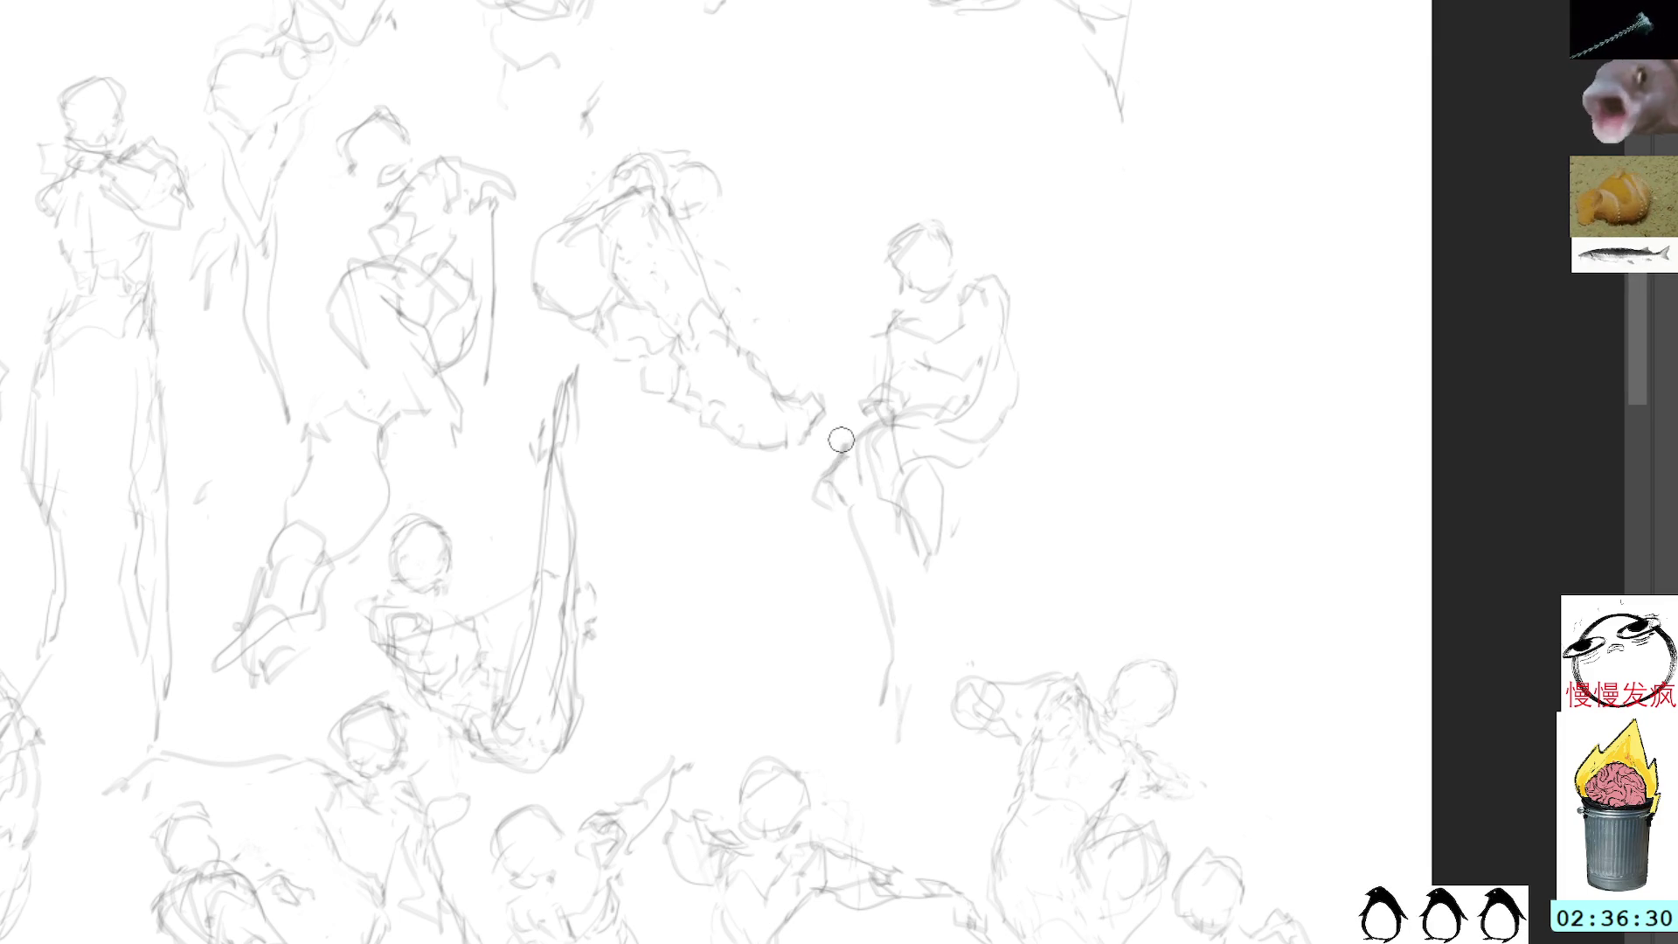
mouse_move(842, 447)
left_mouse_down()
mouse_move(828, 504)
mouse_move(901, 616)
left_mouse_up()
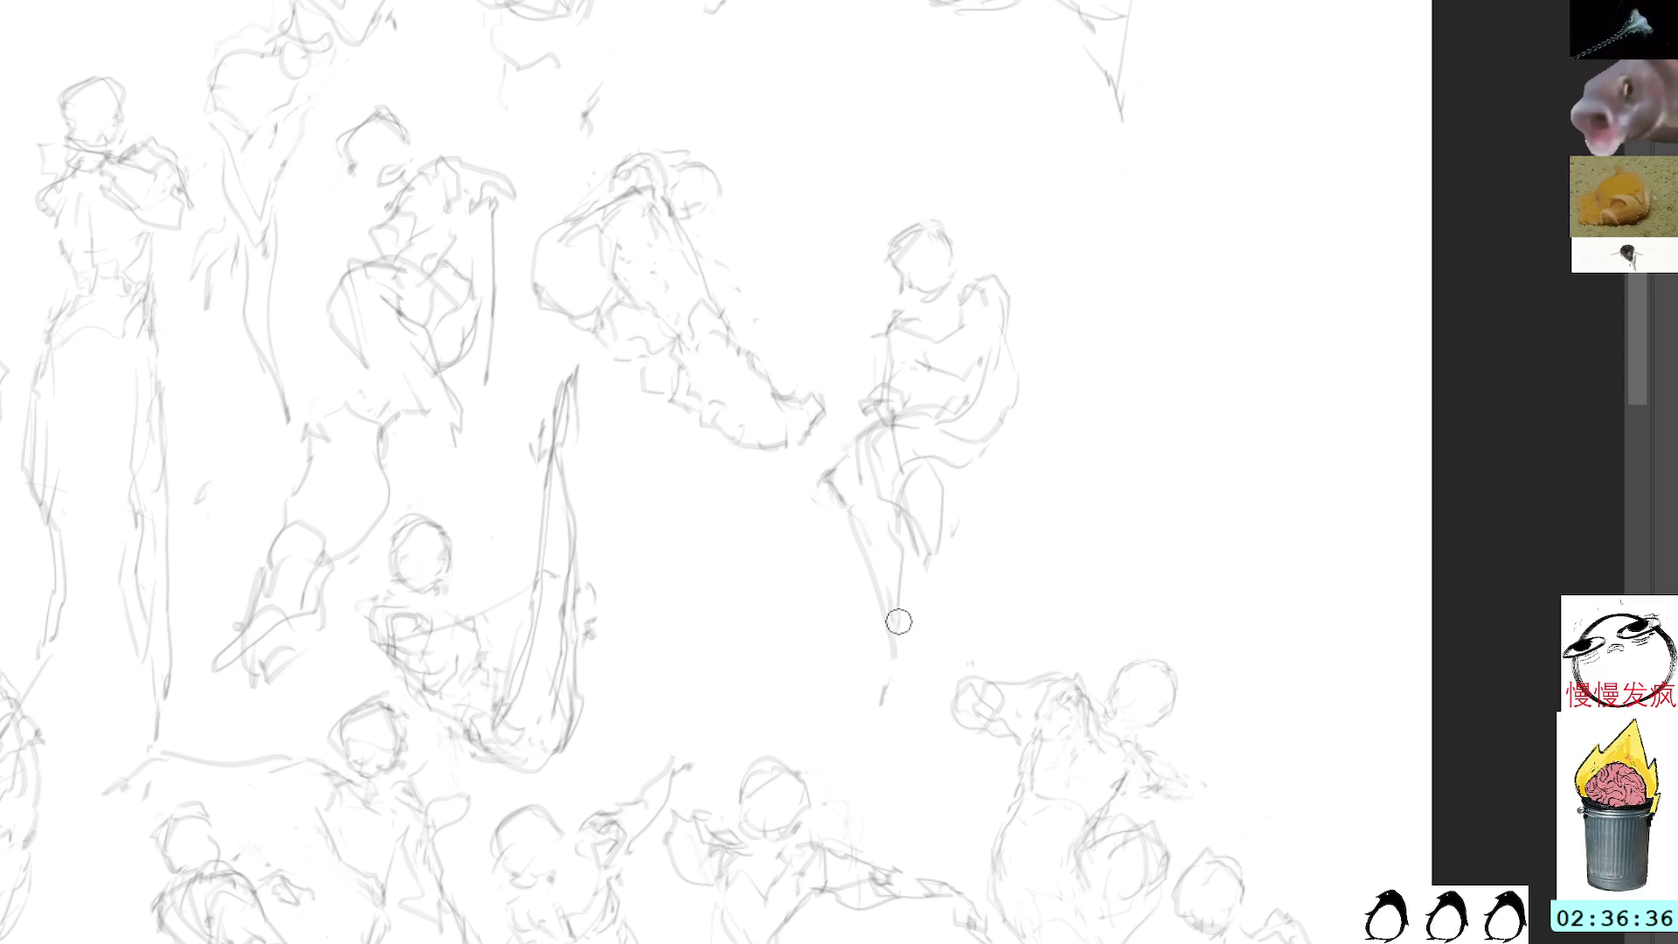
left_click_drag(888, 682, 920, 666)
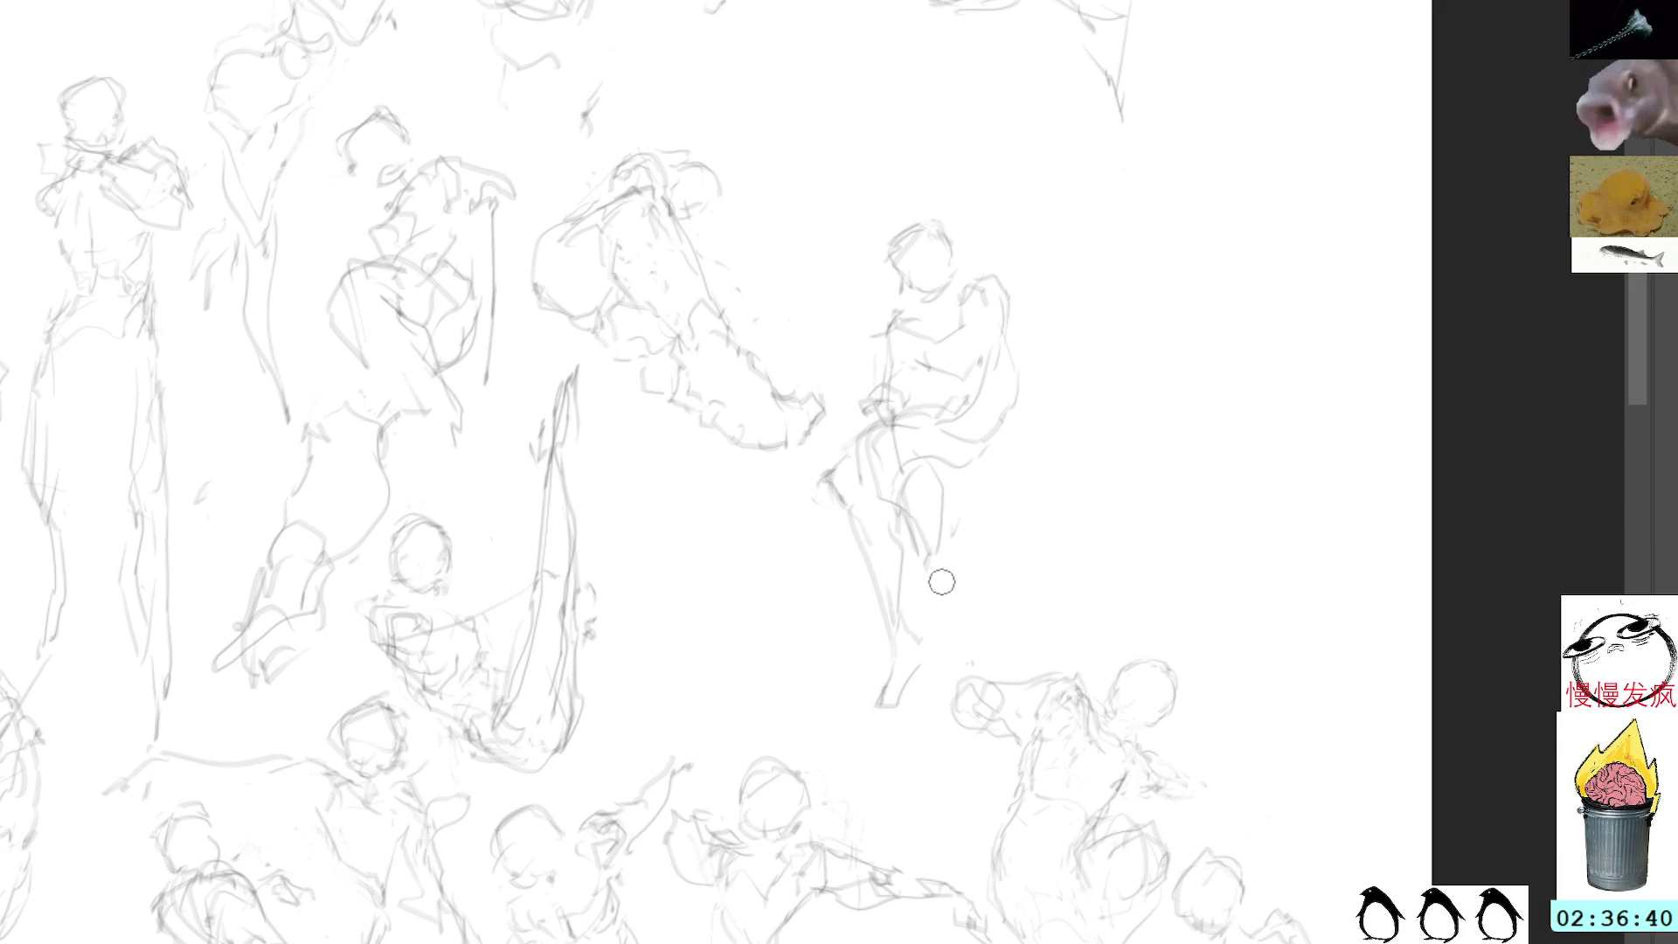
left_click_drag(891, 690, 861, 717)
key("l")
mouse_move(952, 184)
left_mouse_down()
mouse_move(847, 317)
mouse_move(826, 477)
mouse_move(957, 681)
mouse_move(1046, 200)
mouse_move(1058, 210)
left_mouse_up()
key("ctrl+t")
Step: Move the seated figure right and start a new head outline in the freed space
mouse_move(1000, 326)
left_mouse_down()
mouse_move(1296, 434)
mouse_move(1314, 517)
mouse_move(1290, 469)
left_mouse_up()
key("Return")
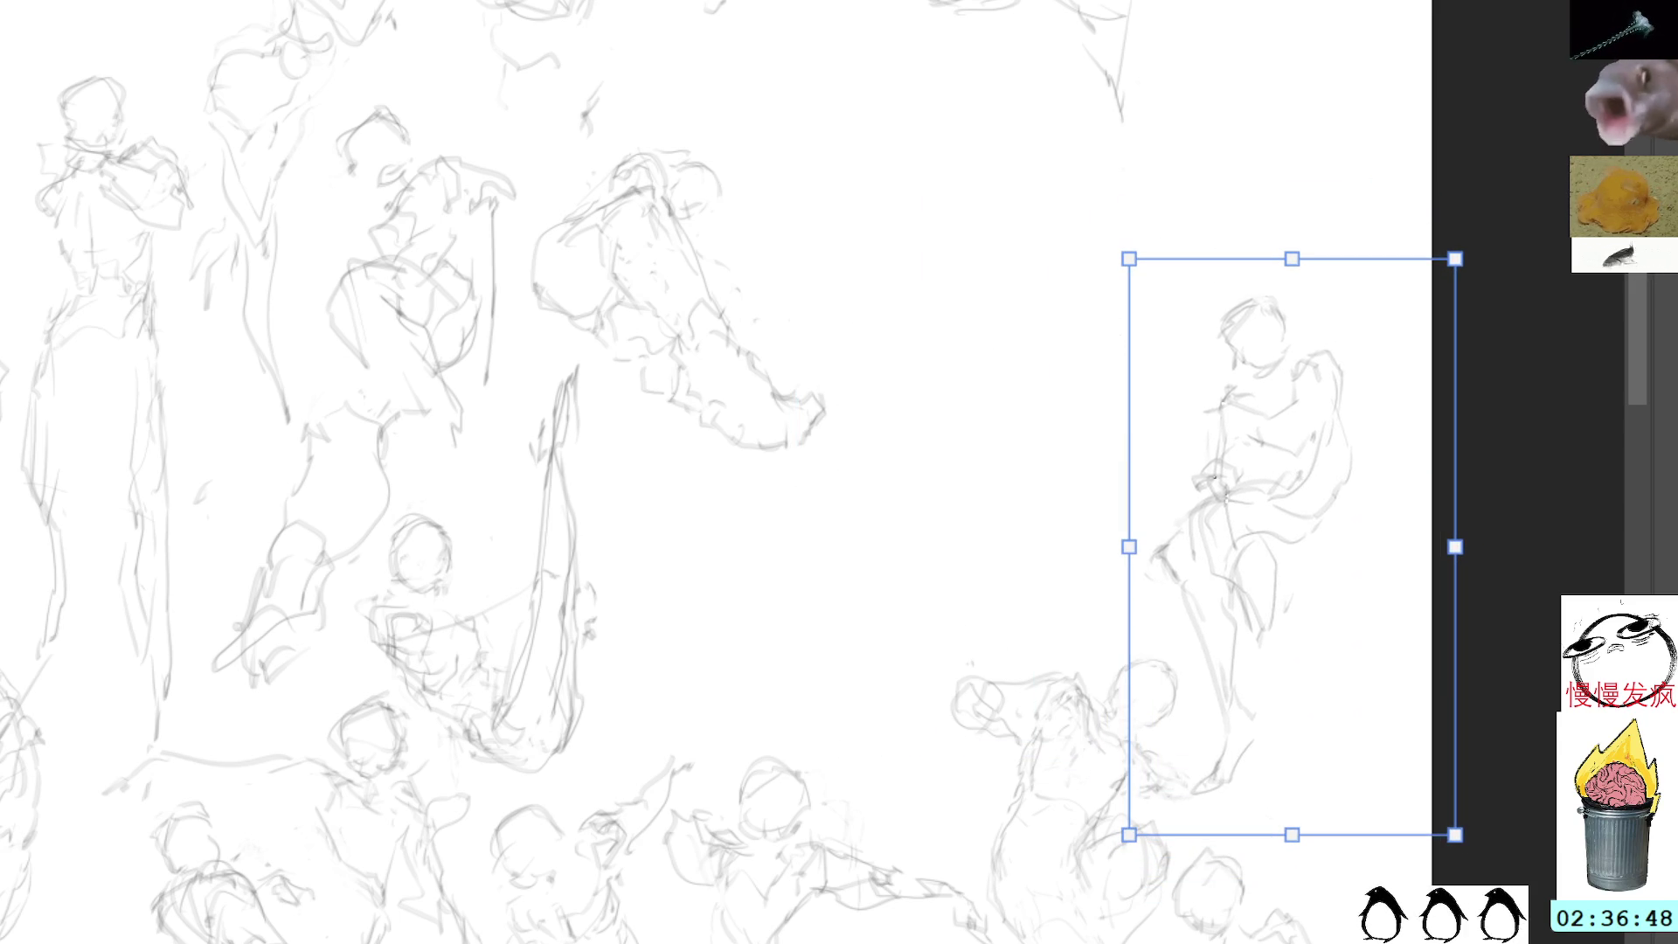
mouse_move(1247, 265)
left_mouse_down()
mouse_move(1004, 240)
mouse_move(1165, 276)
mouse_move(1194, 352)
left_mouse_up()
mouse_move(900, 252)
left_mouse_down()
mouse_move(859, 282)
mouse_move(870, 302)
left_mouse_up()
mouse_move(860, 284)
left_mouse_down()
mouse_move(897, 237)
mouse_move(917, 272)
mouse_move(881, 308)
left_mouse_up()
left_click_drag(883, 240, 931, 271)
Step: Complete the head outline and neck, and draw a curved arm reaching left
left_click_drag(887, 335, 925, 347)
mouse_move(931, 235)
left_mouse_down()
mouse_move(967, 314)
mouse_move(951, 362)
left_mouse_up()
left_click_drag(968, 304, 958, 357)
mouse_move(861, 234)
left_mouse_down()
mouse_move(923, 219)
mouse_move(942, 249)
left_mouse_up()
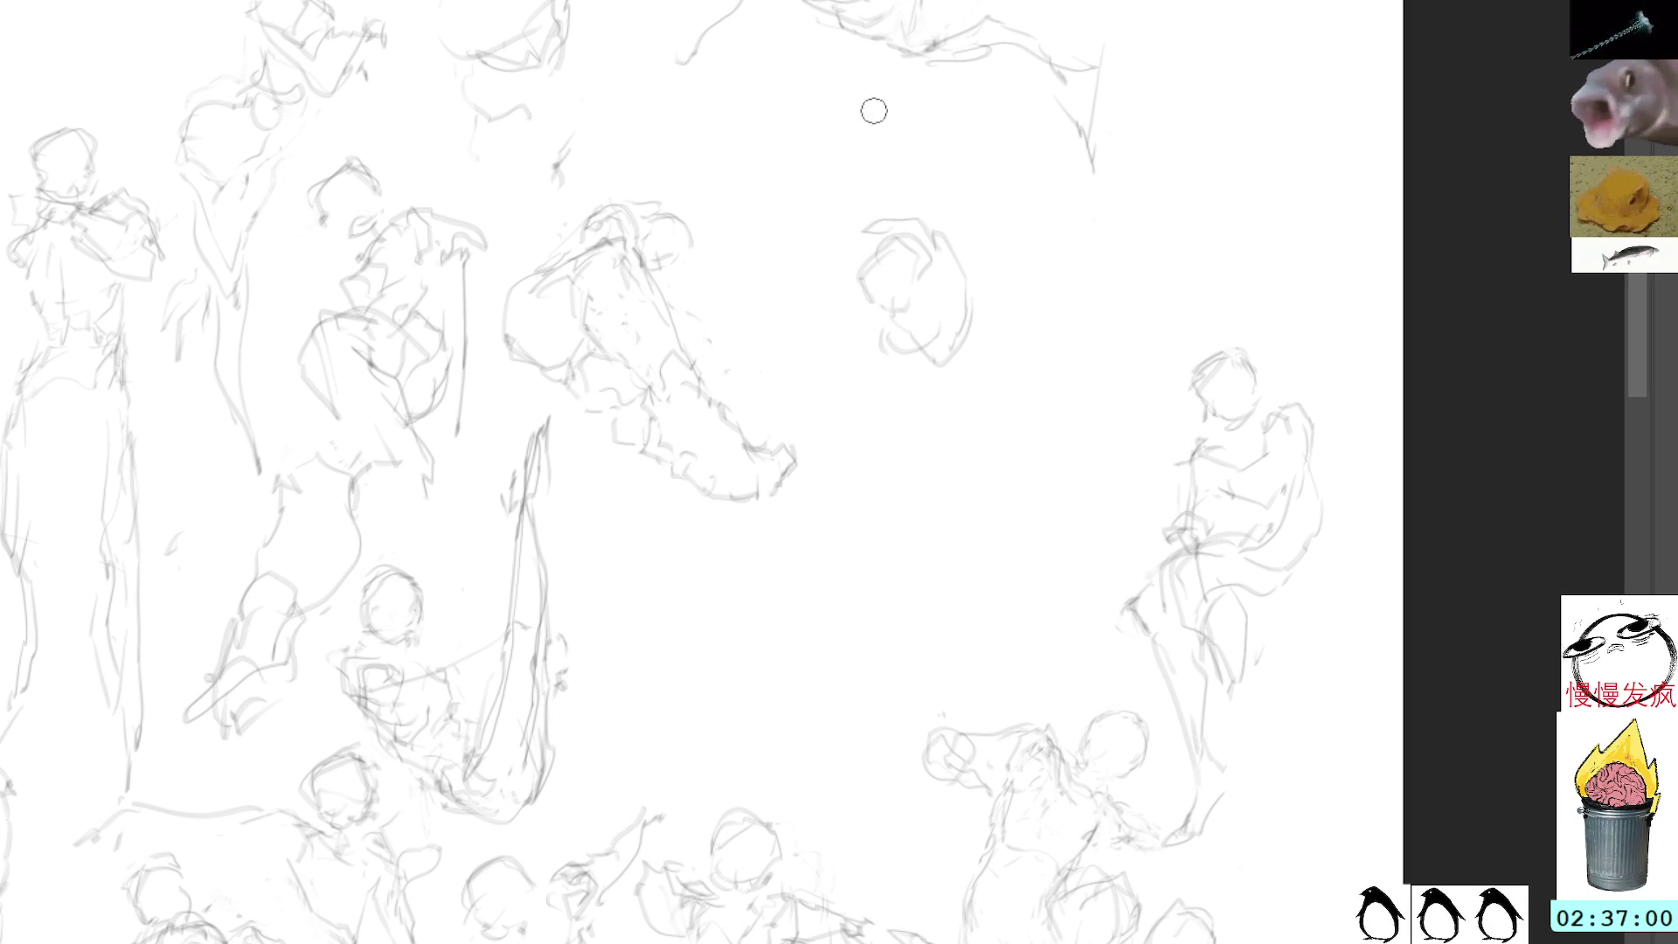
mouse_move(833, 222)
left_mouse_down()
mouse_move(835, 275)
mouse_move(760, 259)
mouse_move(711, 299)
left_mouse_up()
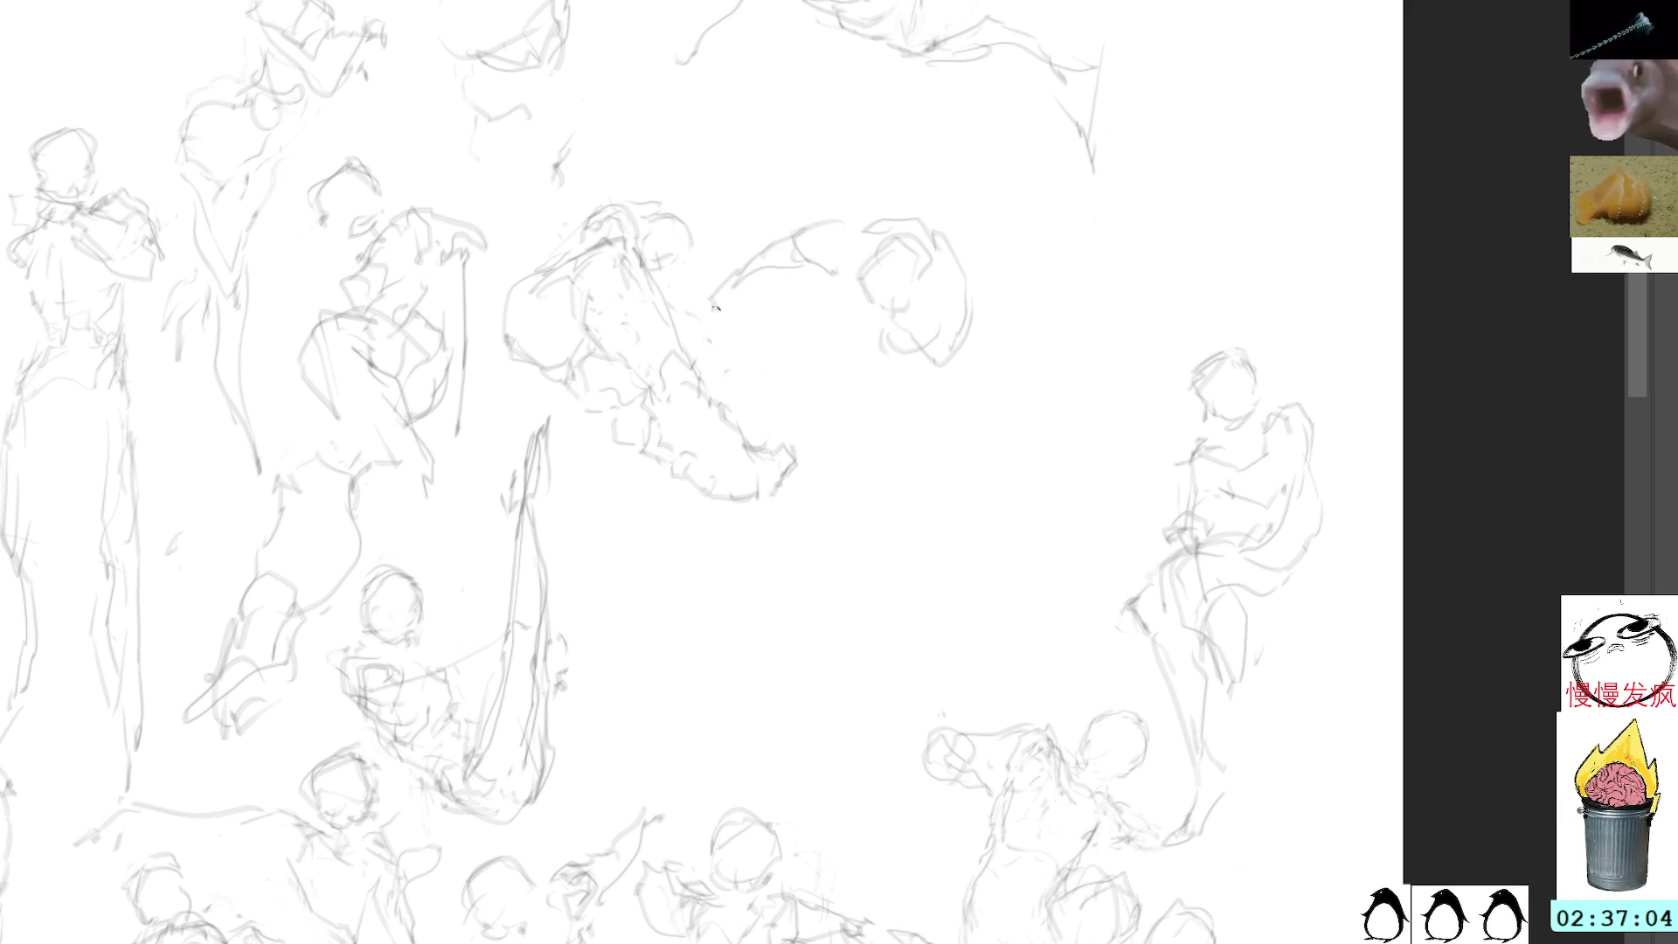
left_click_drag(882, 189, 861, 210)
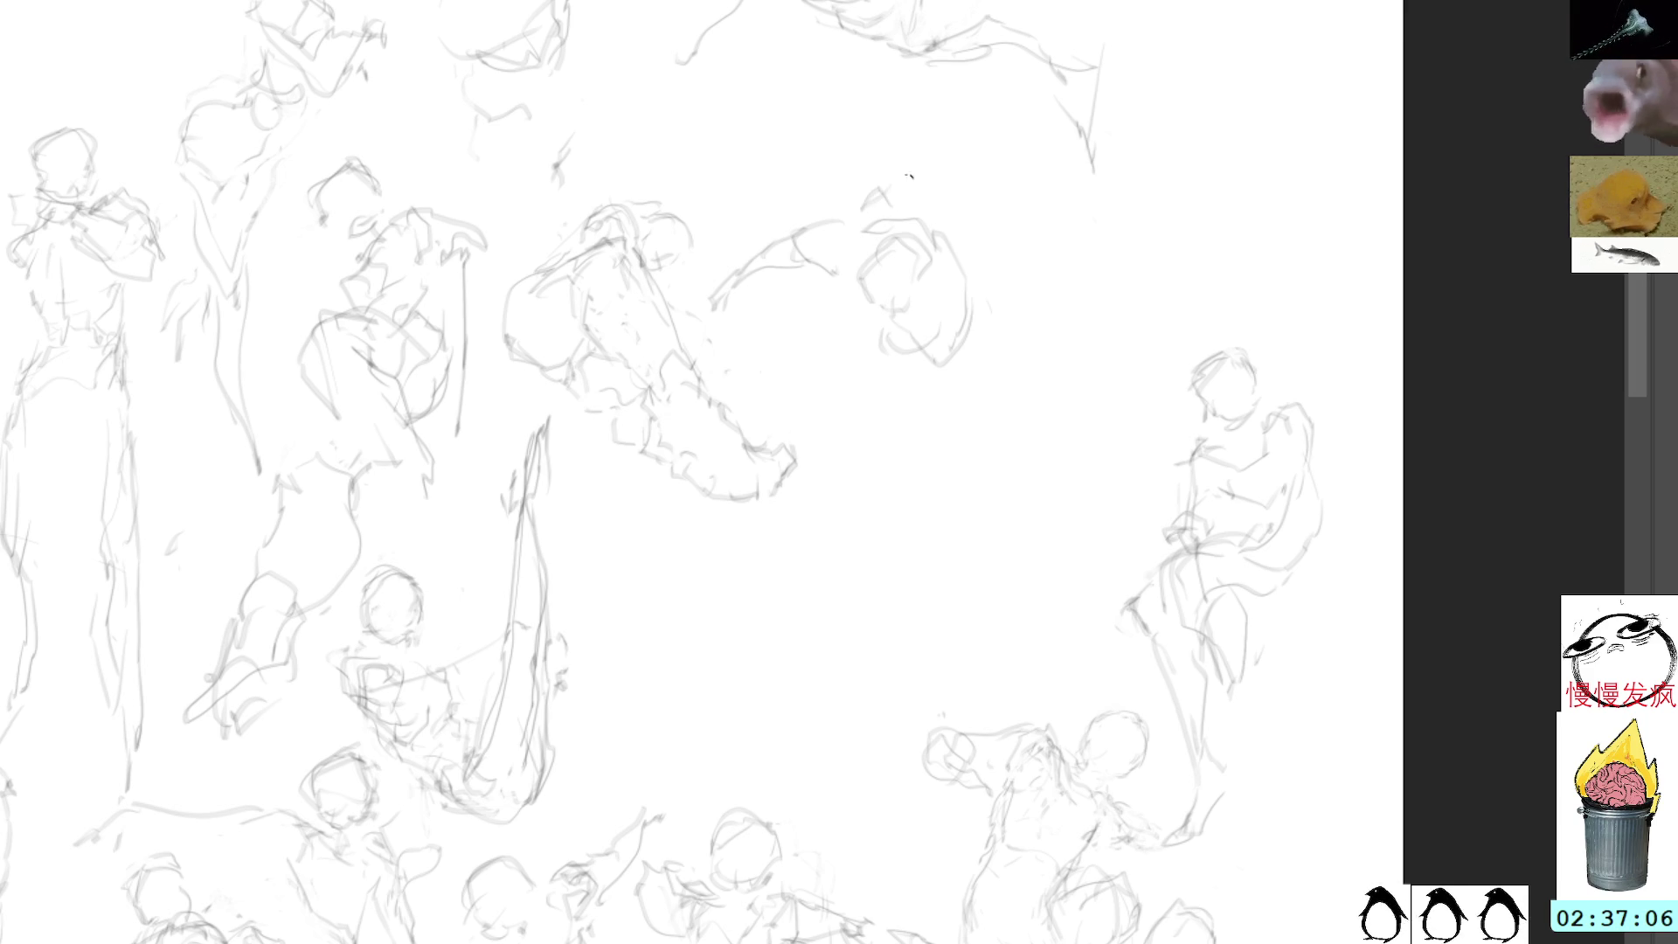
Step: Strengthen the head and jaw lines, and add the hand, arm and shoulder strokes
mouse_move(910, 343)
left_mouse_down()
mouse_move(942, 362)
mouse_move(972, 339)
left_mouse_up()
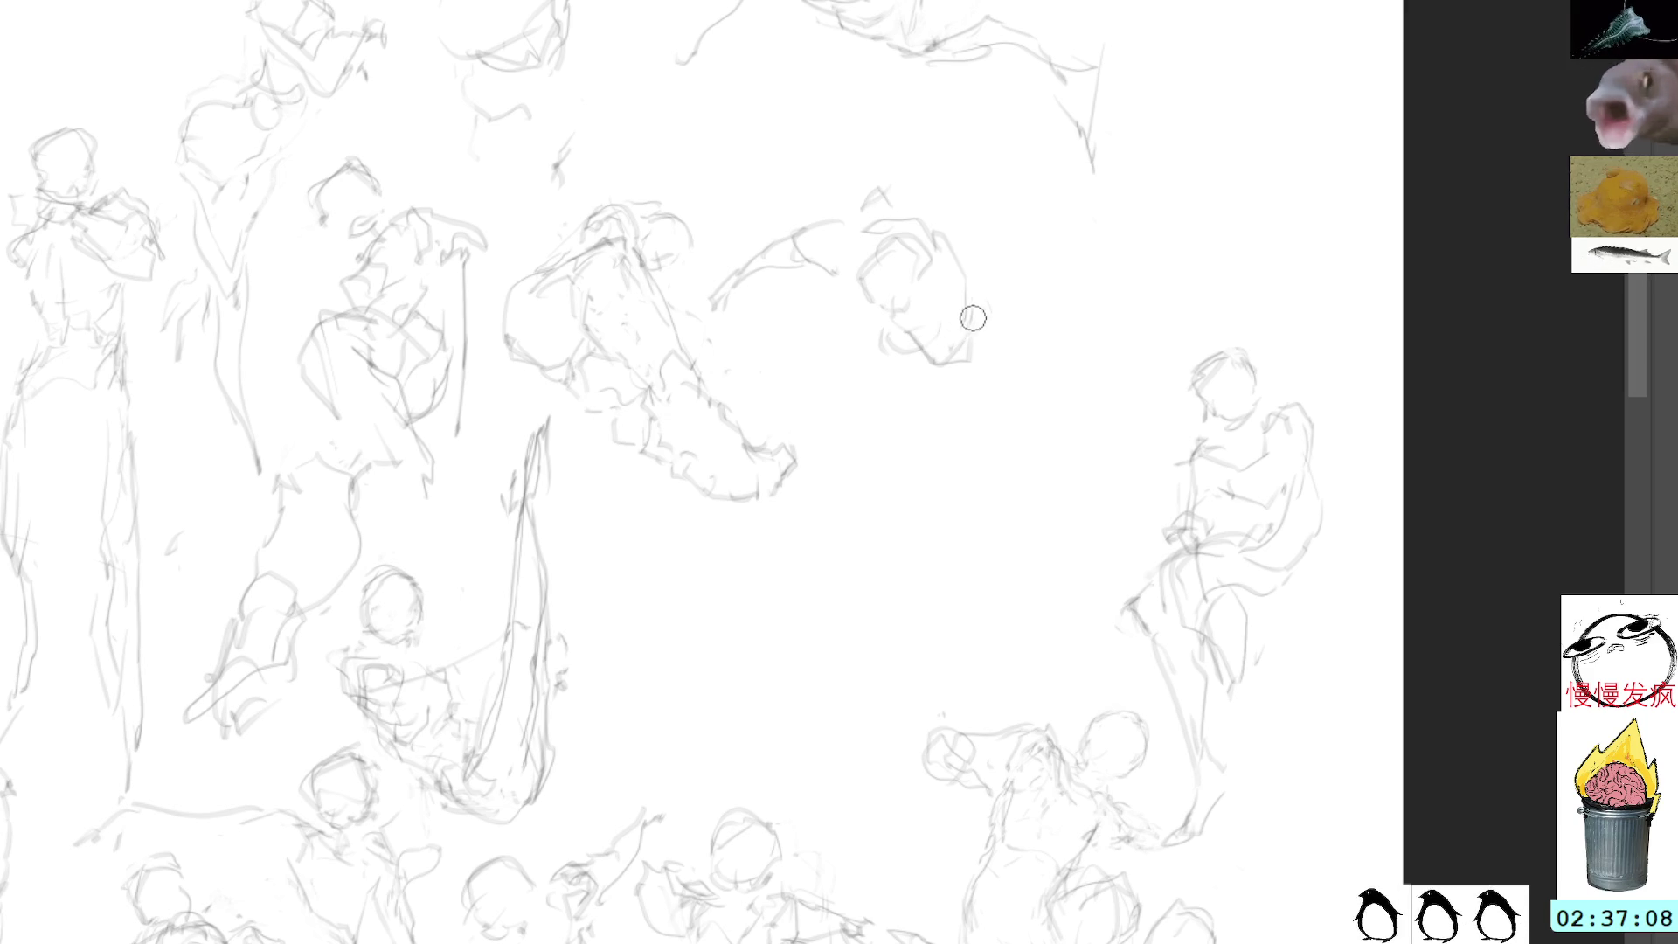
left_click_drag(914, 212, 934, 250)
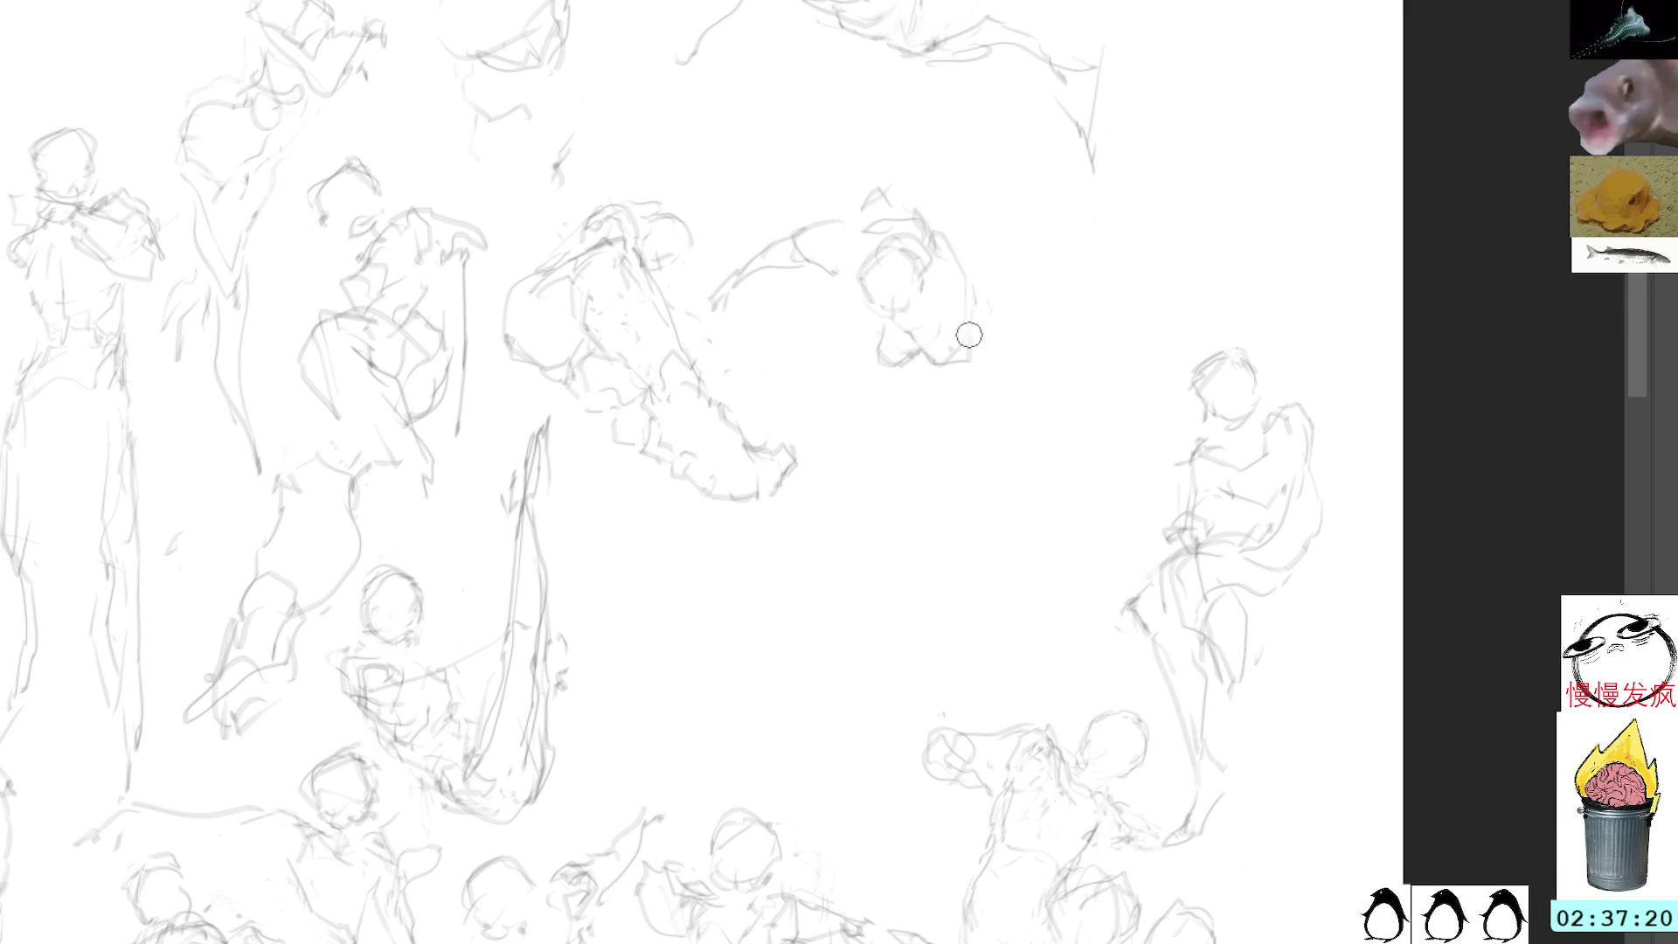
mouse_move(975, 297)
left_mouse_down()
mouse_move(959, 352)
mouse_move(928, 364)
left_mouse_up()
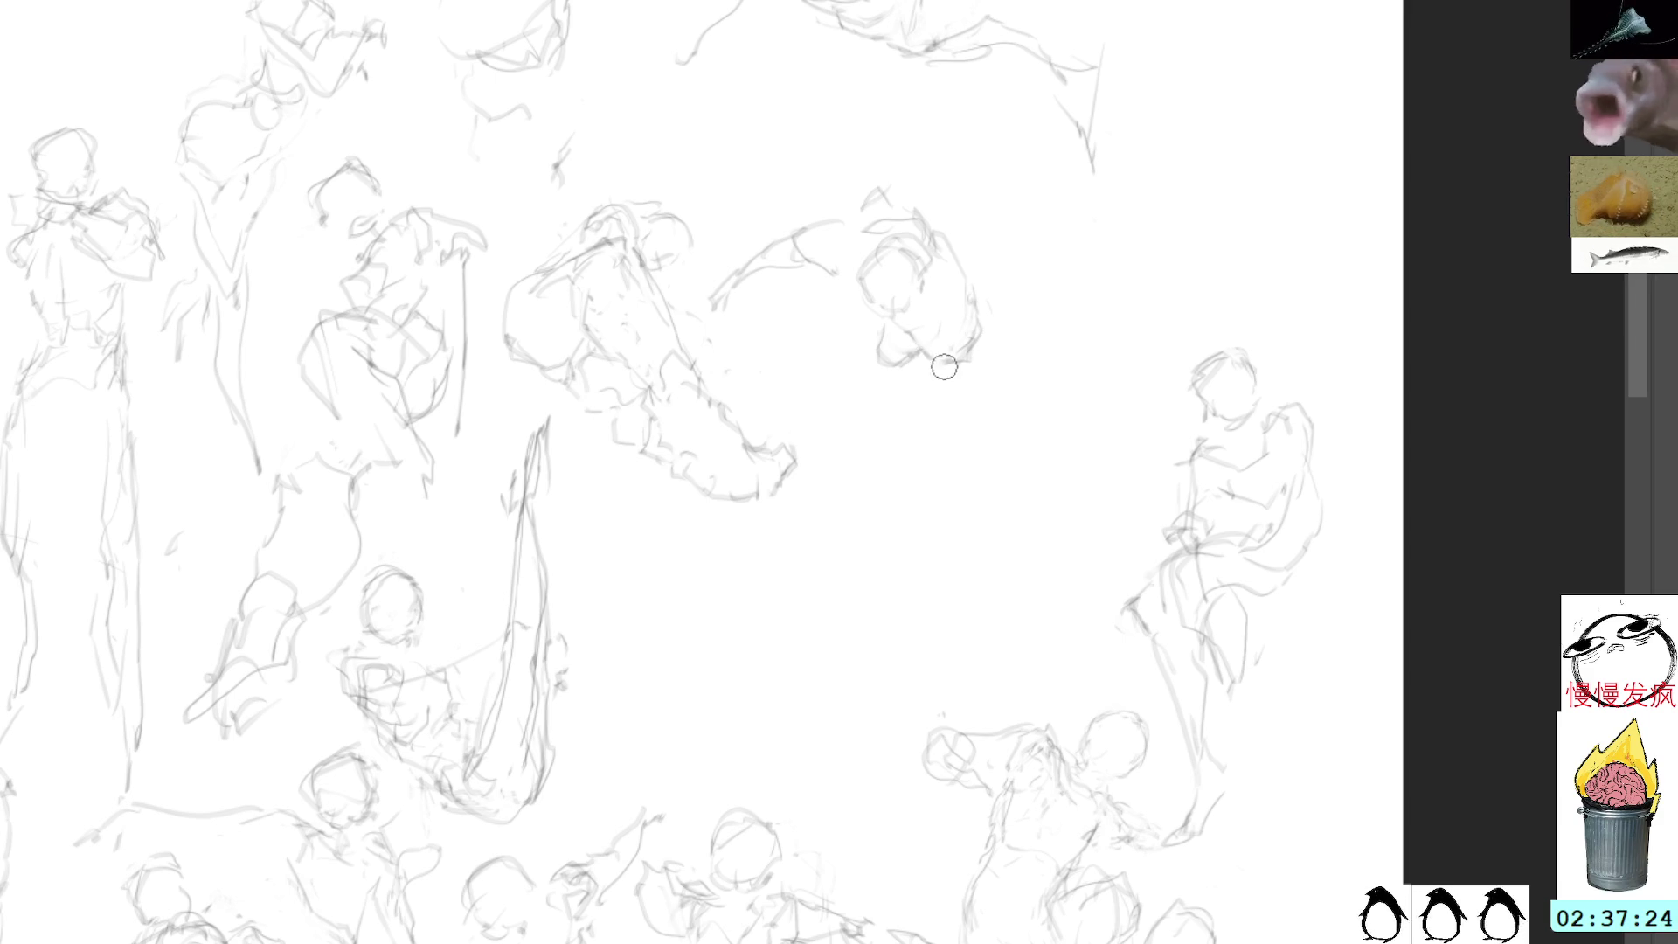
mouse_move(930, 359)
left_mouse_down()
mouse_move(1007, 340)
mouse_move(1005, 383)
left_mouse_up()
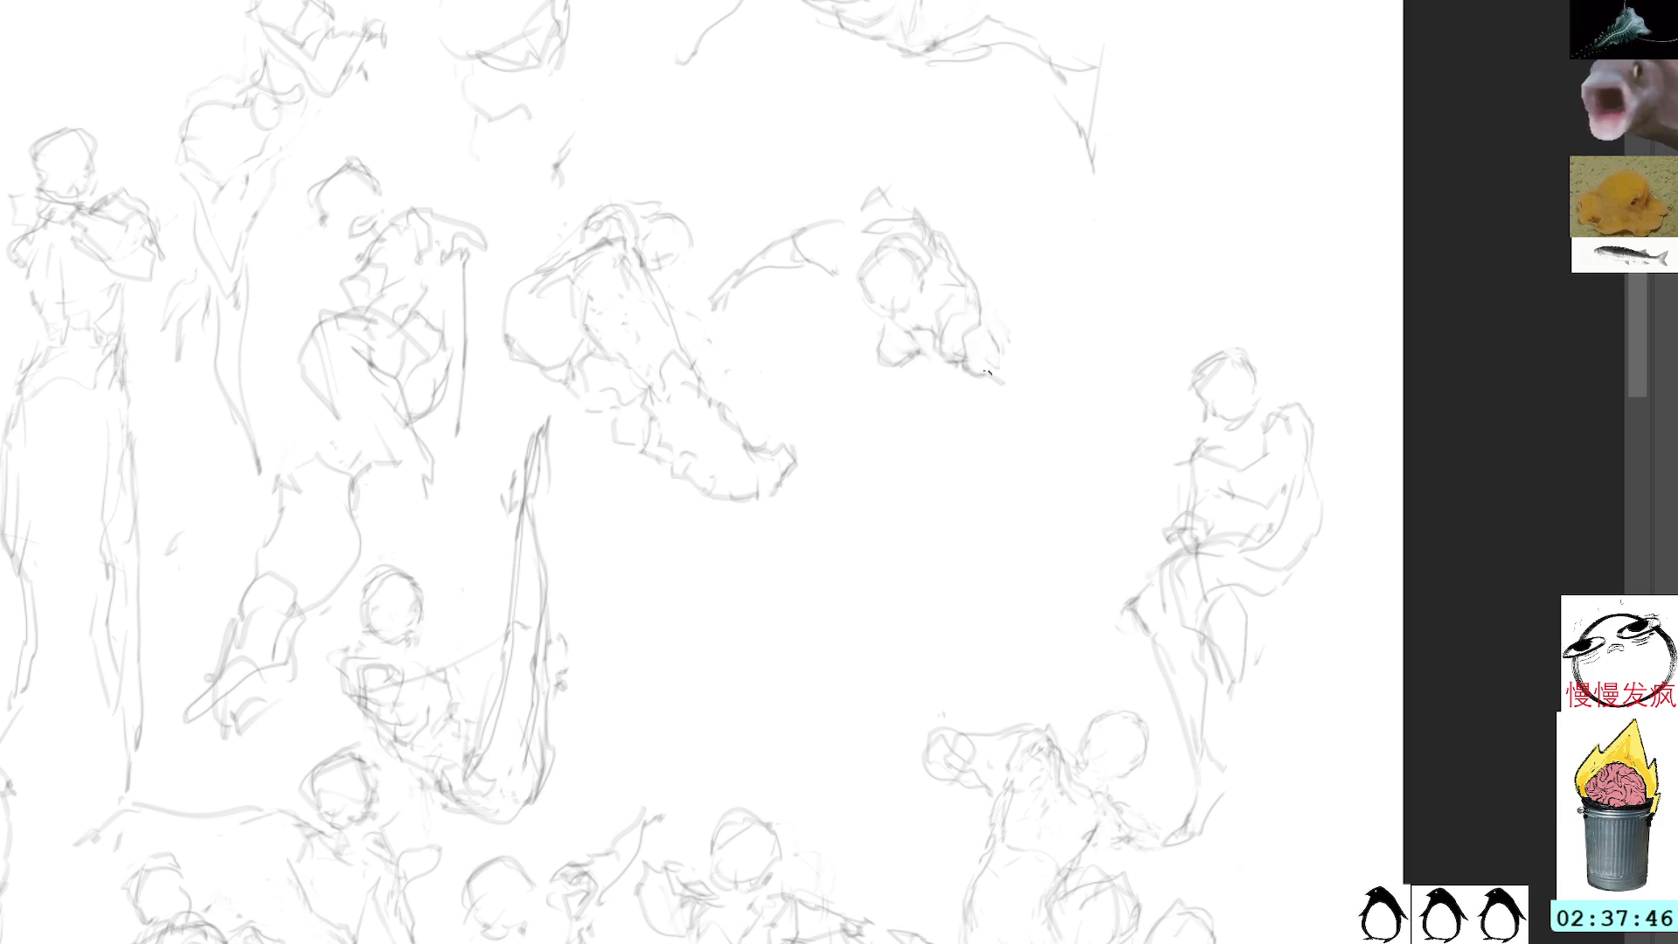
mouse_move(987, 314)
left_mouse_down()
mouse_move(995, 345)
mouse_move(962, 375)
mouse_move(996, 350)
mouse_move(970, 367)
mouse_move(1027, 376)
mouse_move(961, 384)
mouse_move(1012, 365)
mouse_move(983, 376)
mouse_move(996, 385)
mouse_move(973, 372)
mouse_move(1001, 398)
left_mouse_up()
mouse_move(856, 218)
left_mouse_down()
mouse_move(807, 226)
mouse_move(817, 261)
mouse_move(849, 278)
left_mouse_up()
Step: Redraw the crouching figure's outstretched arm after clearing its rough lines
mouse_move(826, 271)
left_mouse_down()
mouse_move(758, 256)
mouse_move(725, 327)
mouse_move(743, 325)
left_mouse_up()
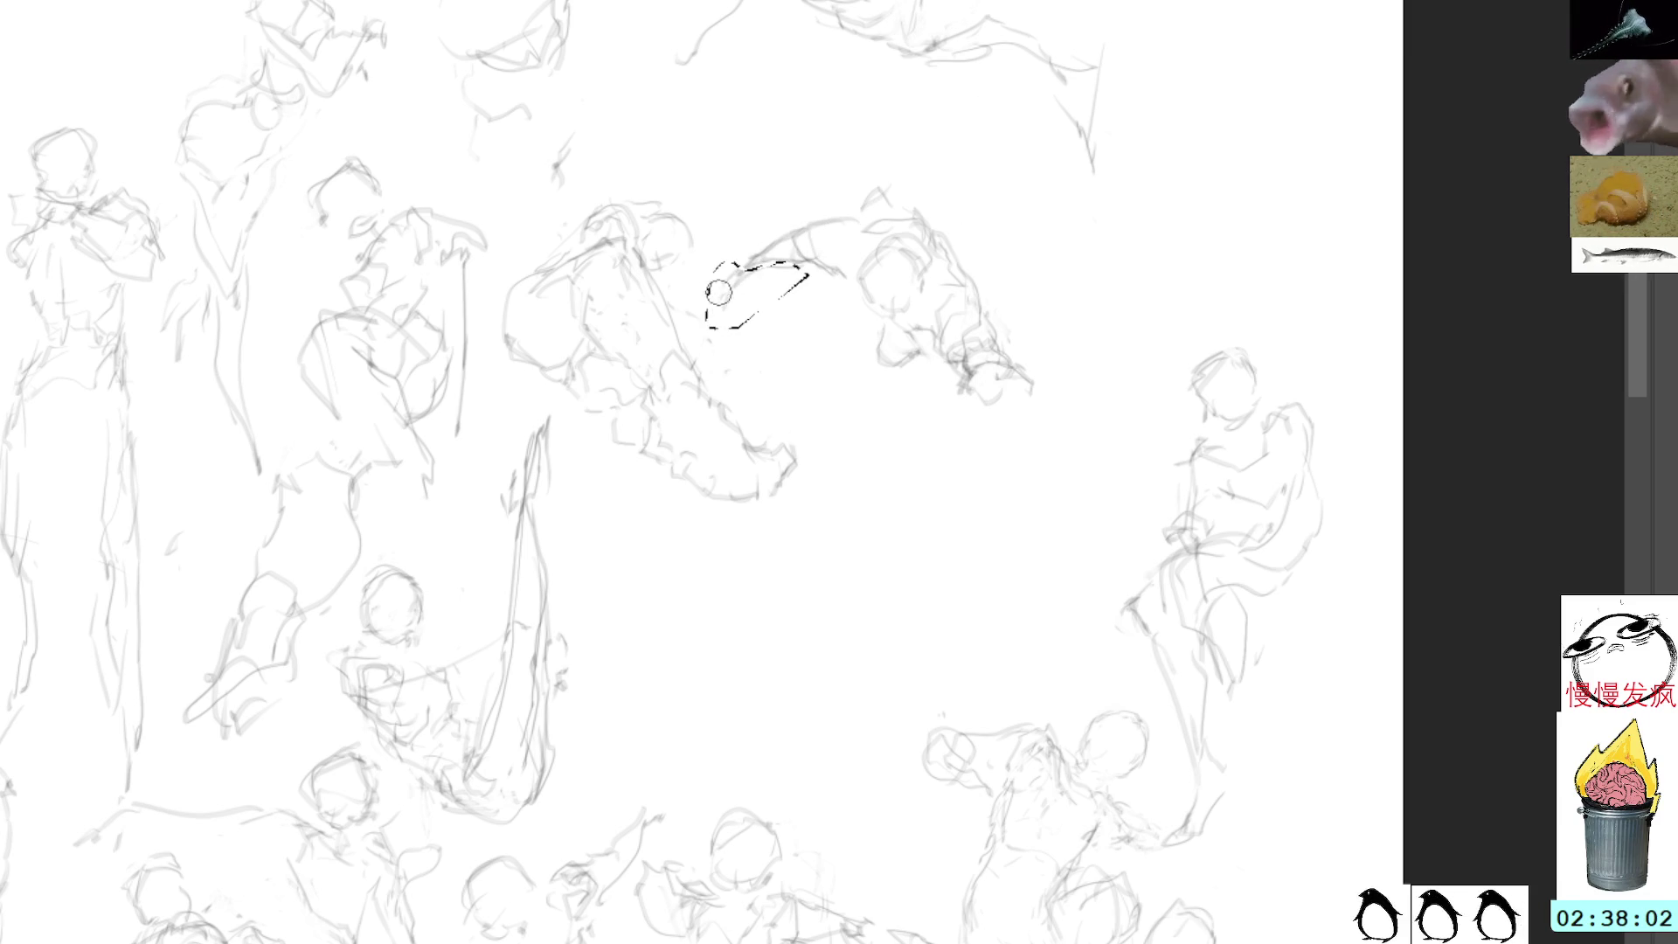
key("ctrl+d")
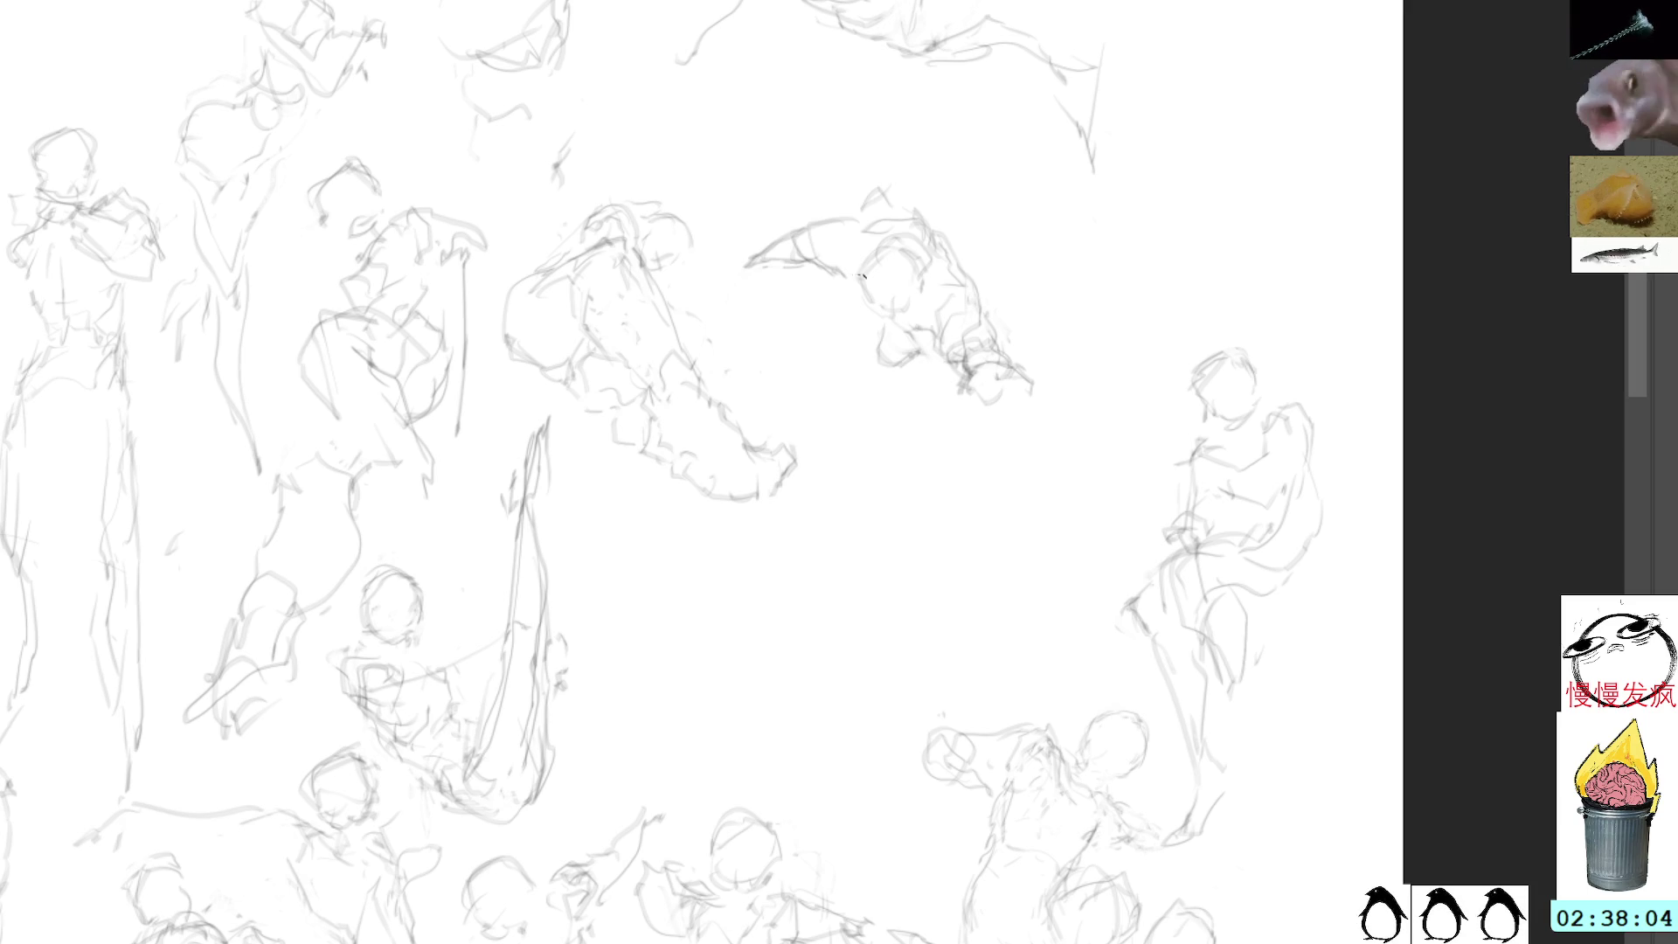
mouse_move(820, 224)
left_mouse_down()
mouse_move(881, 203)
mouse_move(896, 224)
mouse_move(864, 242)
mouse_move(906, 213)
left_mouse_up()
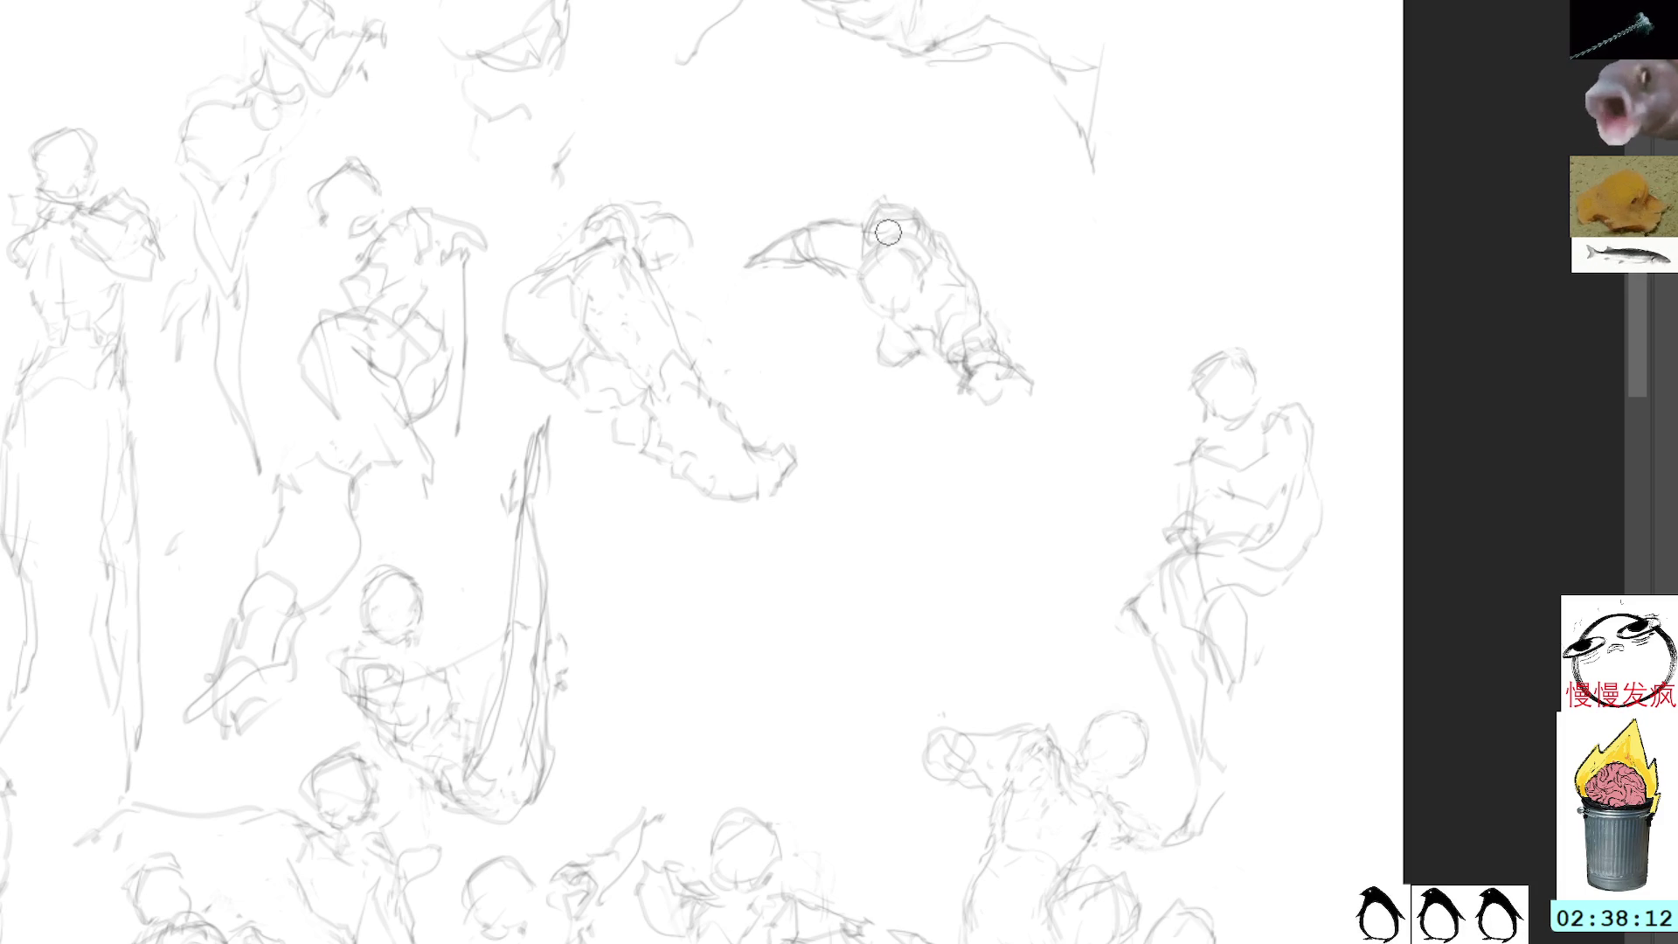
Step: Re-outline the top of the crouching figure's head with fresh strokes
left_click_drag(883, 195, 927, 218)
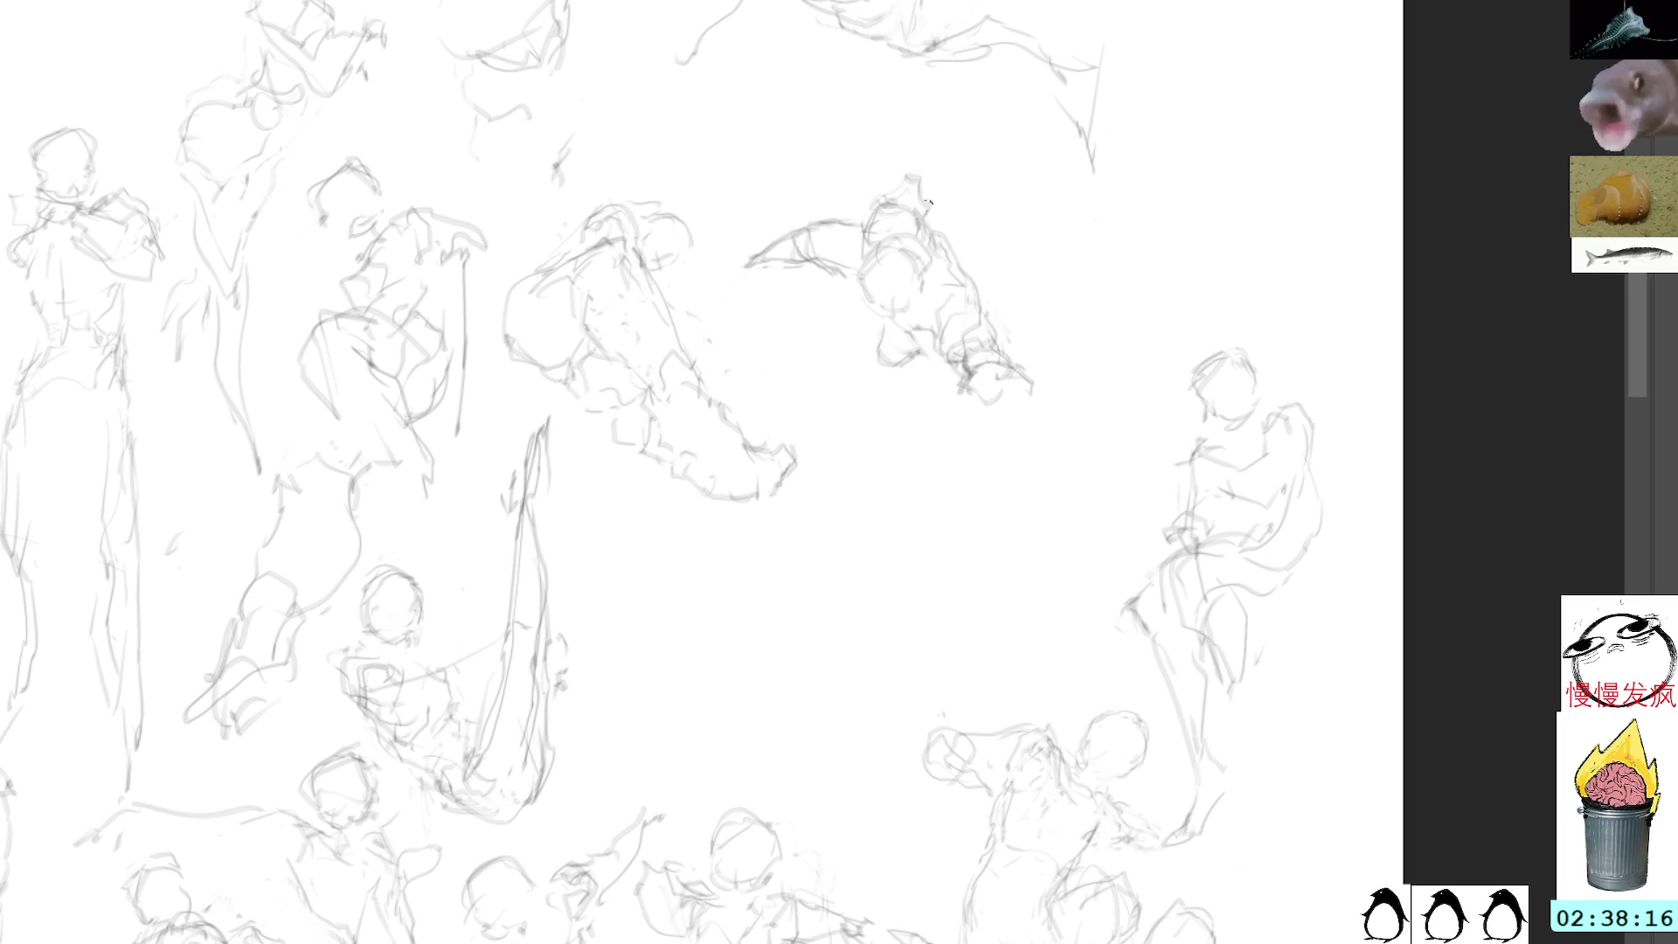
mouse_move(893, 173)
left_mouse_down()
mouse_move(923, 210)
mouse_move(838, 161)
mouse_move(855, 412)
mouse_move(1082, 272)
mouse_move(1059, 191)
left_mouse_up()
key("l")
Step: Shift the crouching figure to the upper right and brush a new head arc in the centre
key("ctrl+t")
left_click_drag(1019, 299, 1336, 288)
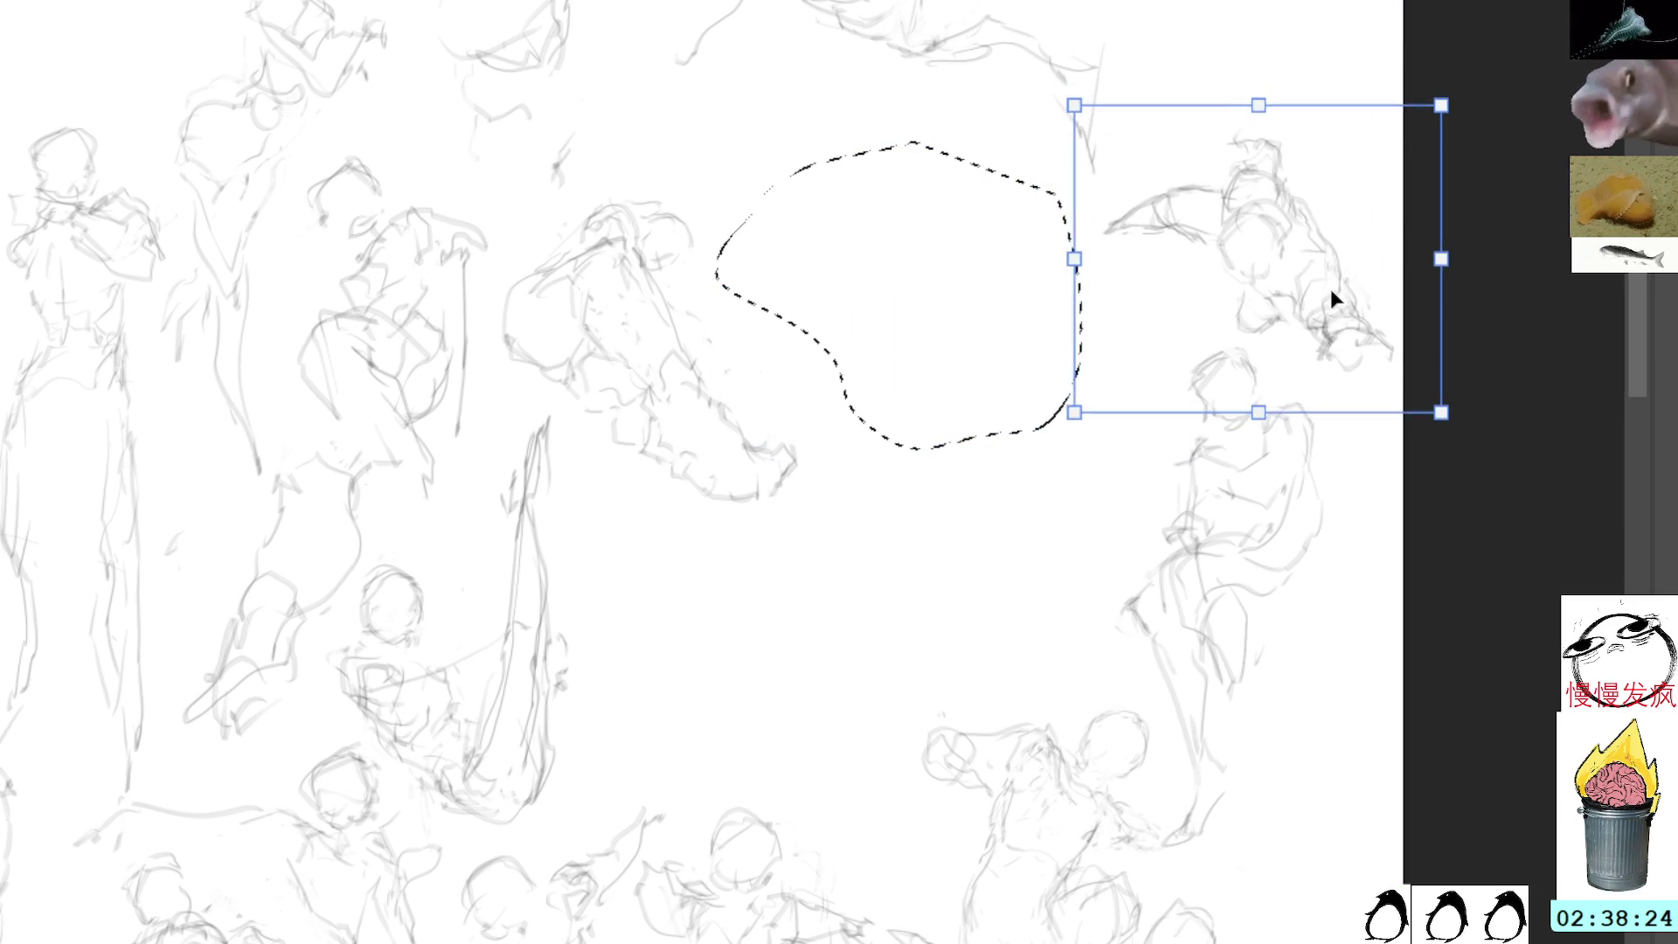
key("Return")
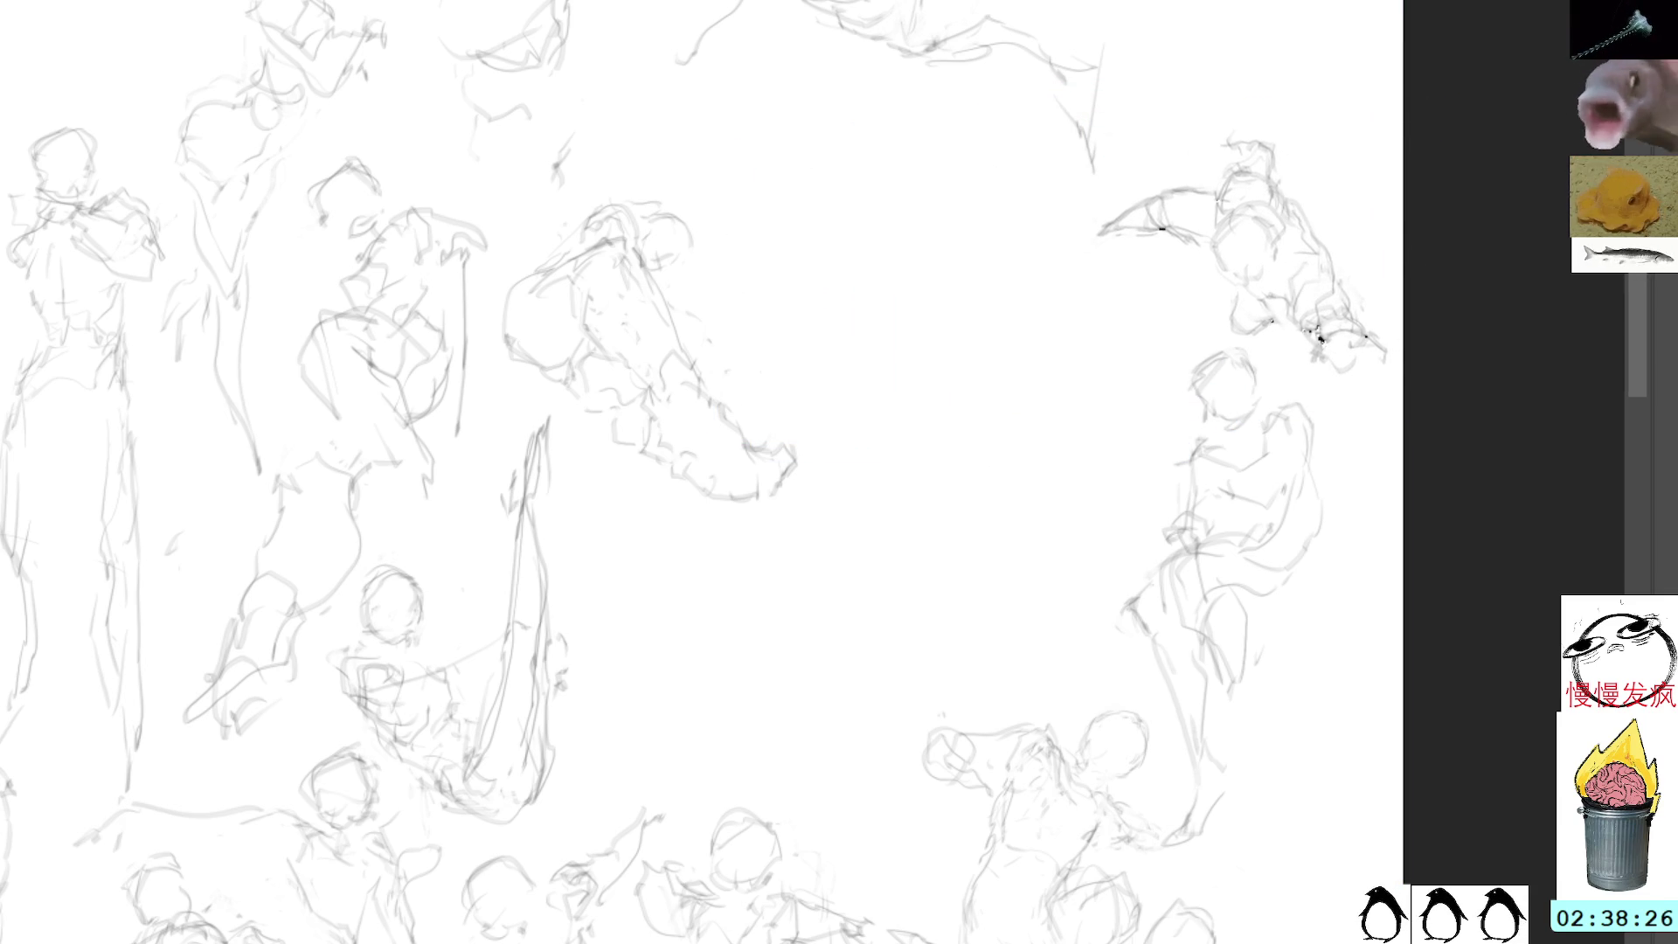
mouse_move(881, 234)
left_mouse_down()
mouse_move(844, 278)
mouse_move(876, 239)
mouse_move(897, 286)
mouse_move(832, 304)
mouse_move(905, 287)
left_mouse_up()
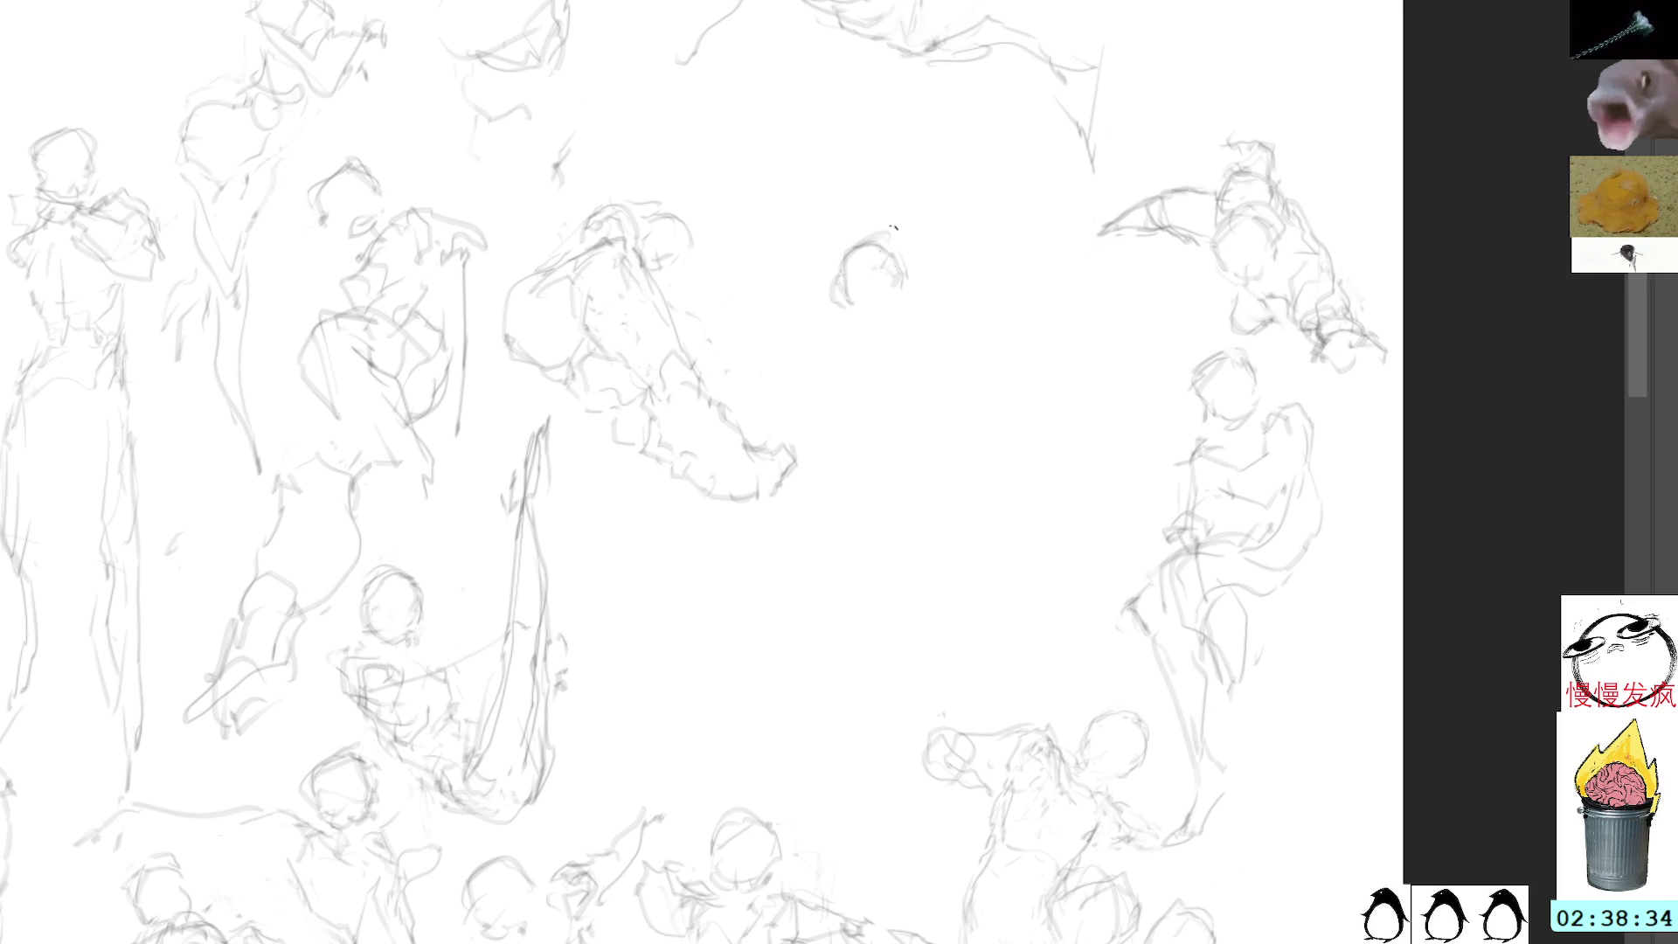
Step: Outline the new head and sketch the shoulders and torso sides, undoing the last strokes
mouse_move(848, 258)
left_mouse_down()
mouse_move(854, 301)
mouse_move(893, 299)
mouse_move(846, 348)
mouse_move(895, 315)
left_mouse_up()
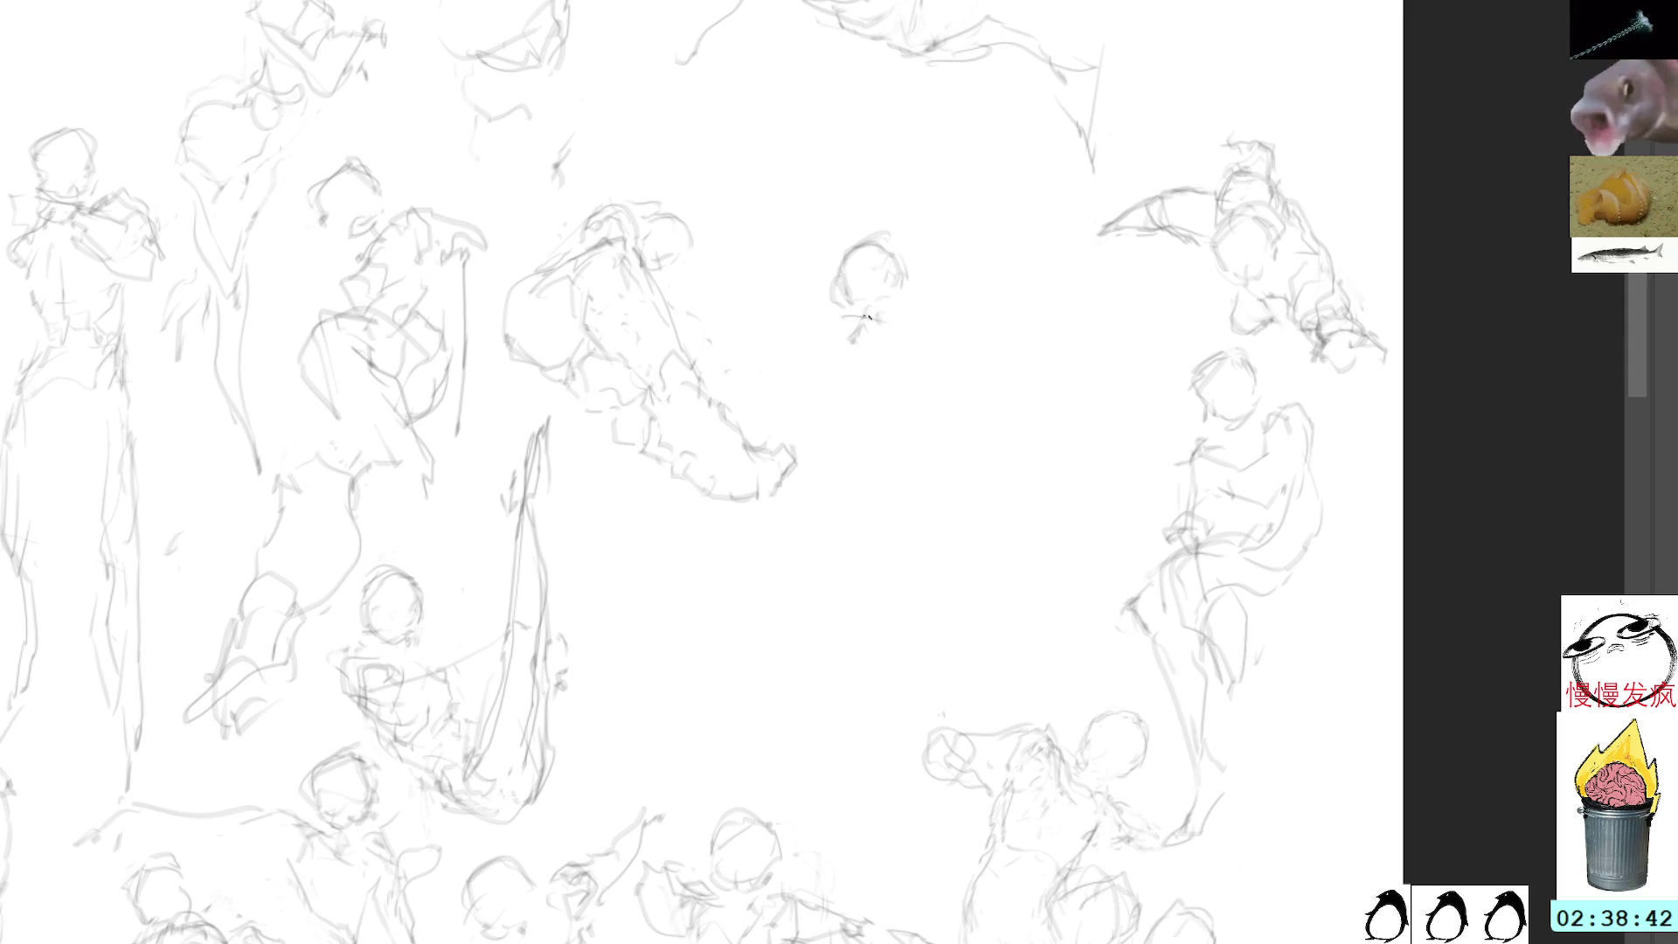
mouse_move(865, 322)
left_mouse_down()
mouse_move(913, 346)
mouse_move(852, 379)
mouse_move(895, 407)
mouse_move(912, 355)
left_mouse_up()
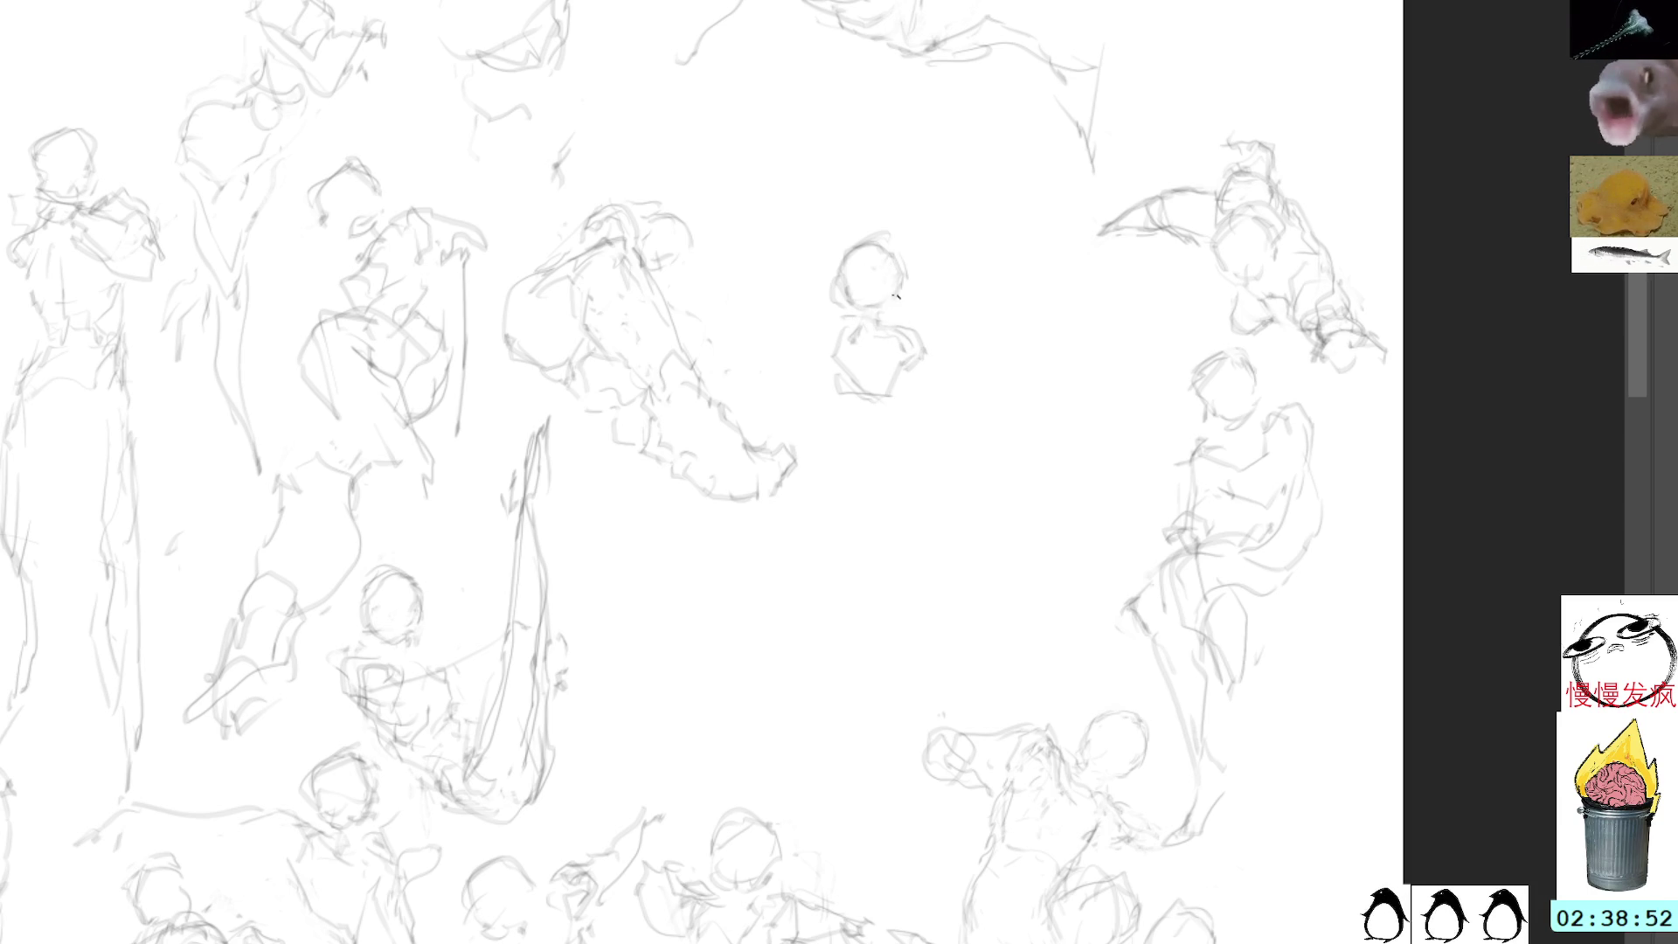
mouse_move(865, 335)
left_mouse_down()
mouse_move(826, 342)
mouse_move(830, 377)
left_mouse_up()
left_click_drag(870, 399, 909, 417)
key("ctrl+z")
key("ctrl+z")
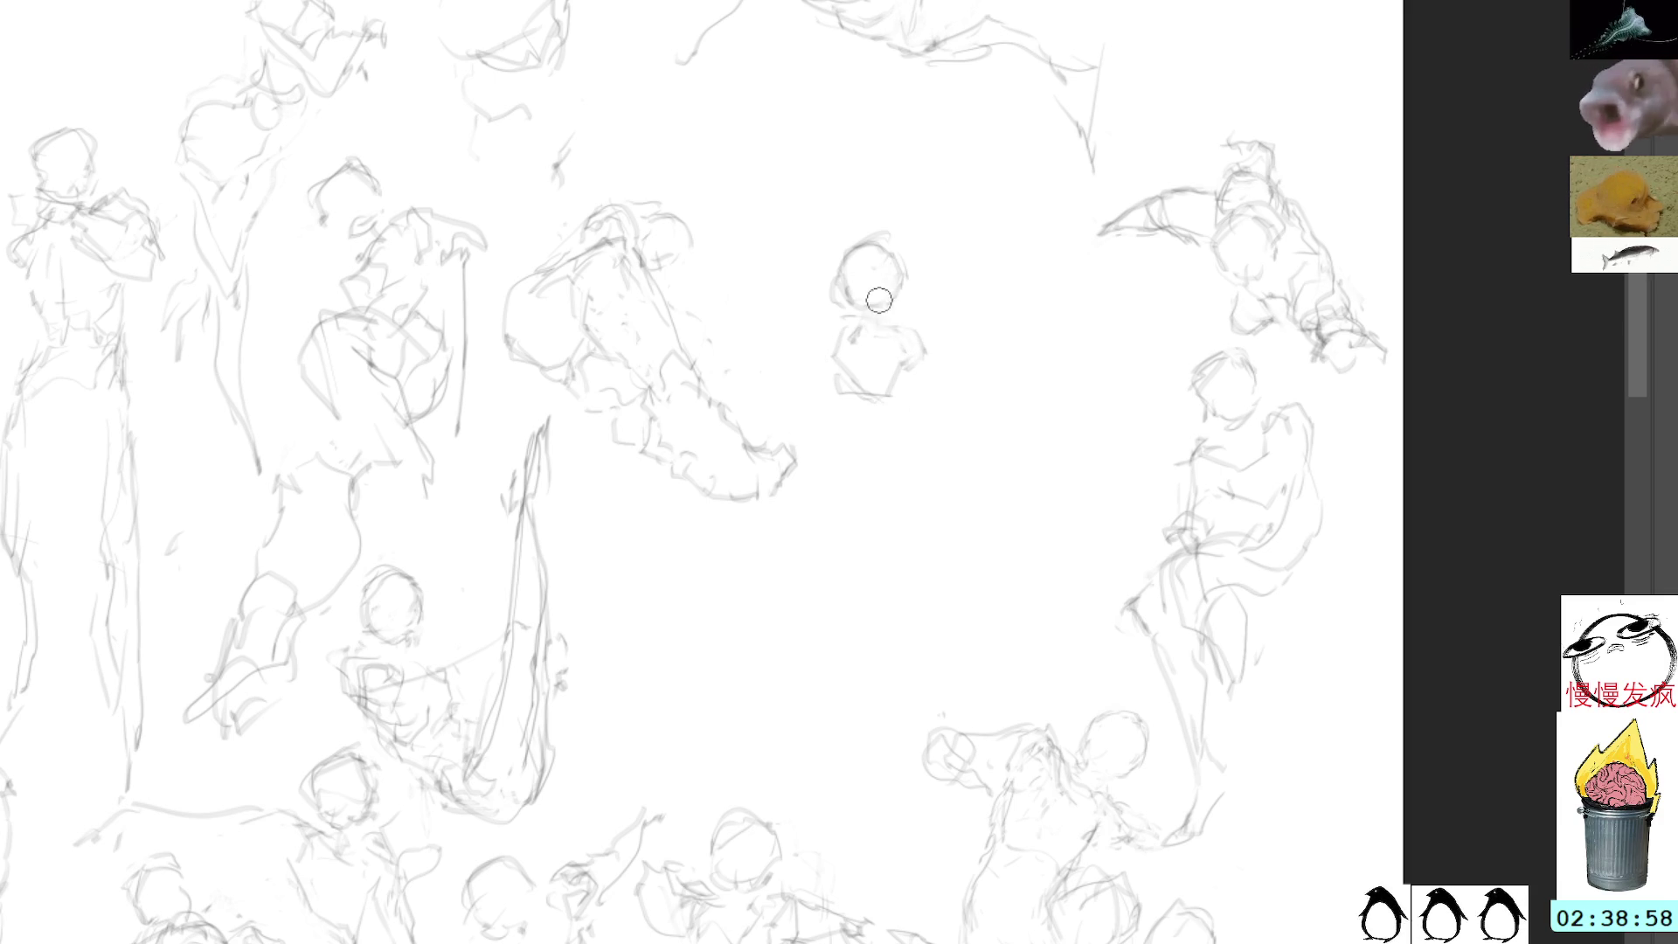
Step: Redraw the torso's lower and right contours, add zigzag strokes inside, and a test mark below
mouse_move(922, 385)
left_mouse_down()
mouse_move(867, 409)
mouse_move(921, 425)
left_mouse_up()
left_click_drag(891, 339, 928, 383)
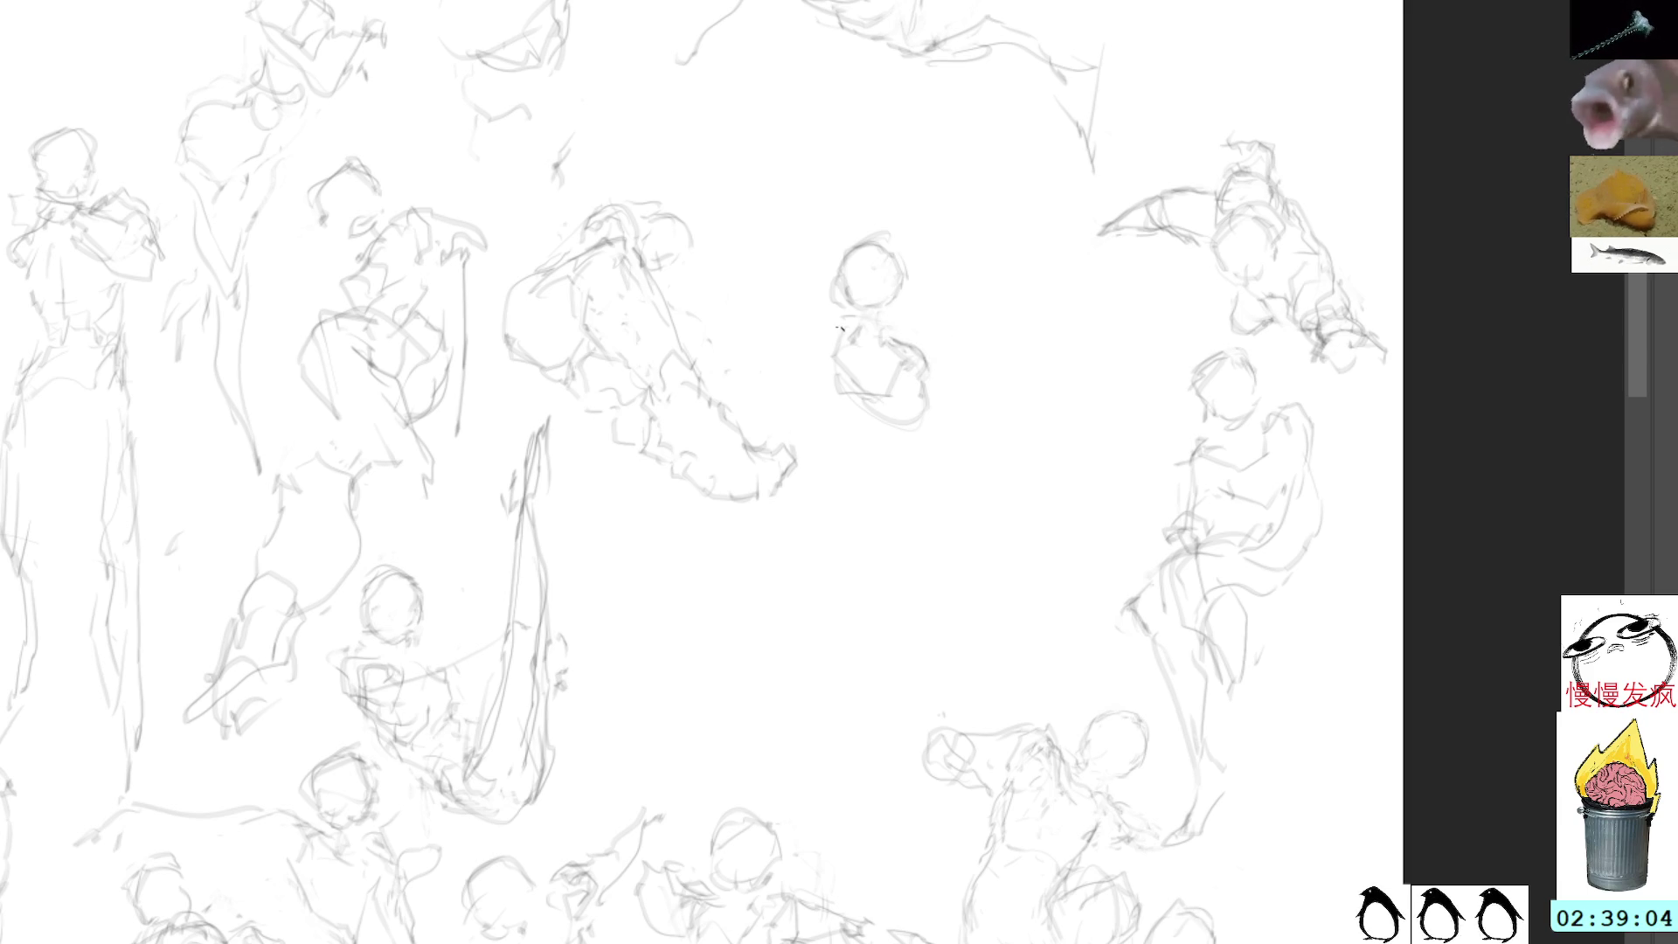
left_click_drag(825, 367, 884, 349)
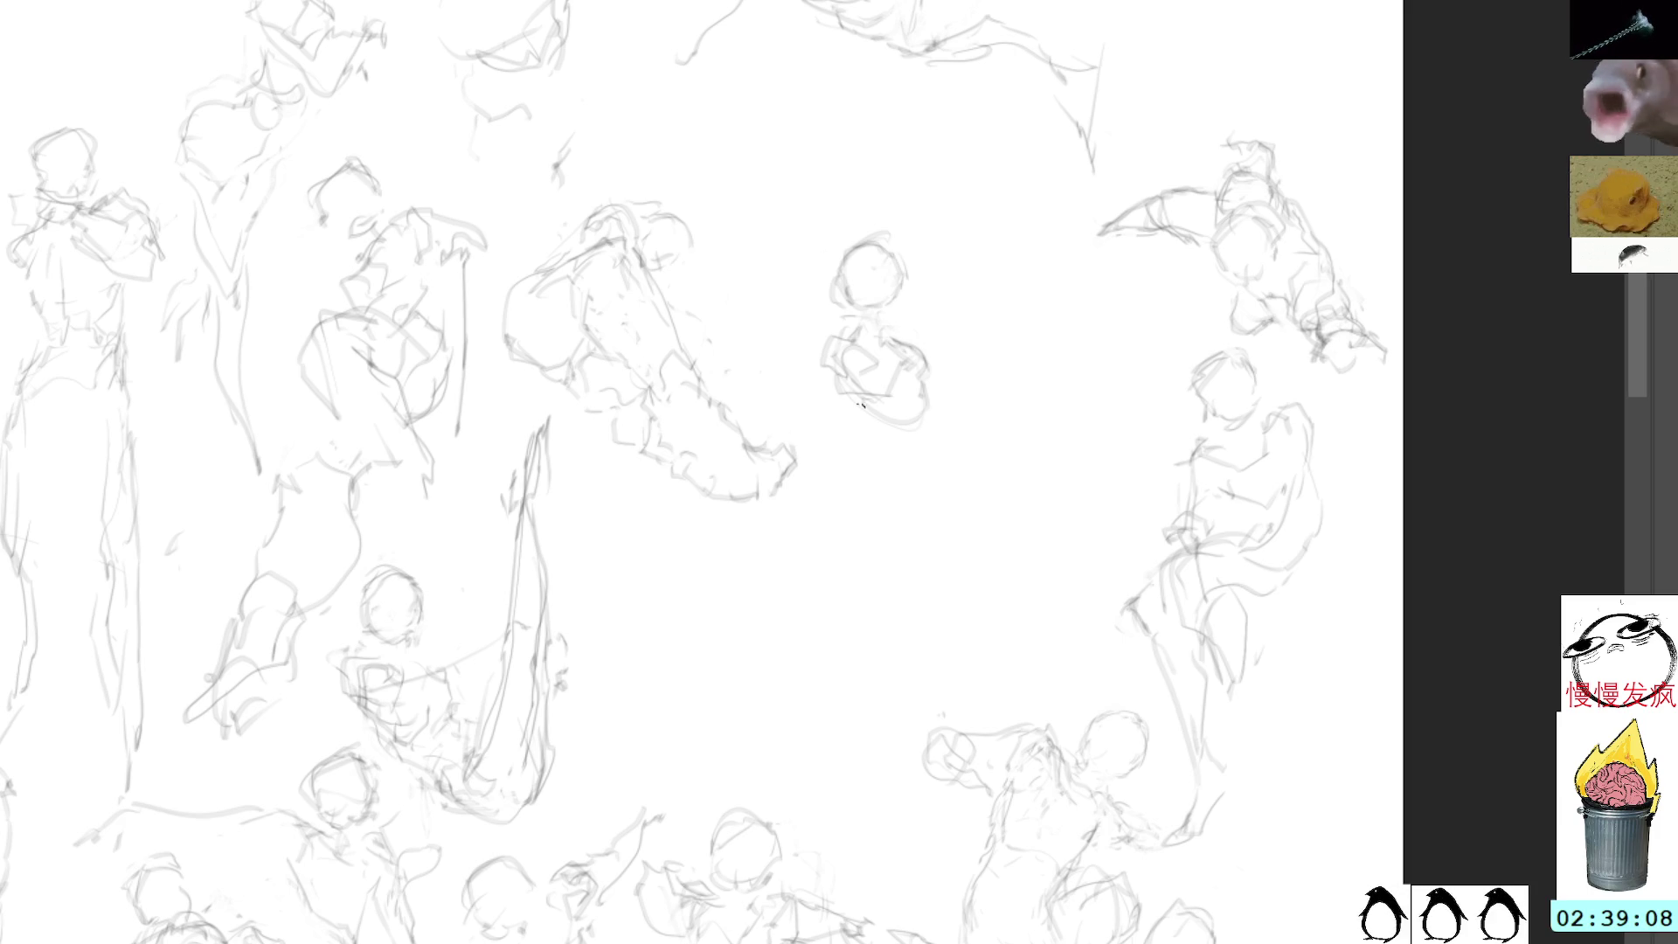
mouse_move(849, 538)
left_mouse_down()
mouse_move(883, 549)
mouse_move(916, 525)
left_mouse_up()
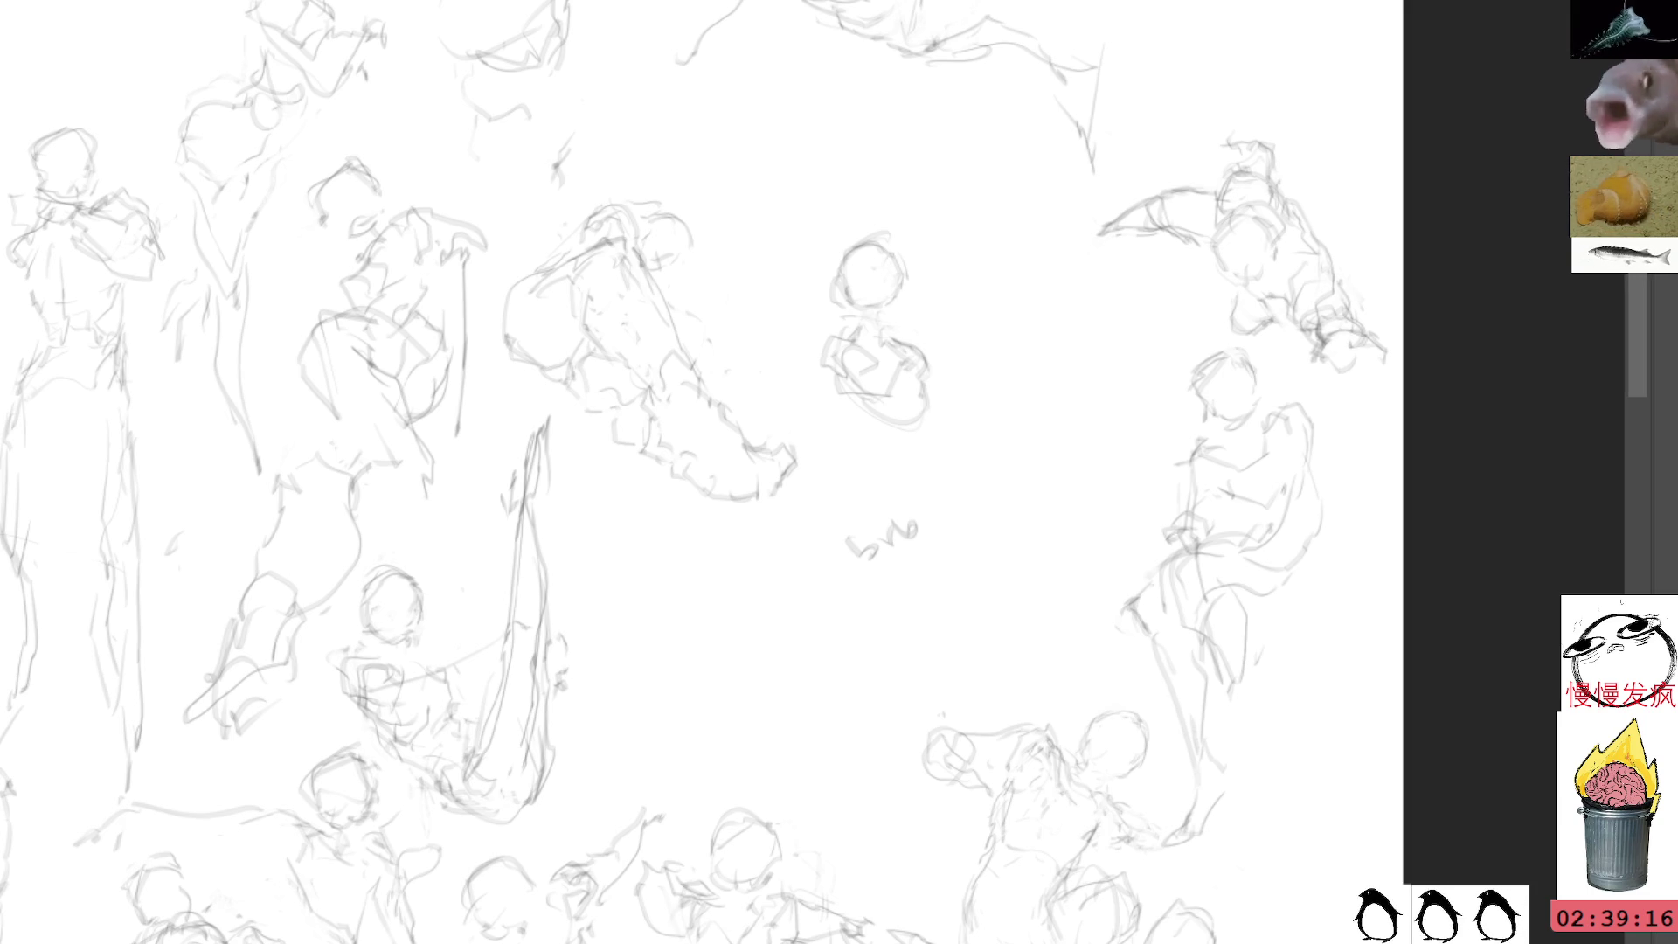
Step: Delete the stray scribble below the small central figure and make a first transform attempt
left_click_drag(910, 478, 907, 478)
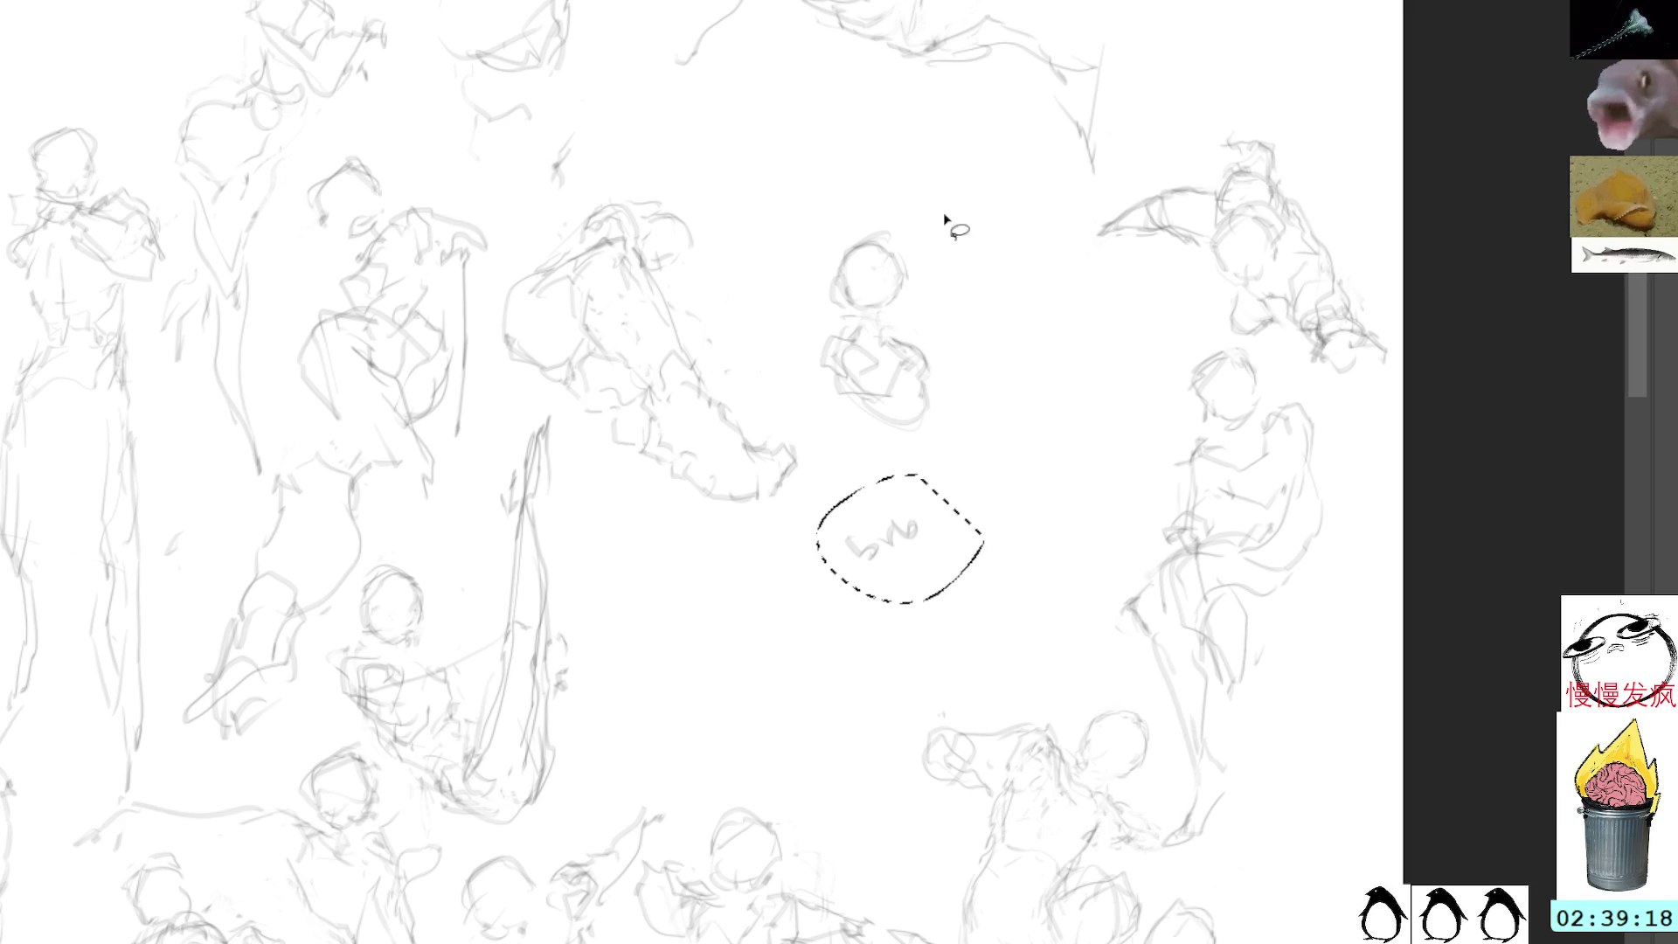
key("Delete")
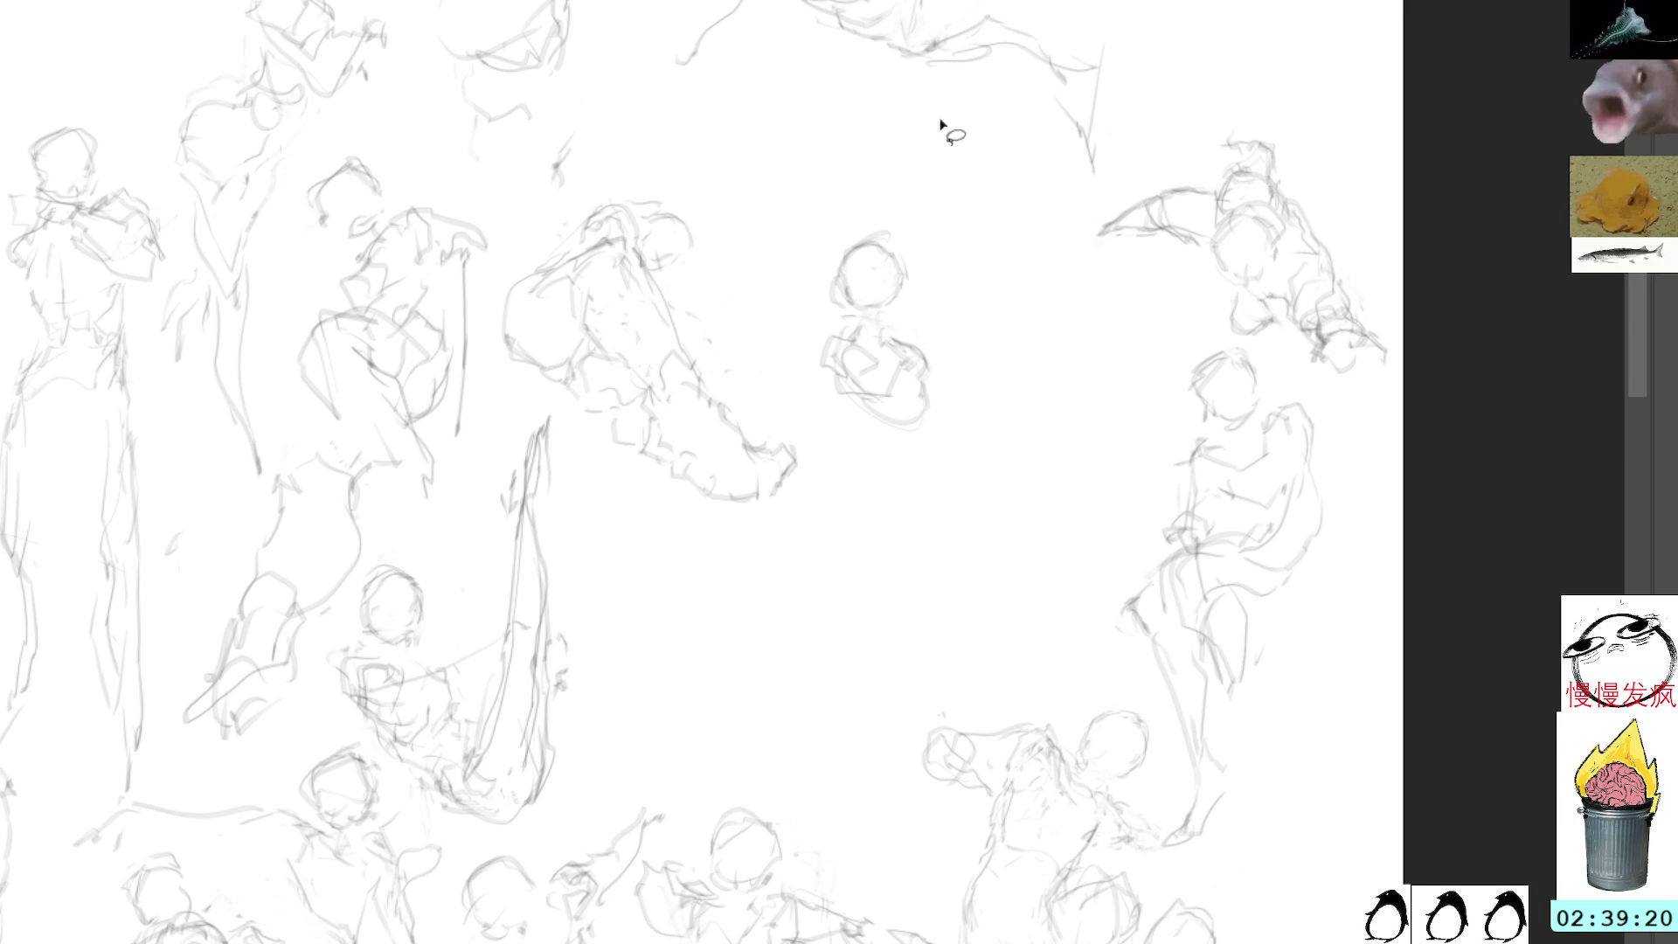
mouse_move(869, 195)
left_mouse_down()
mouse_move(768, 285)
mouse_move(883, 196)
left_mouse_up()
key("ctrl+t")
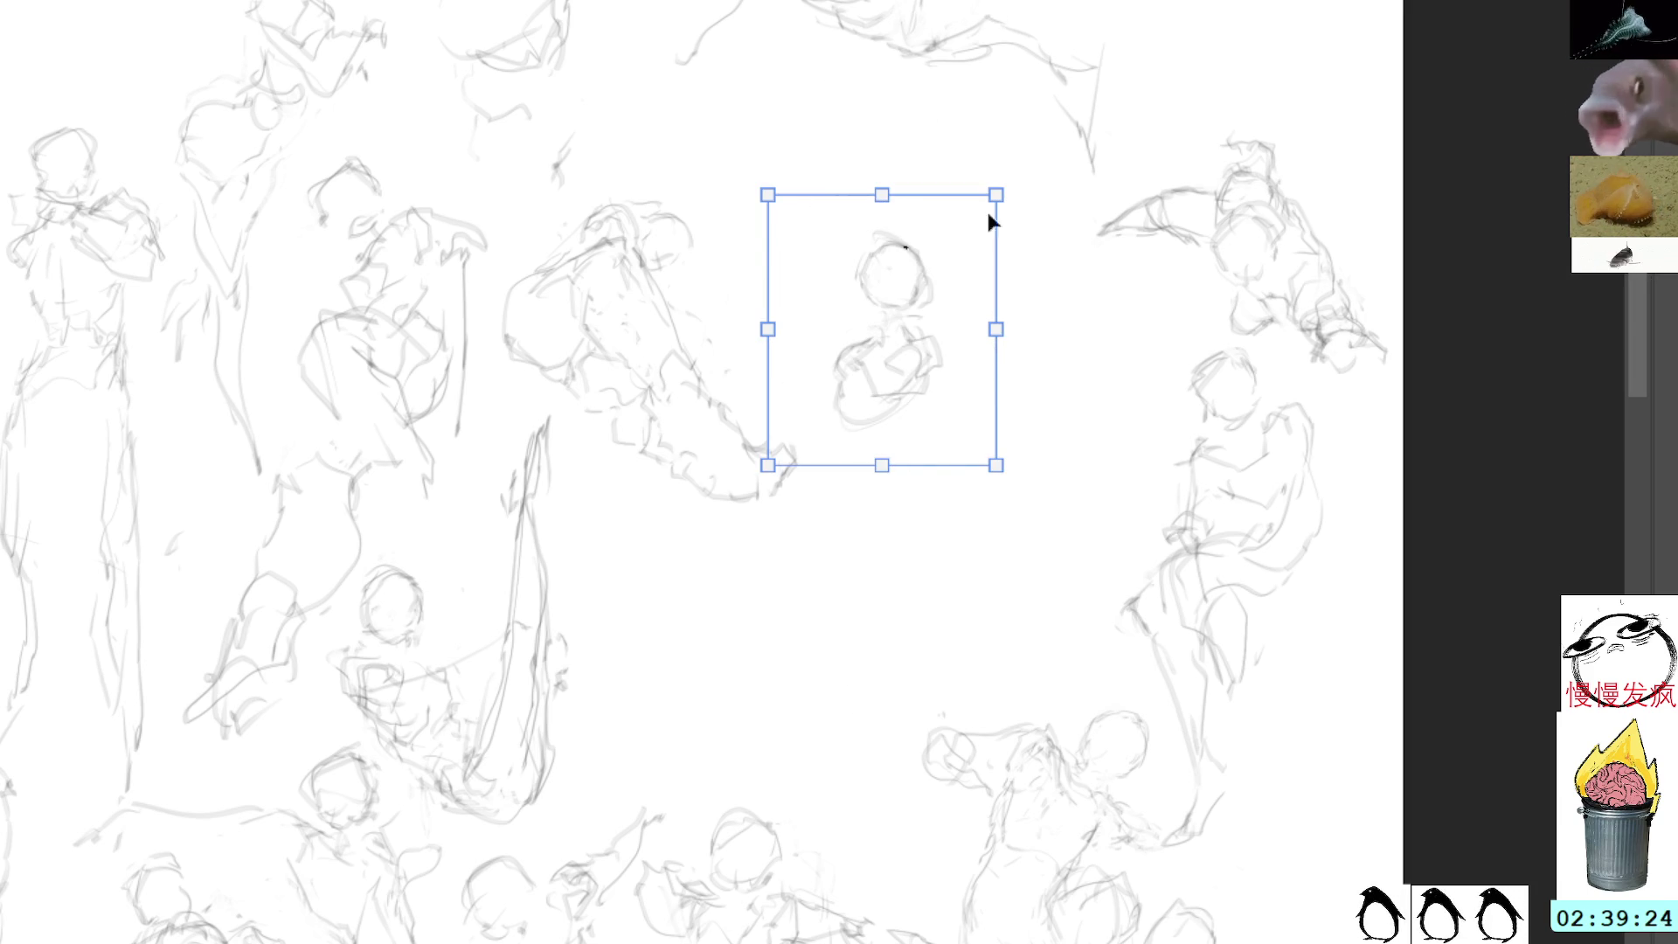
key("Return")
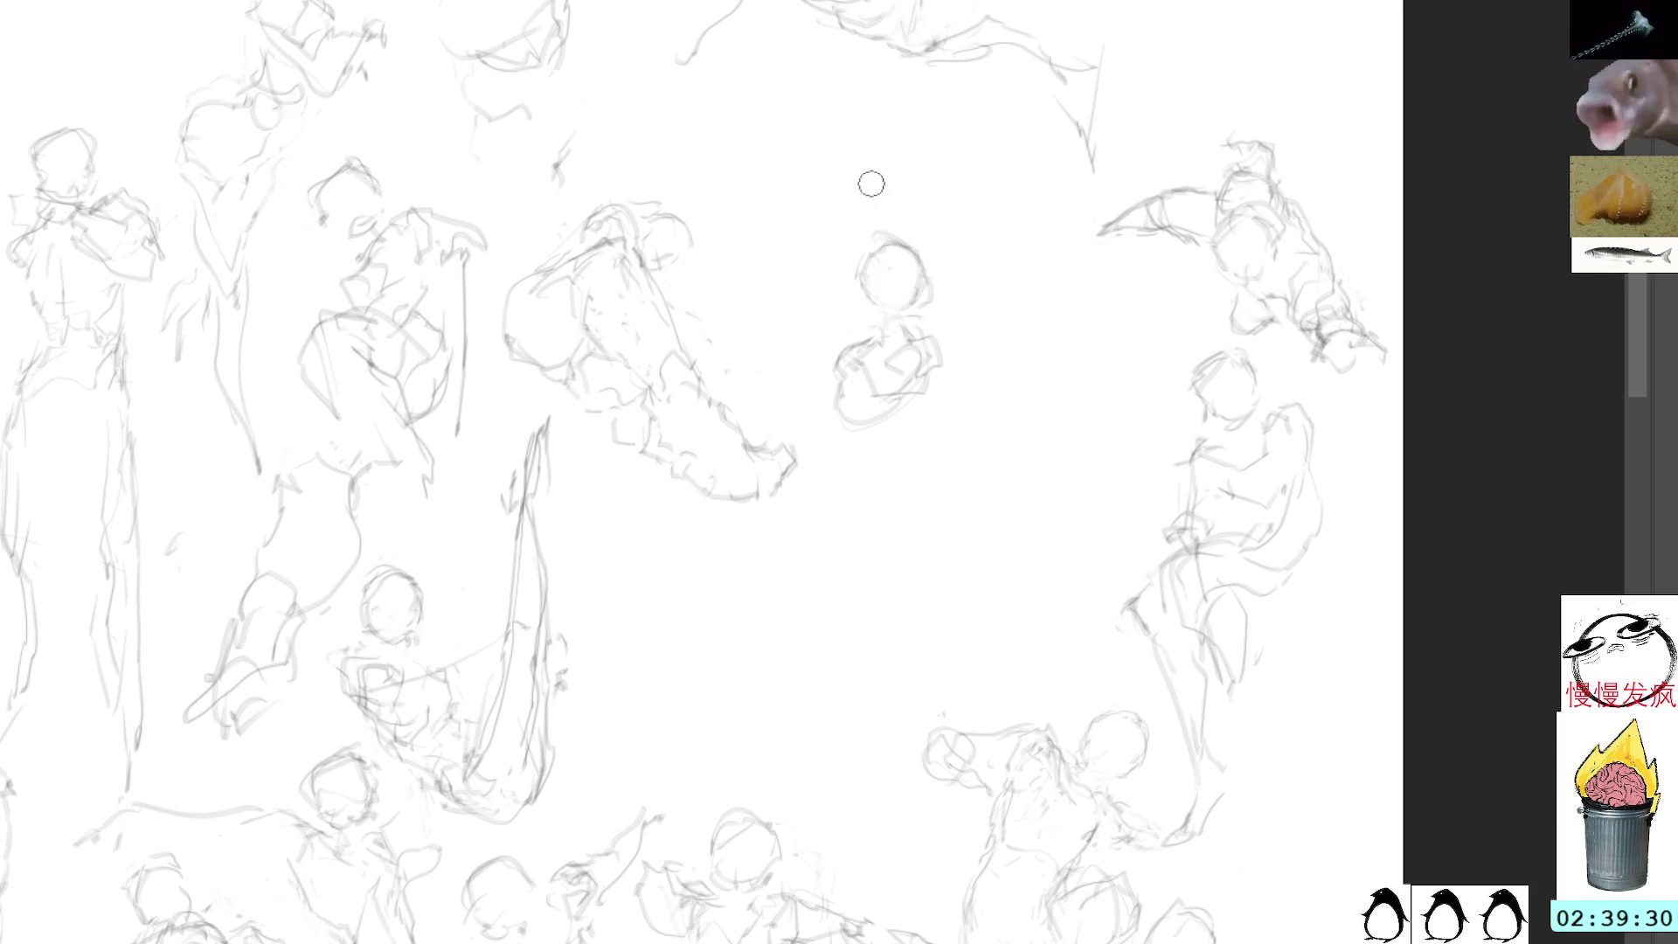
Step: Lasso the small central figure and move it up and to the right
key("l")
mouse_move(909, 220)
left_mouse_down()
mouse_move(819, 426)
mouse_move(904, 217)
left_mouse_up()
key("ctrl+t")
left_click_drag(927, 302, 1007, 273)
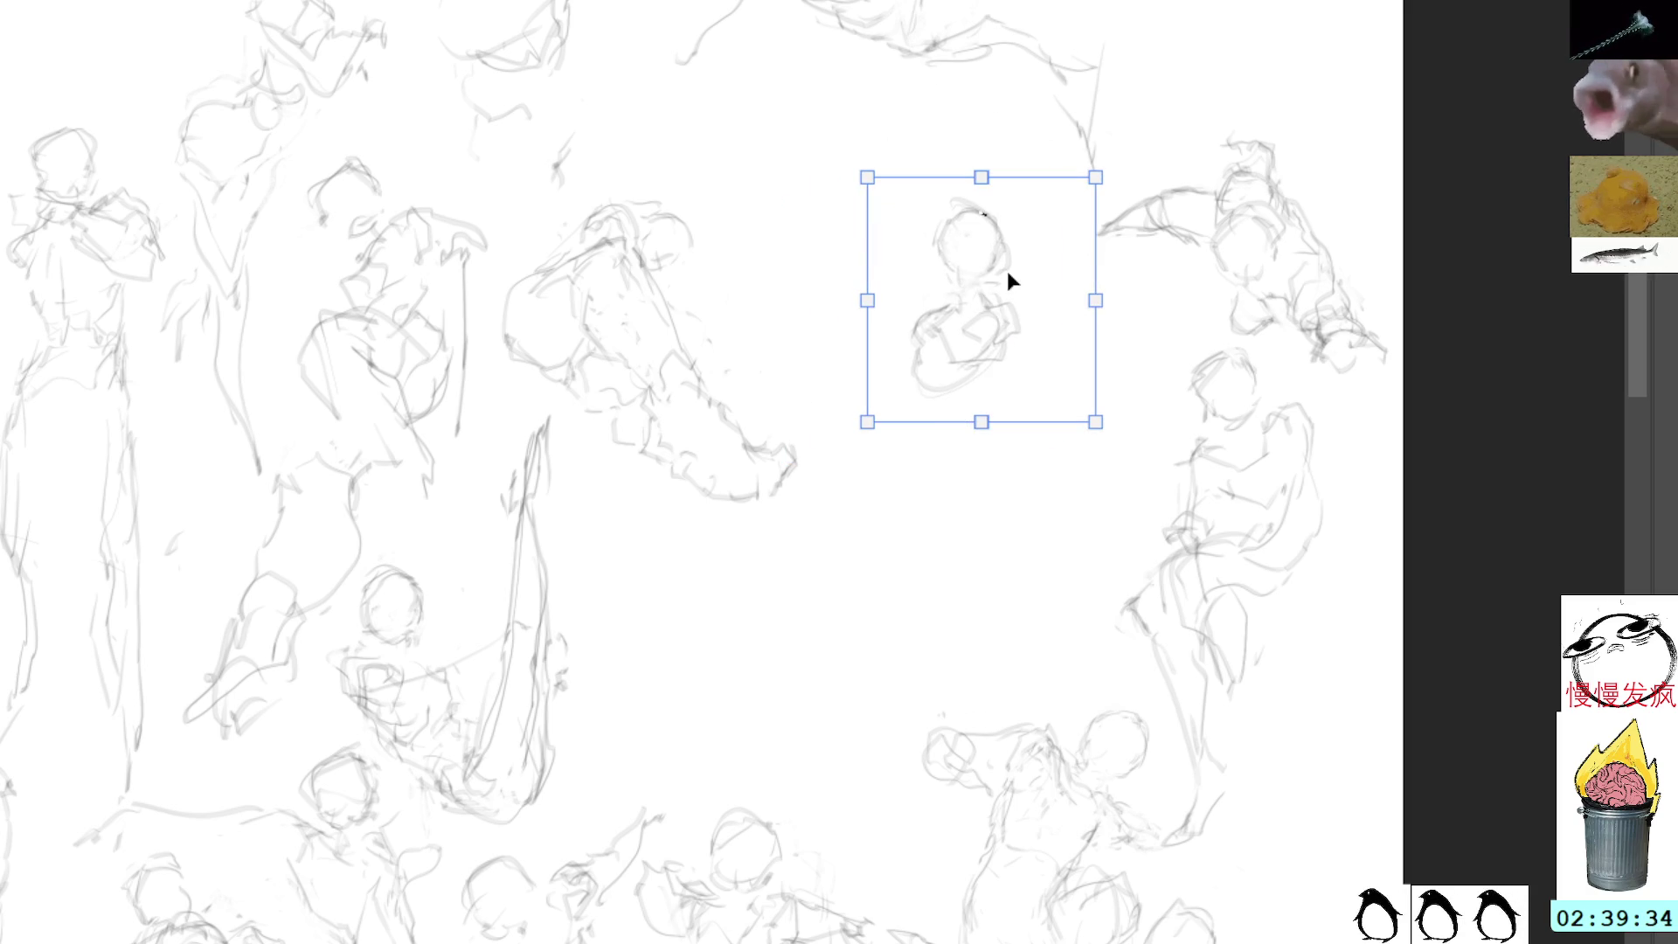
key("Return")
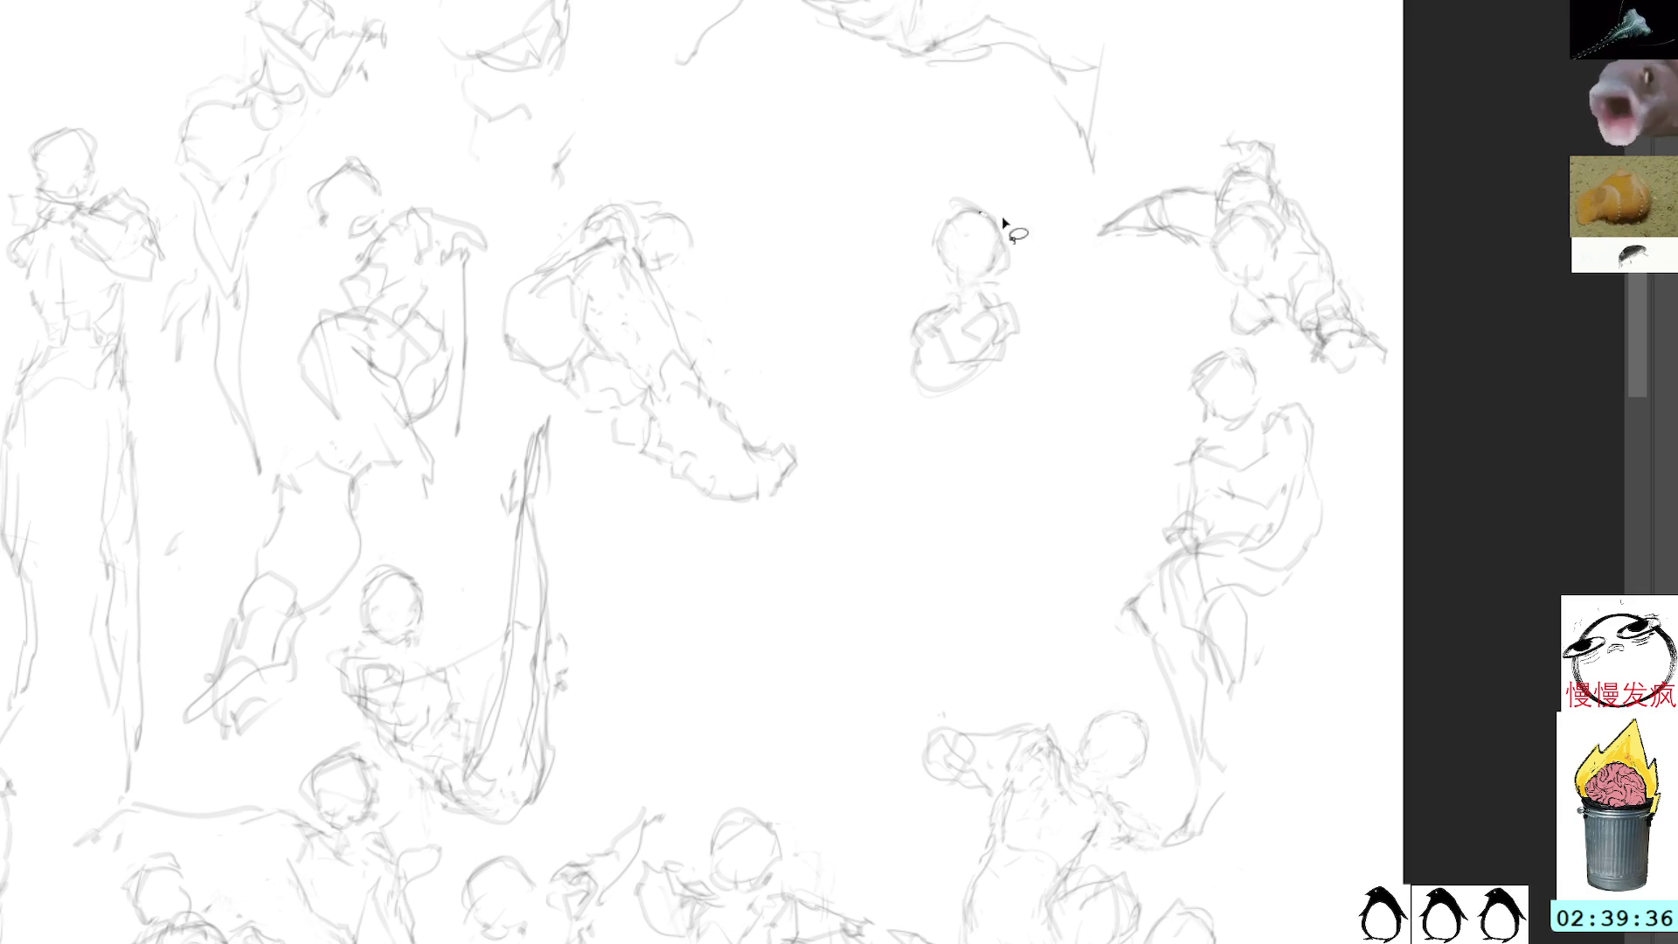
Step: Sketch the central figure's torso sides, lower body and a leg line
left_click_drag(980, 360, 1011, 409)
mouse_move(983, 302)
left_mouse_down()
mouse_move(1016, 307)
mouse_move(1005, 374)
mouse_move(1026, 418)
left_mouse_up()
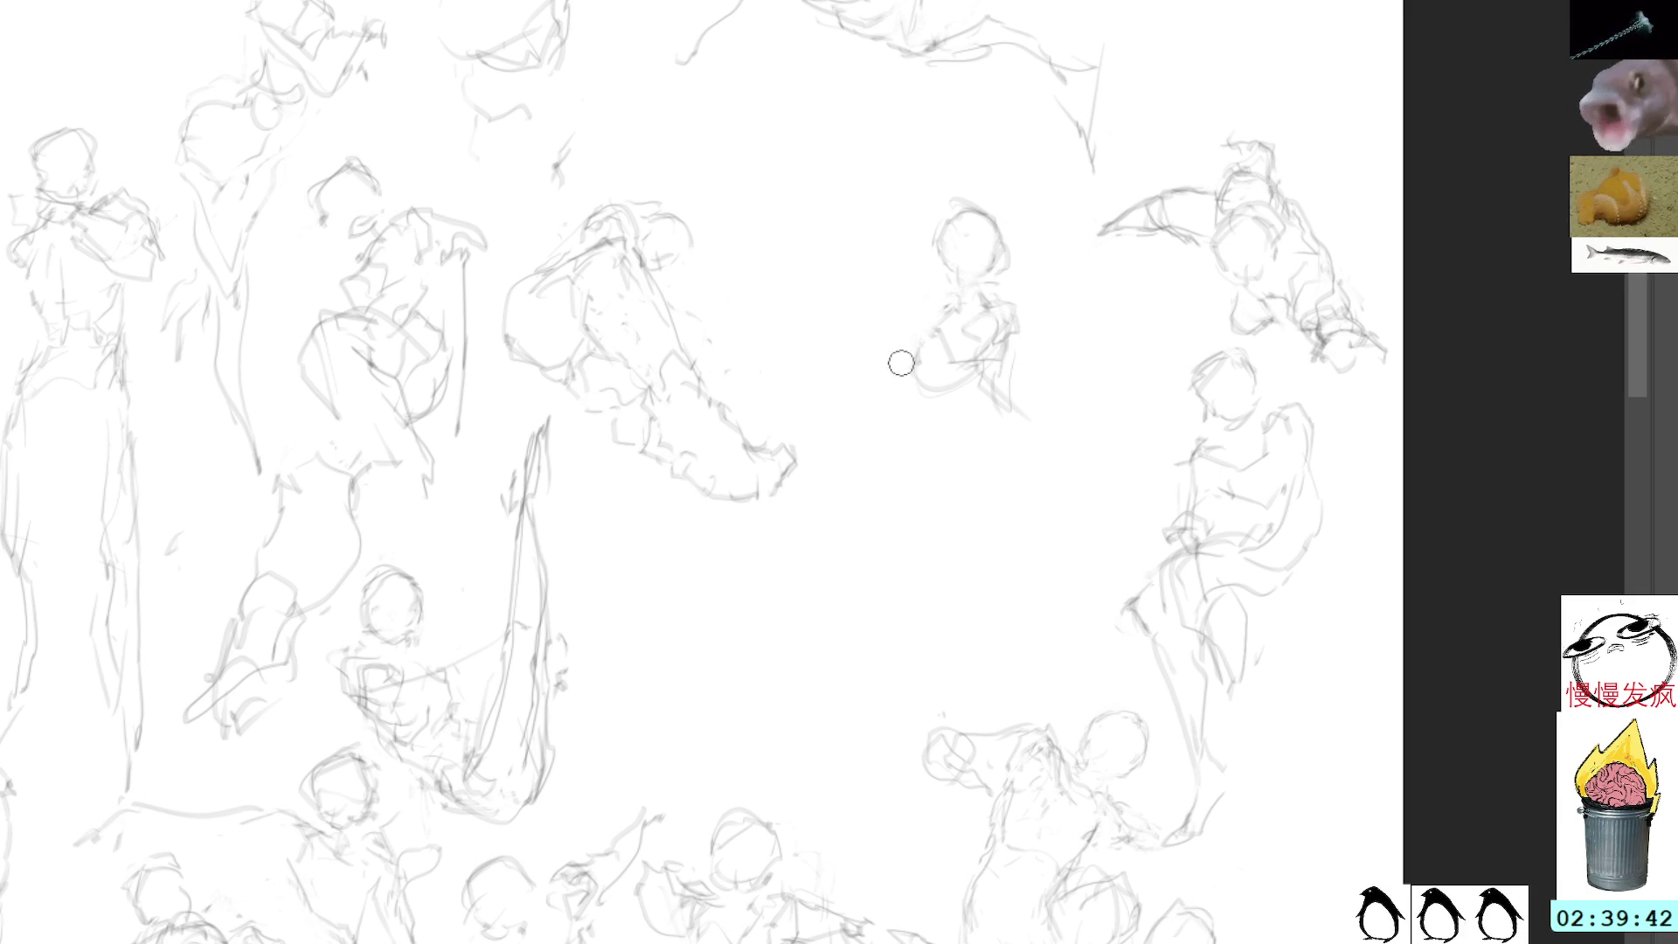
mouse_move(941, 328)
left_mouse_down()
mouse_move(898, 354)
mouse_move(917, 438)
left_mouse_up()
mouse_move(962, 371)
left_mouse_down()
mouse_move(942, 406)
mouse_move(952, 439)
mouse_move(954, 399)
mouse_move(893, 416)
mouse_move(902, 444)
mouse_move(983, 461)
left_mouse_up()
mouse_move(984, 308)
left_mouse_down()
mouse_move(1005, 348)
mouse_move(983, 365)
mouse_move(909, 339)
mouse_move(893, 363)
mouse_move(902, 490)
mouse_move(969, 414)
left_mouse_up()
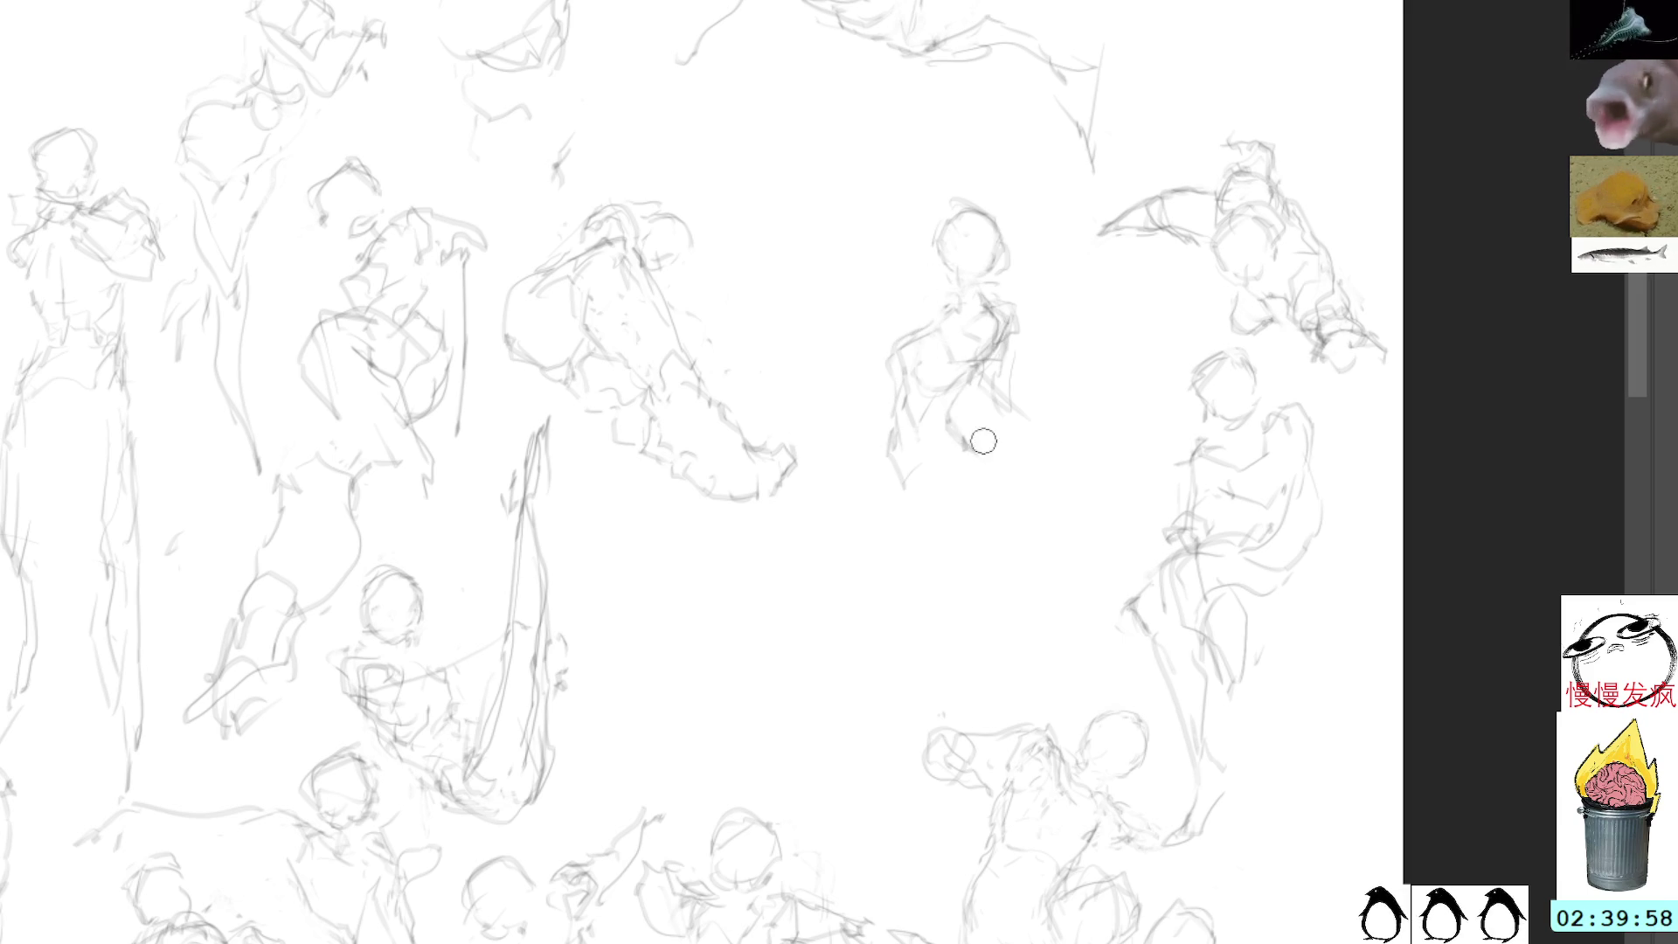
Step: Add and darken strokes on the figure's right side and arm, deleting a stray hip stroke
mouse_move(1011, 281)
left_mouse_down()
mouse_move(992, 355)
mouse_move(1004, 312)
left_mouse_up()
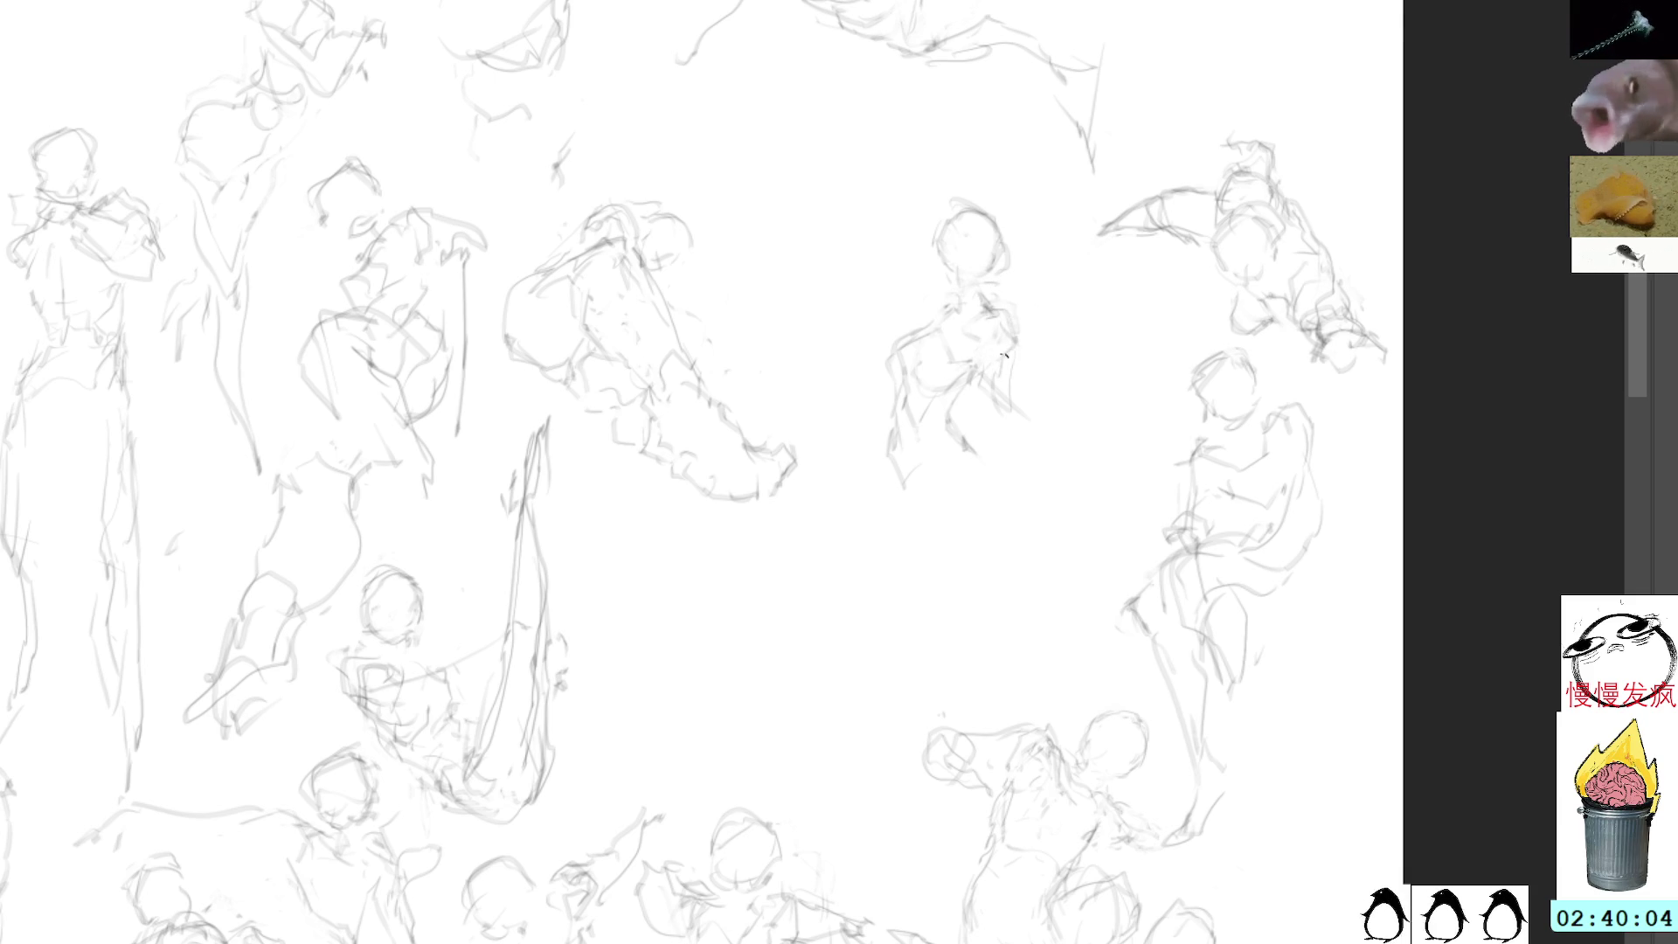
left_click_drag(991, 378, 1038, 415)
mouse_move(986, 365)
left_mouse_down()
mouse_move(1053, 417)
mouse_move(1103, 411)
mouse_move(1086, 423)
mouse_move(1106, 454)
left_mouse_up()
mouse_move(1003, 410)
left_mouse_down()
mouse_move(1021, 428)
mouse_move(997, 429)
mouse_move(1007, 375)
left_mouse_up()
key("Delete")
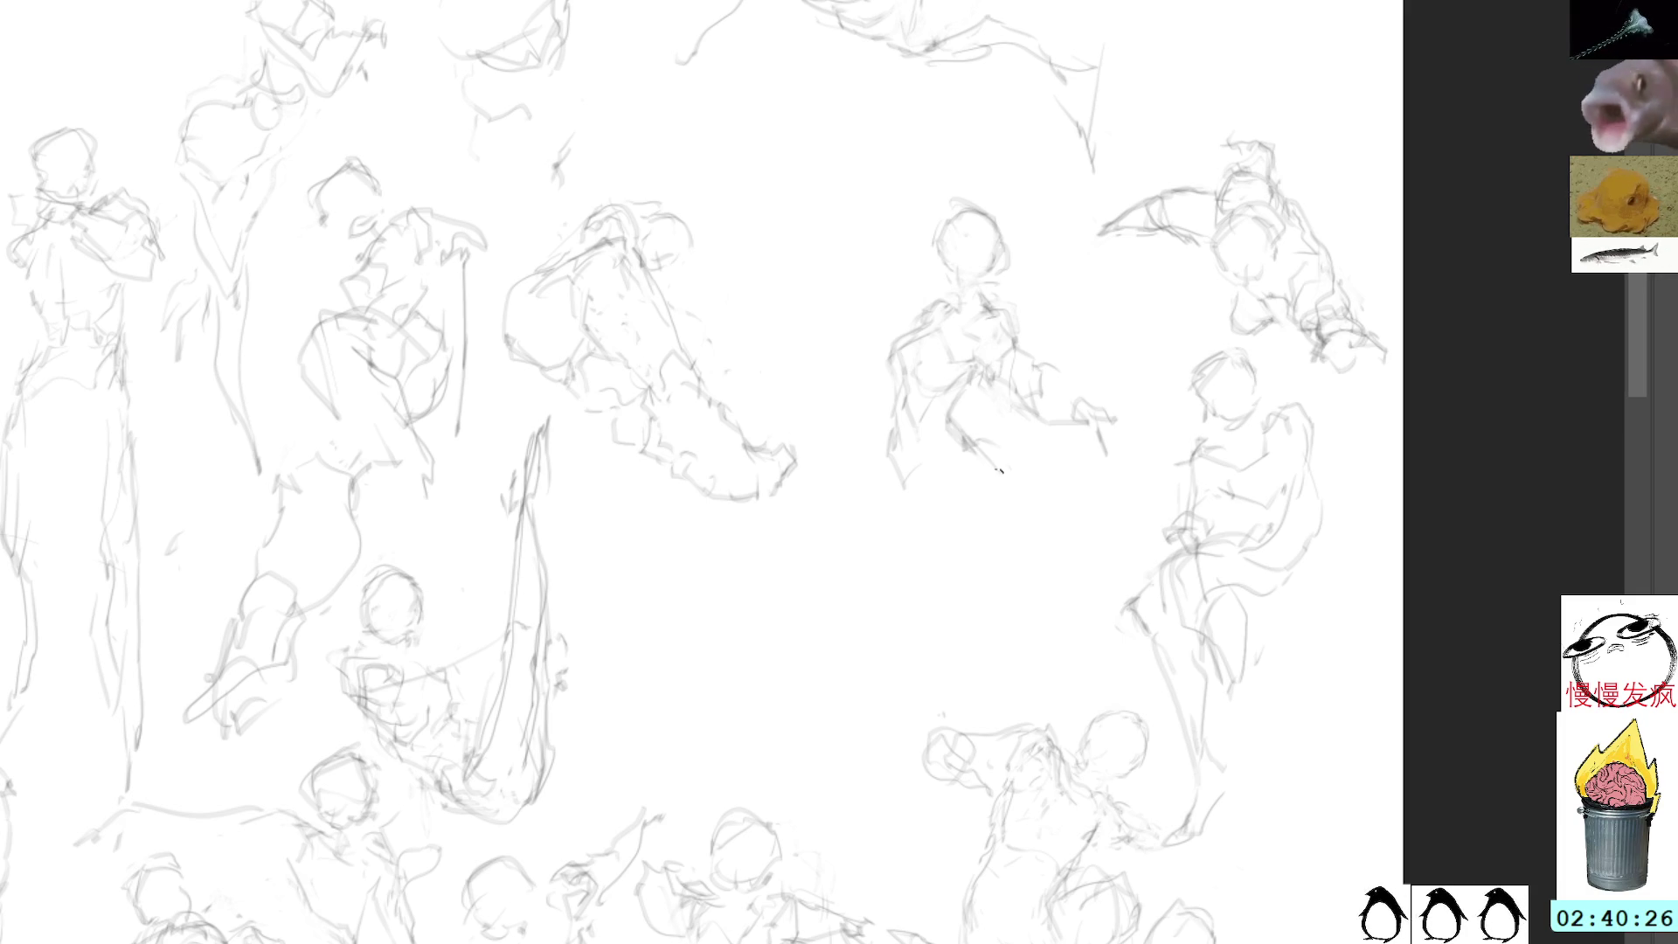
Step: Darken the outstretched arm and draw long left and right leg contours down to the lower legs
mouse_move(898, 476)
left_mouse_down()
mouse_move(913, 529)
mouse_move(989, 461)
left_mouse_up()
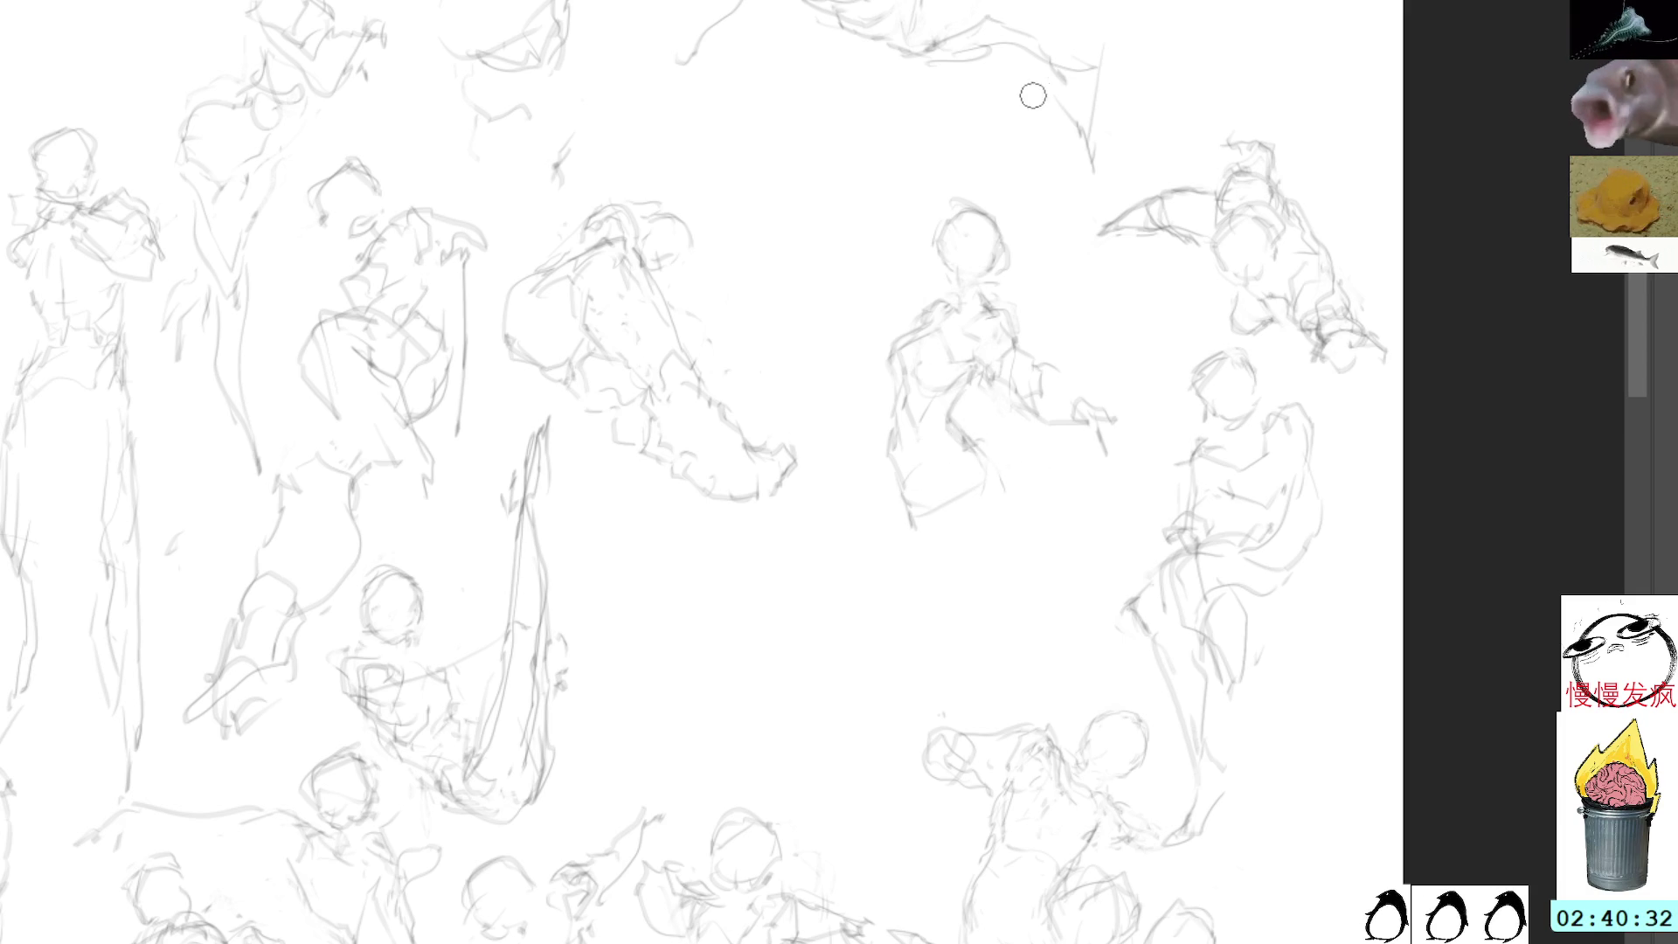
left_click_drag(1031, 365, 1068, 390)
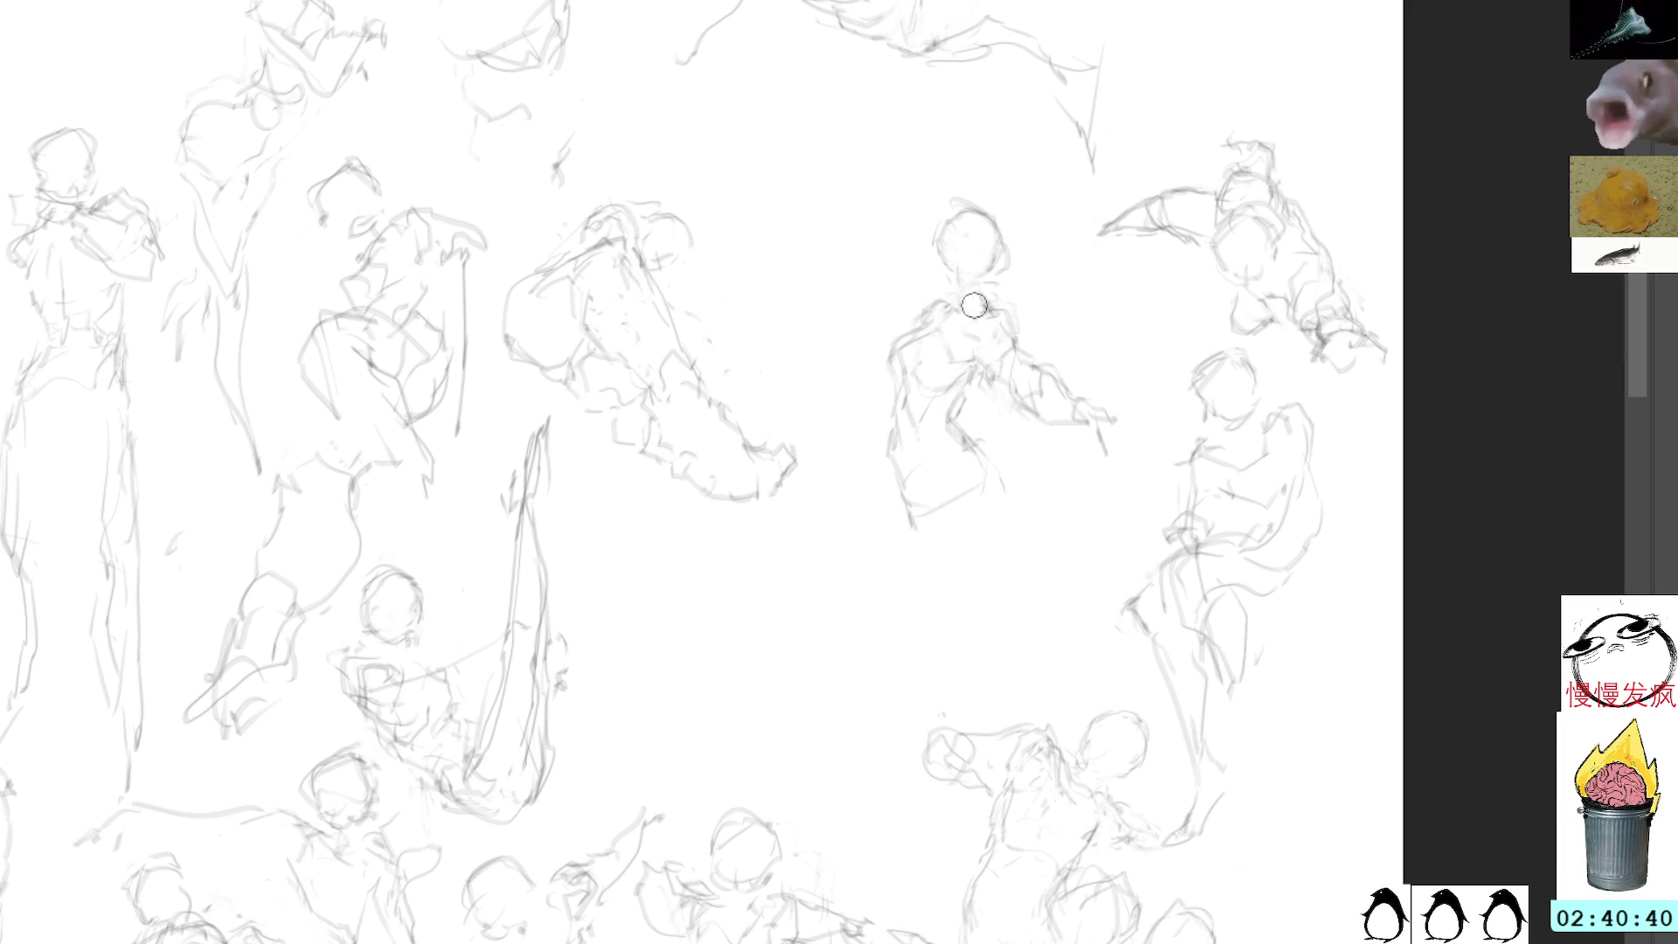
left_click_drag(900, 500, 925, 604)
left_click_drag(888, 476, 917, 606)
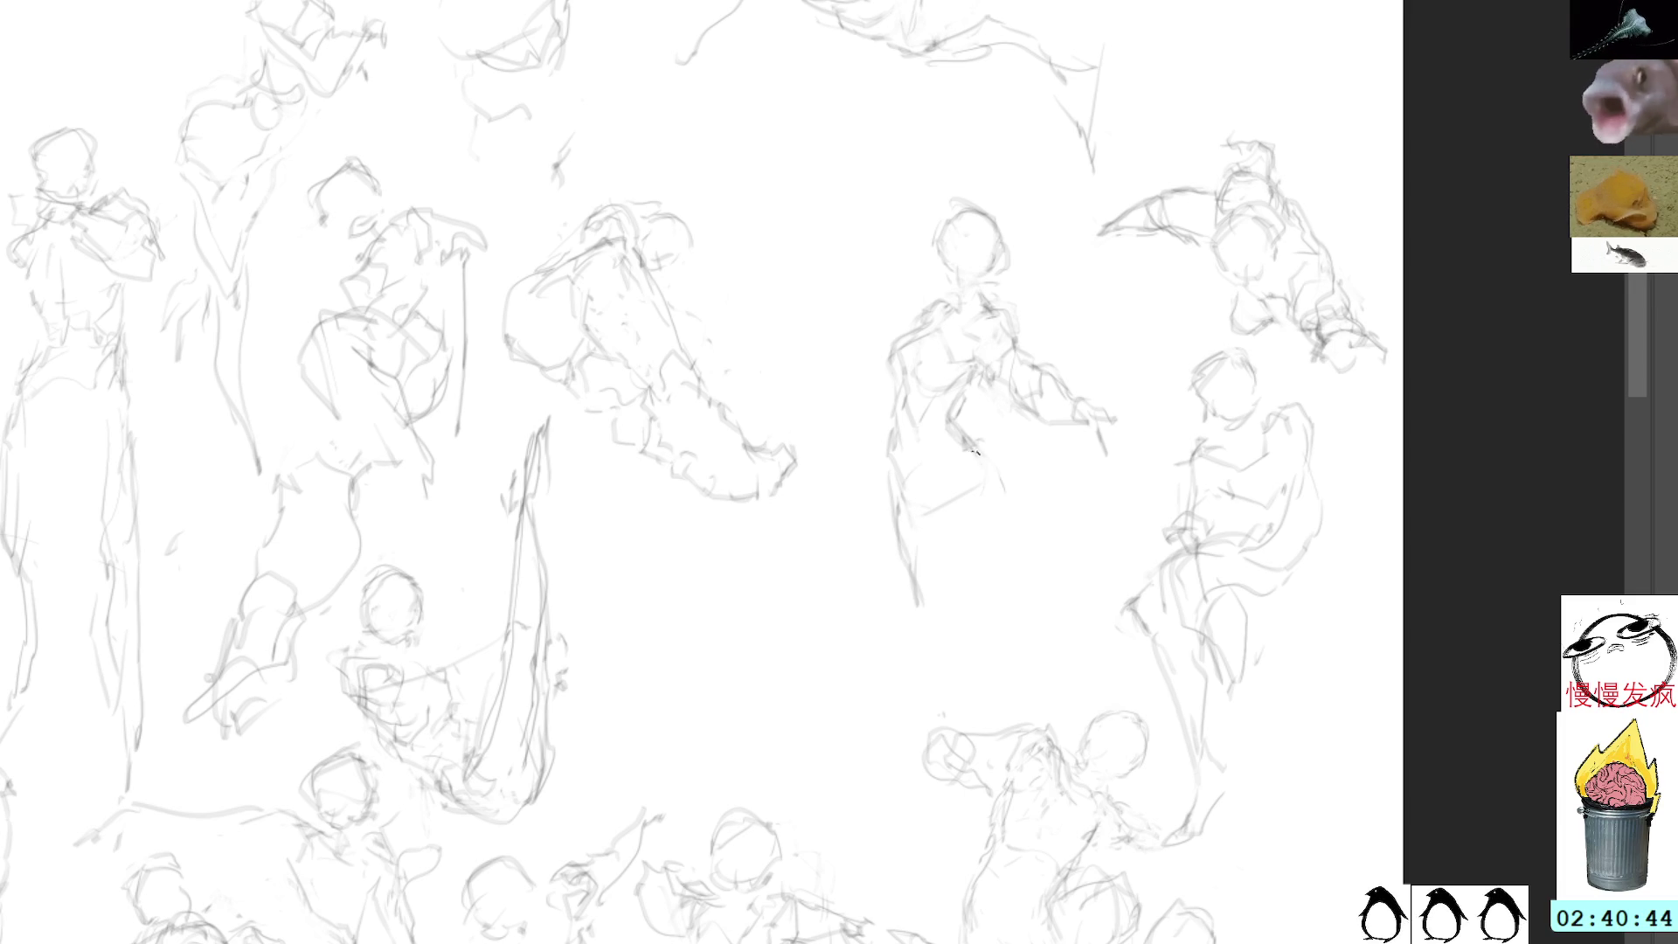
mouse_move(985, 451)
left_mouse_down()
mouse_move(986, 527)
mouse_move(943, 639)
left_mouse_up()
left_click_drag(912, 523, 933, 650)
left_click_drag(980, 512, 943, 648)
Step: Shift the standing figure up and left and add a faint stroke down its torso
mouse_move(1005, 175)
left_mouse_down()
mouse_move(947, 176)
mouse_move(994, 696)
mouse_move(1149, 364)
mouse_move(1009, 184)
left_mouse_up()
left_click_drag(1012, 299, 968, 242)
key("Return")
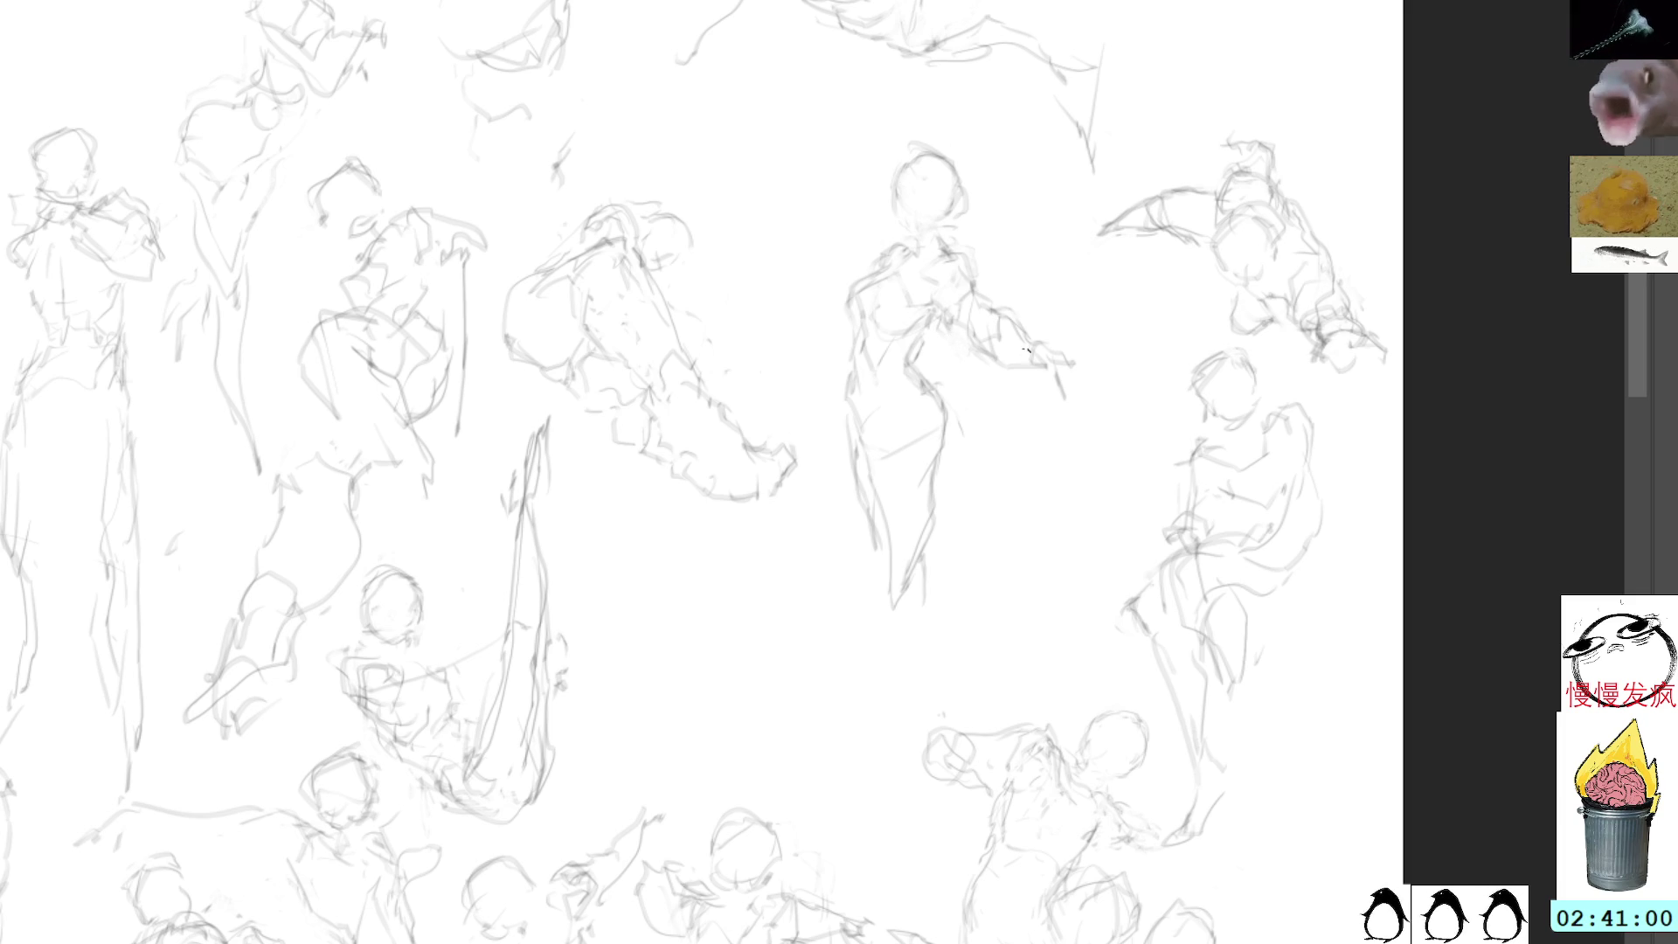
left_click_drag(941, 403, 891, 629)
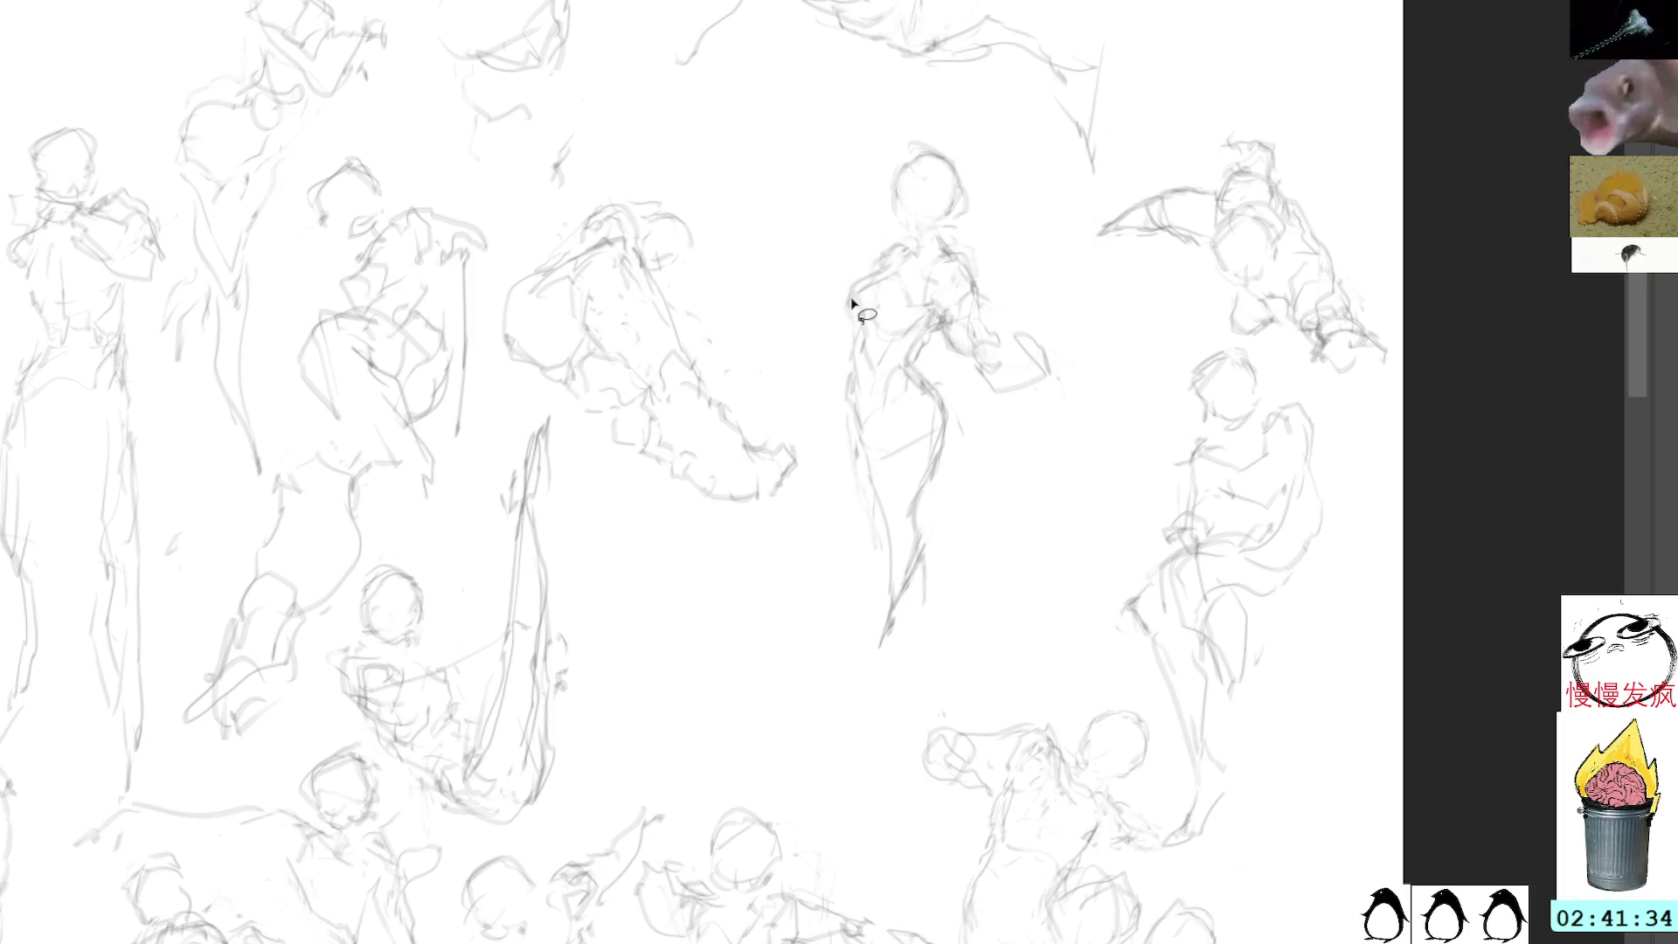
Step: Try selections along the left contour and legs, drop them, and add a small neck mark
left_click_drag(848, 426, 846, 420)
key("ctrl+d")
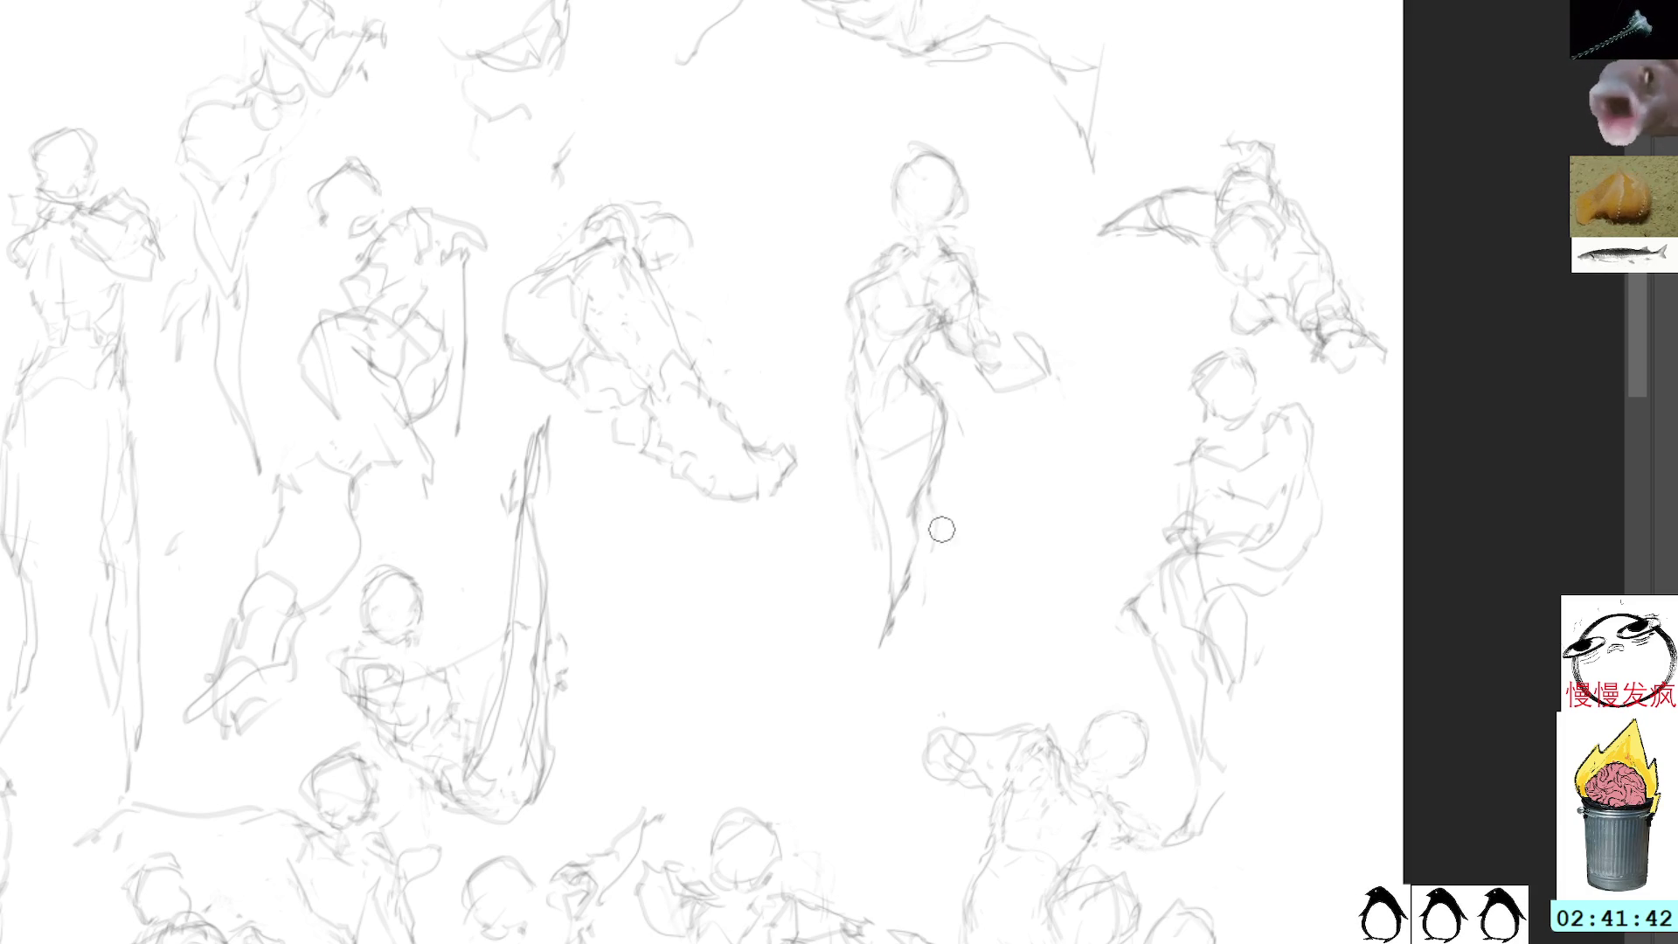
key("l")
left_click_drag(878, 544, 878, 581)
key("ctrl+d")
key("b")
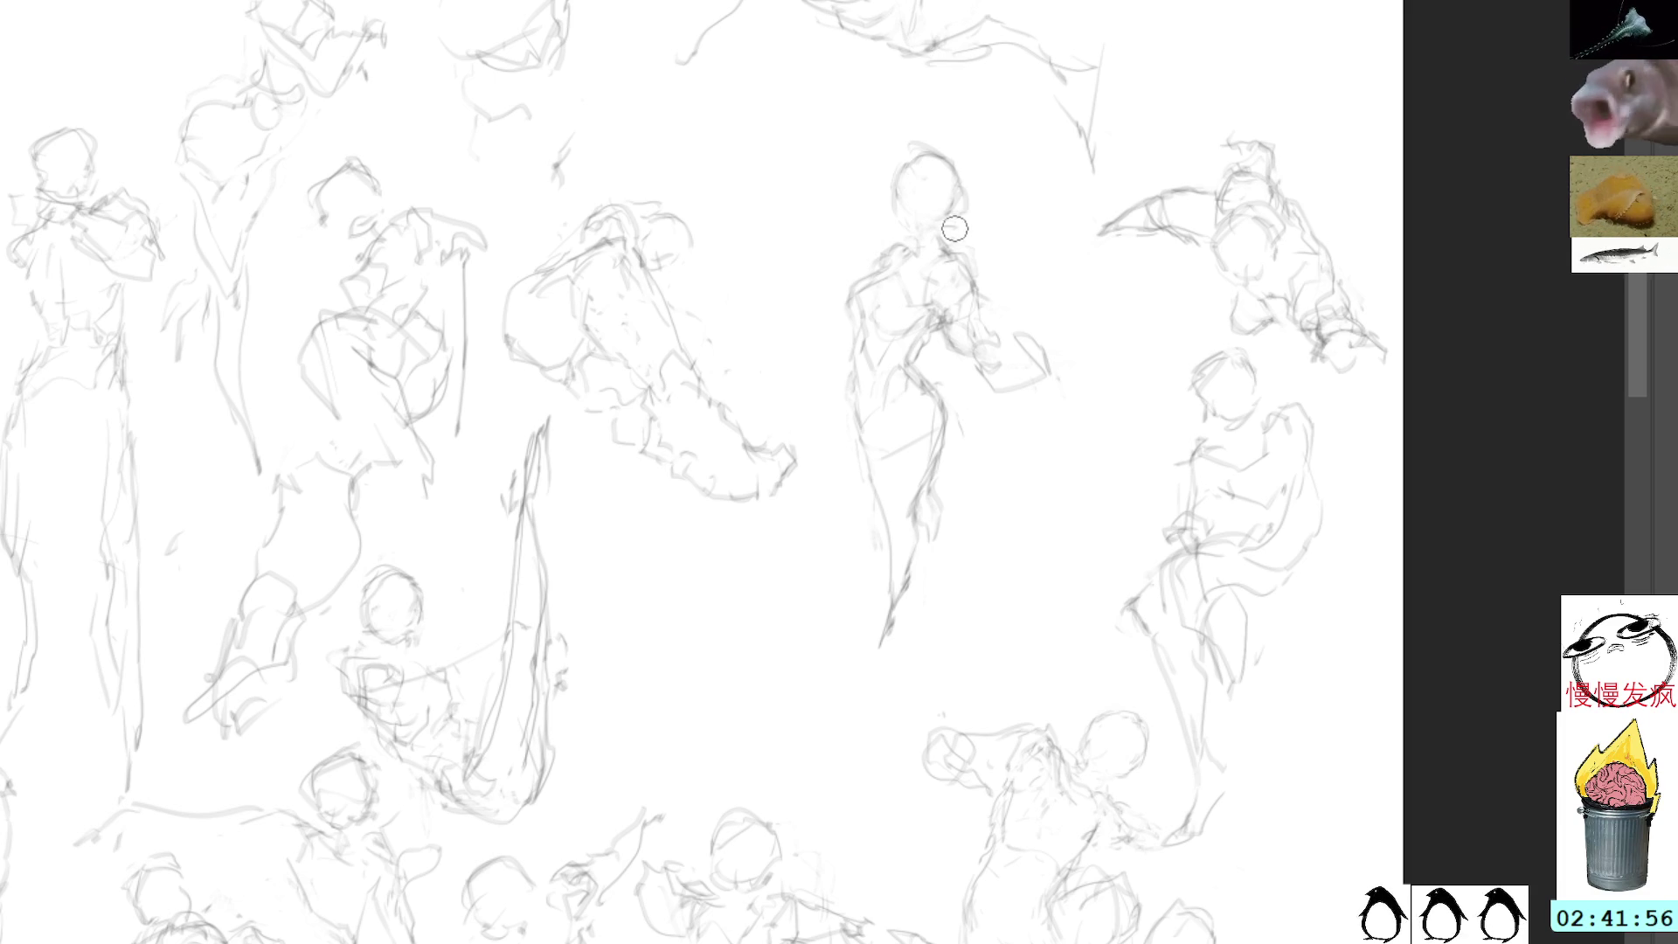
left_click_drag(908, 216, 905, 219)
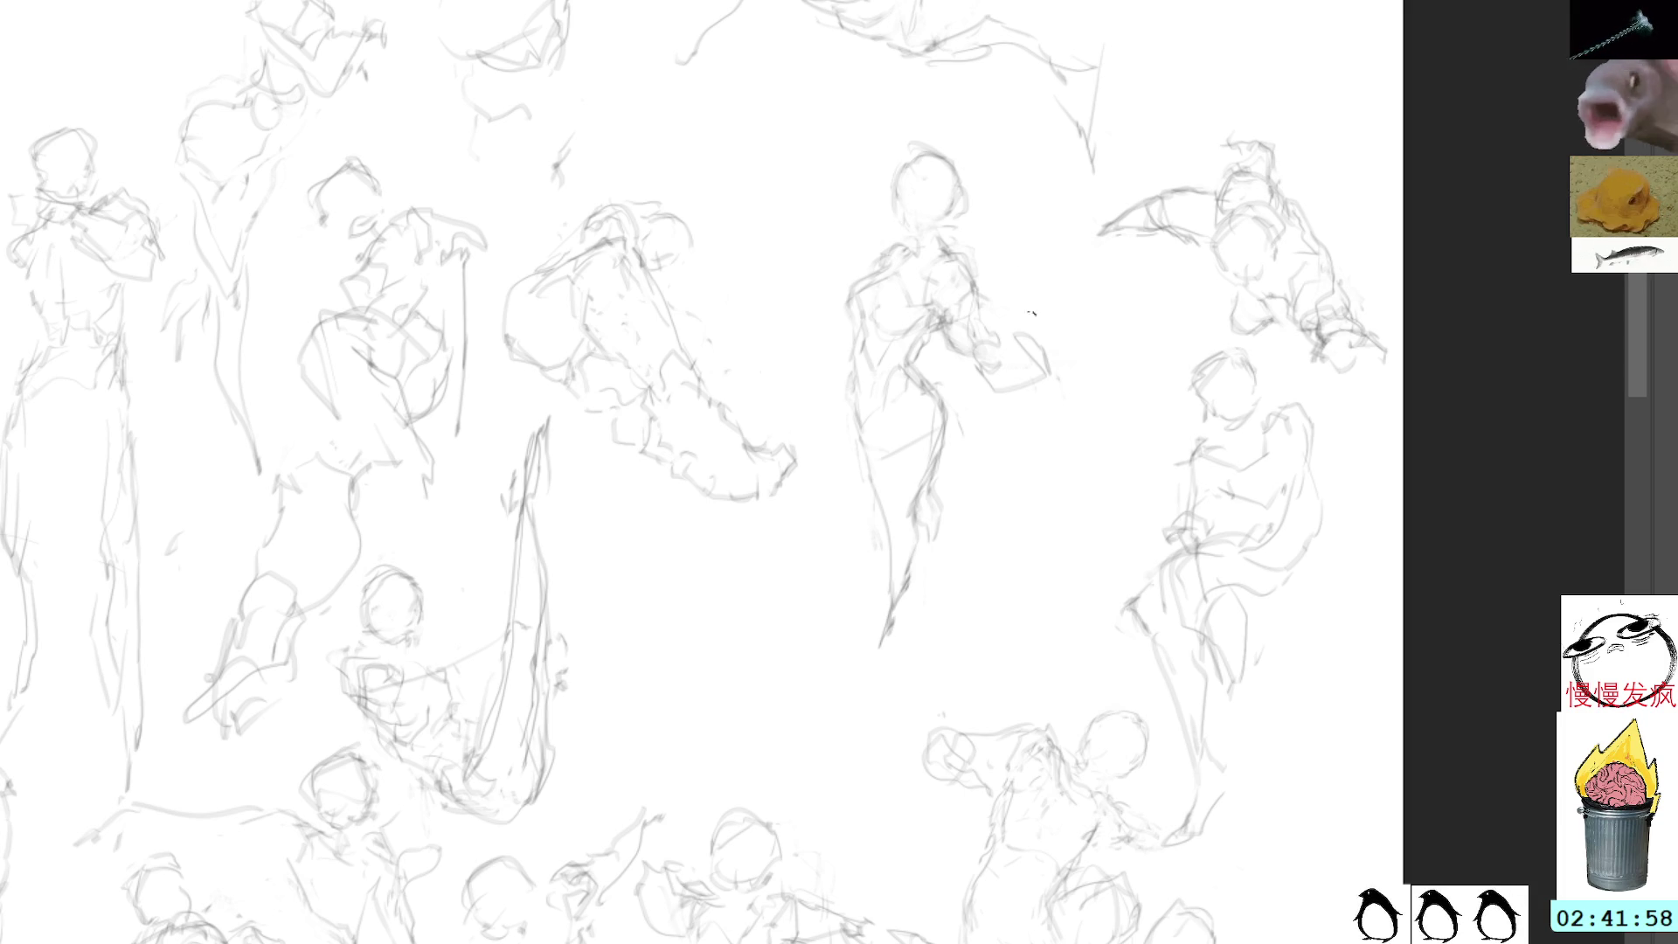
Step: Clear and redraw the figure's right arm, then select the whole figure for transforming
mouse_move(1040, 319)
left_mouse_down()
mouse_move(999, 411)
mouse_move(1042, 311)
left_mouse_up()
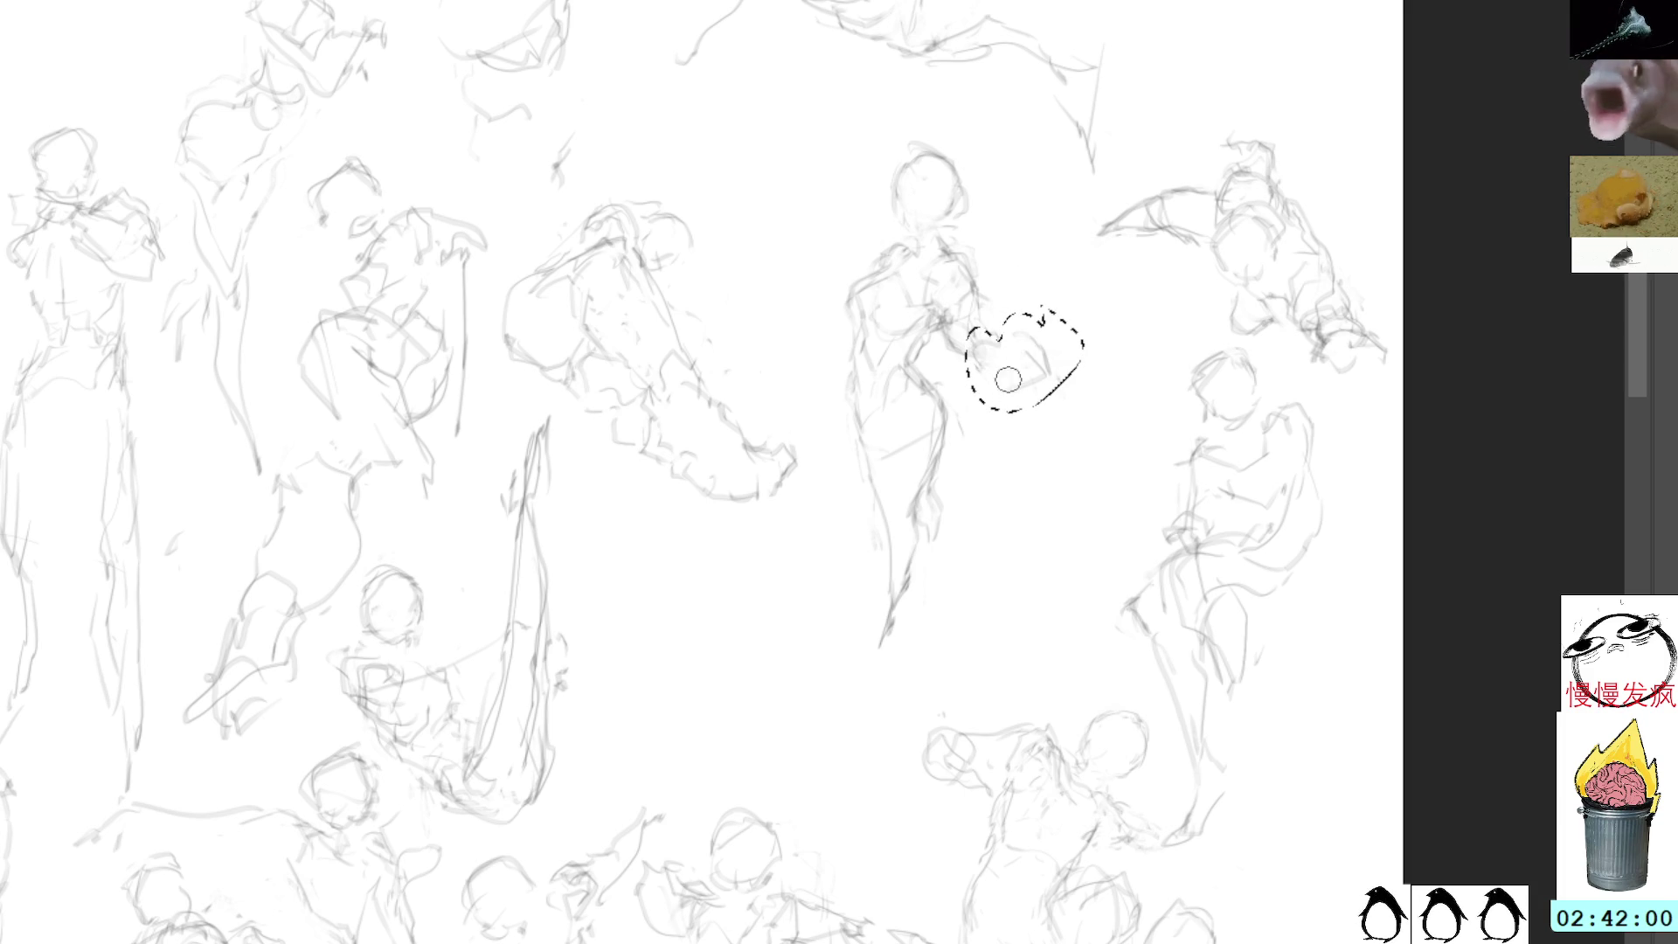
key("Delete")
key("ctrl+d")
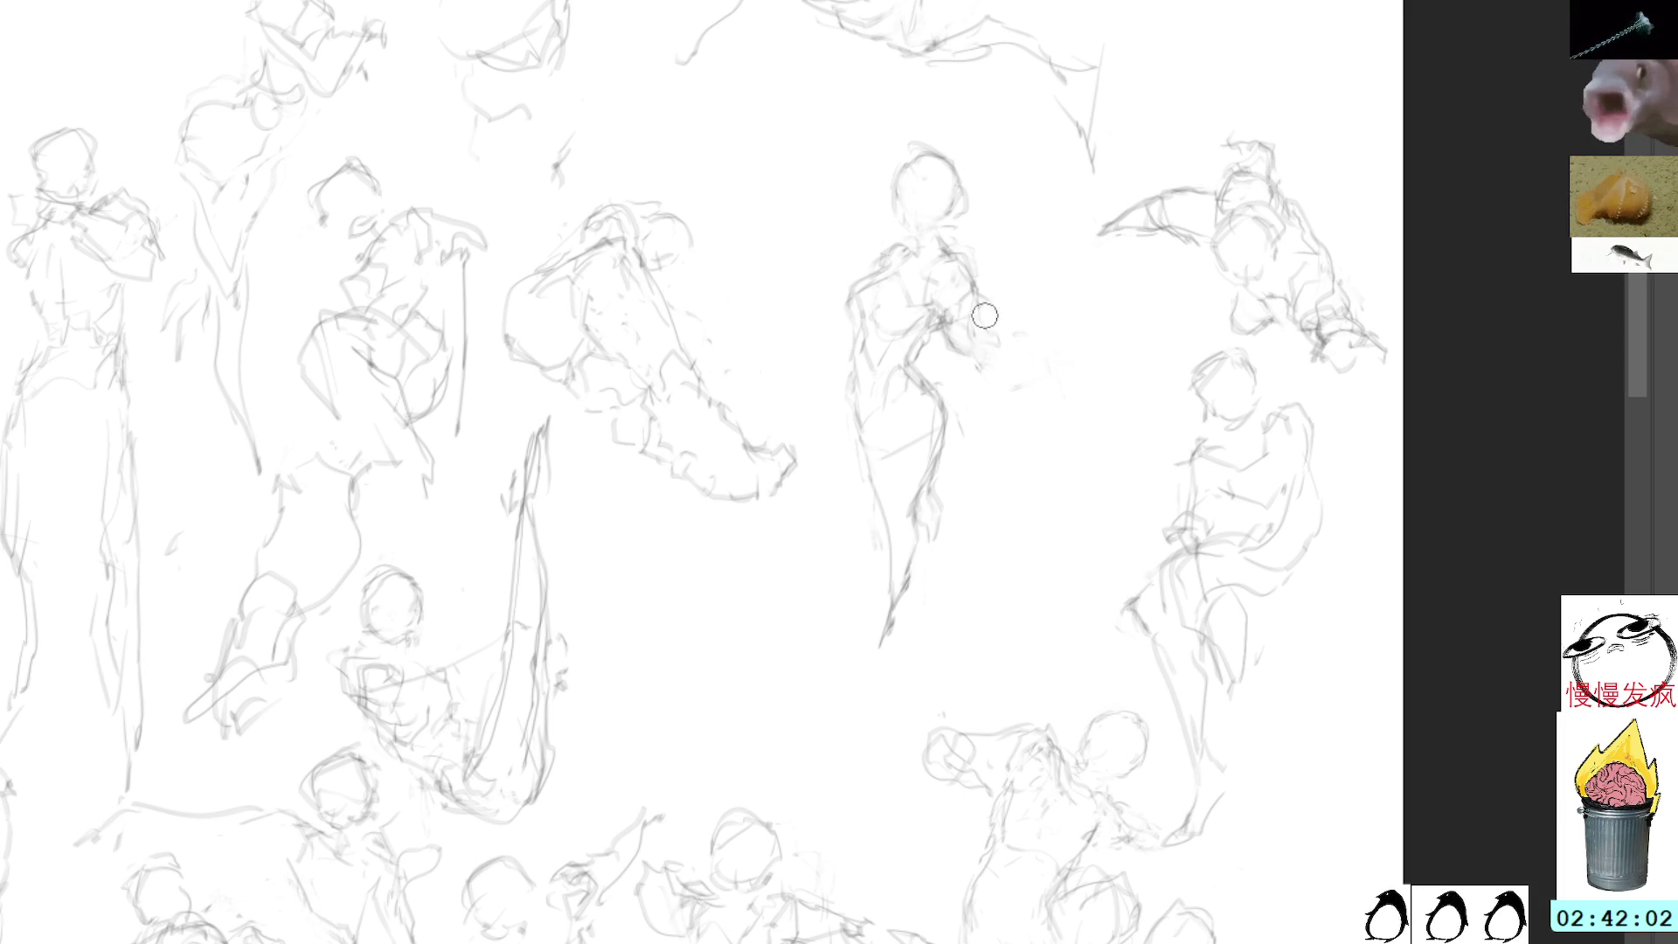
left_click_drag(972, 362, 1003, 362)
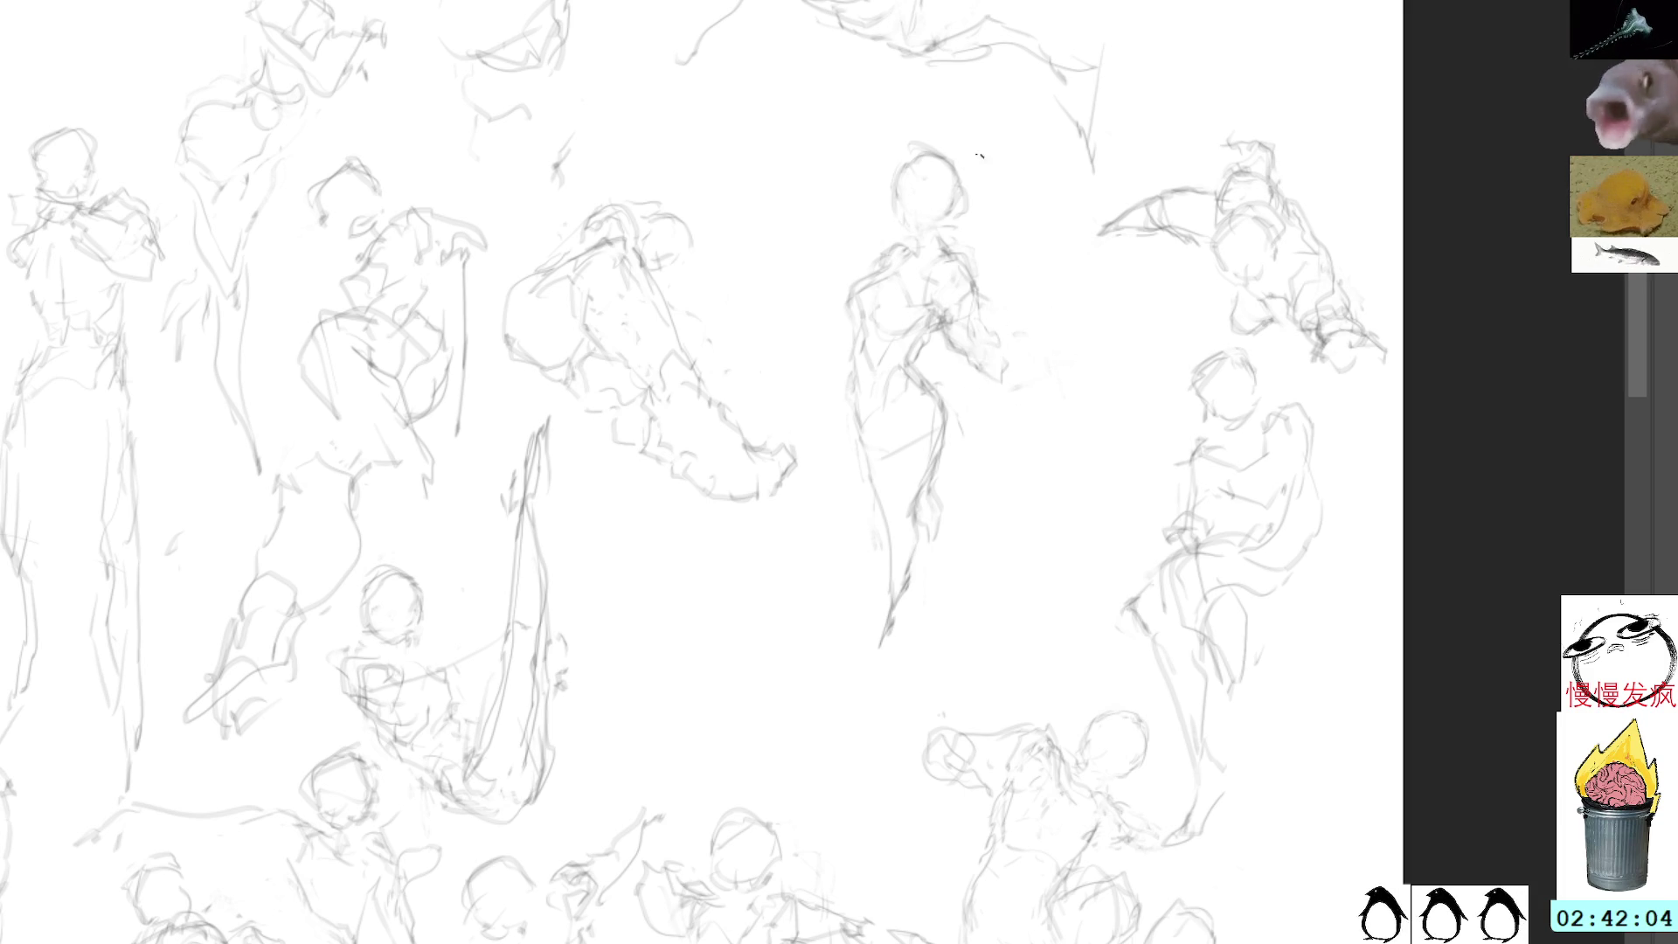
mouse_move(941, 123)
left_mouse_down()
mouse_move(820, 361)
mouse_move(843, 537)
mouse_move(1049, 217)
mouse_move(944, 131)
left_mouse_up()
key("ctrl+t")
Step: Move the standing figure lower and to the left, then darken the strokes along its leg
mouse_move(955, 330)
left_mouse_down()
mouse_move(895, 474)
mouse_move(914, 573)
left_mouse_up()
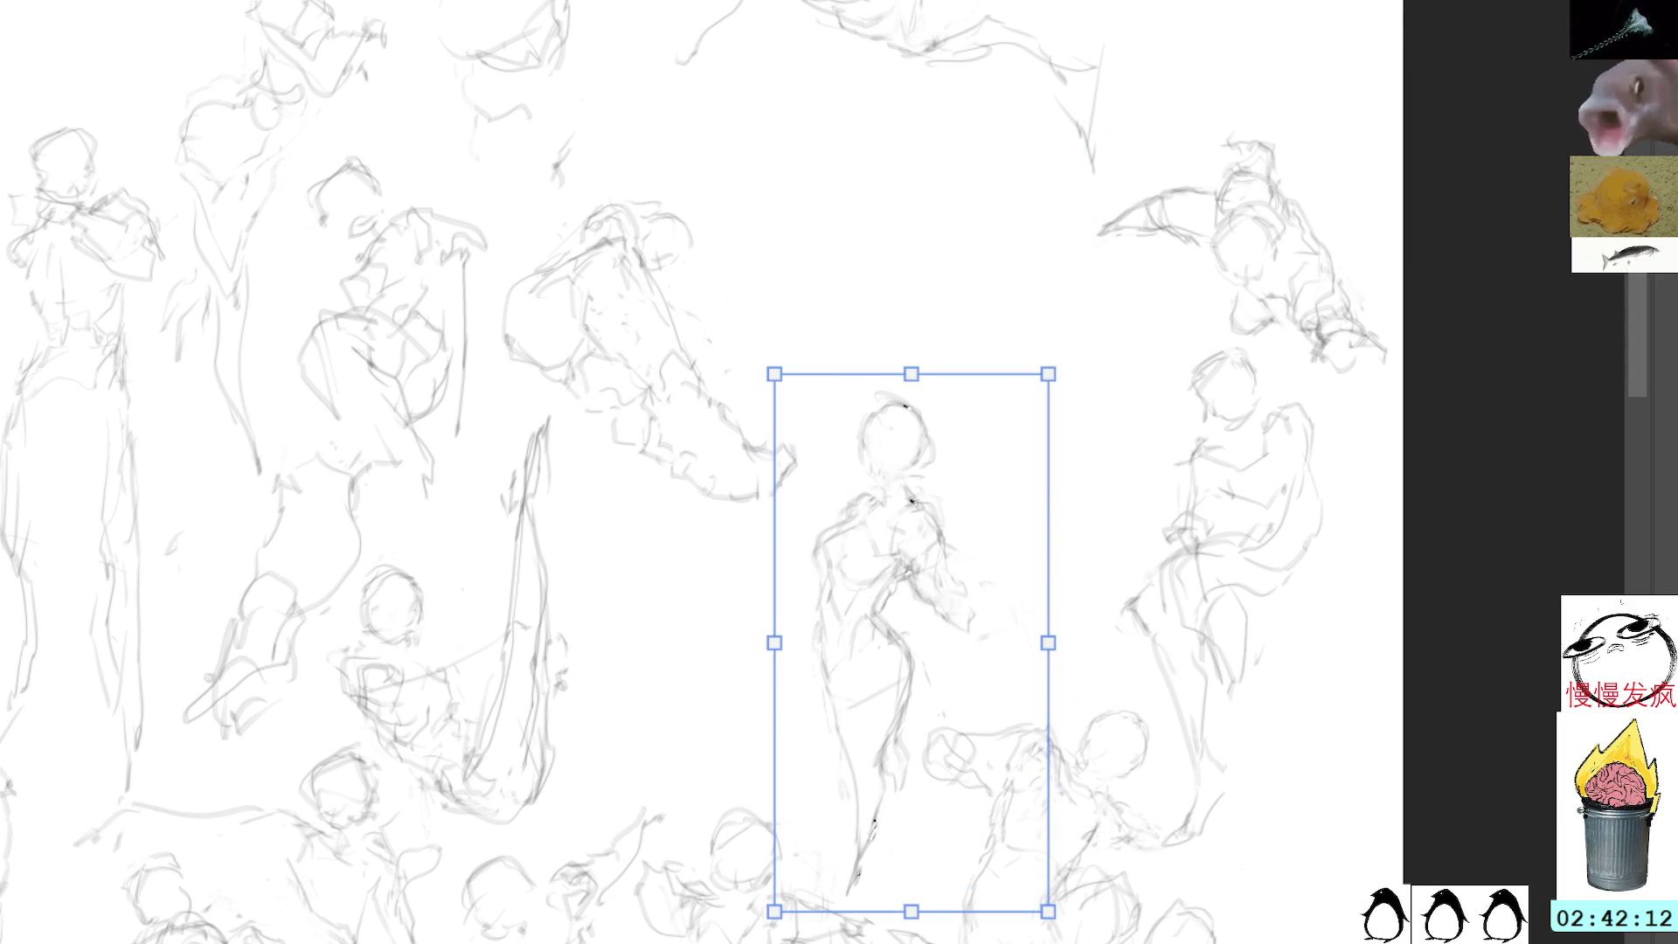
key("Return")
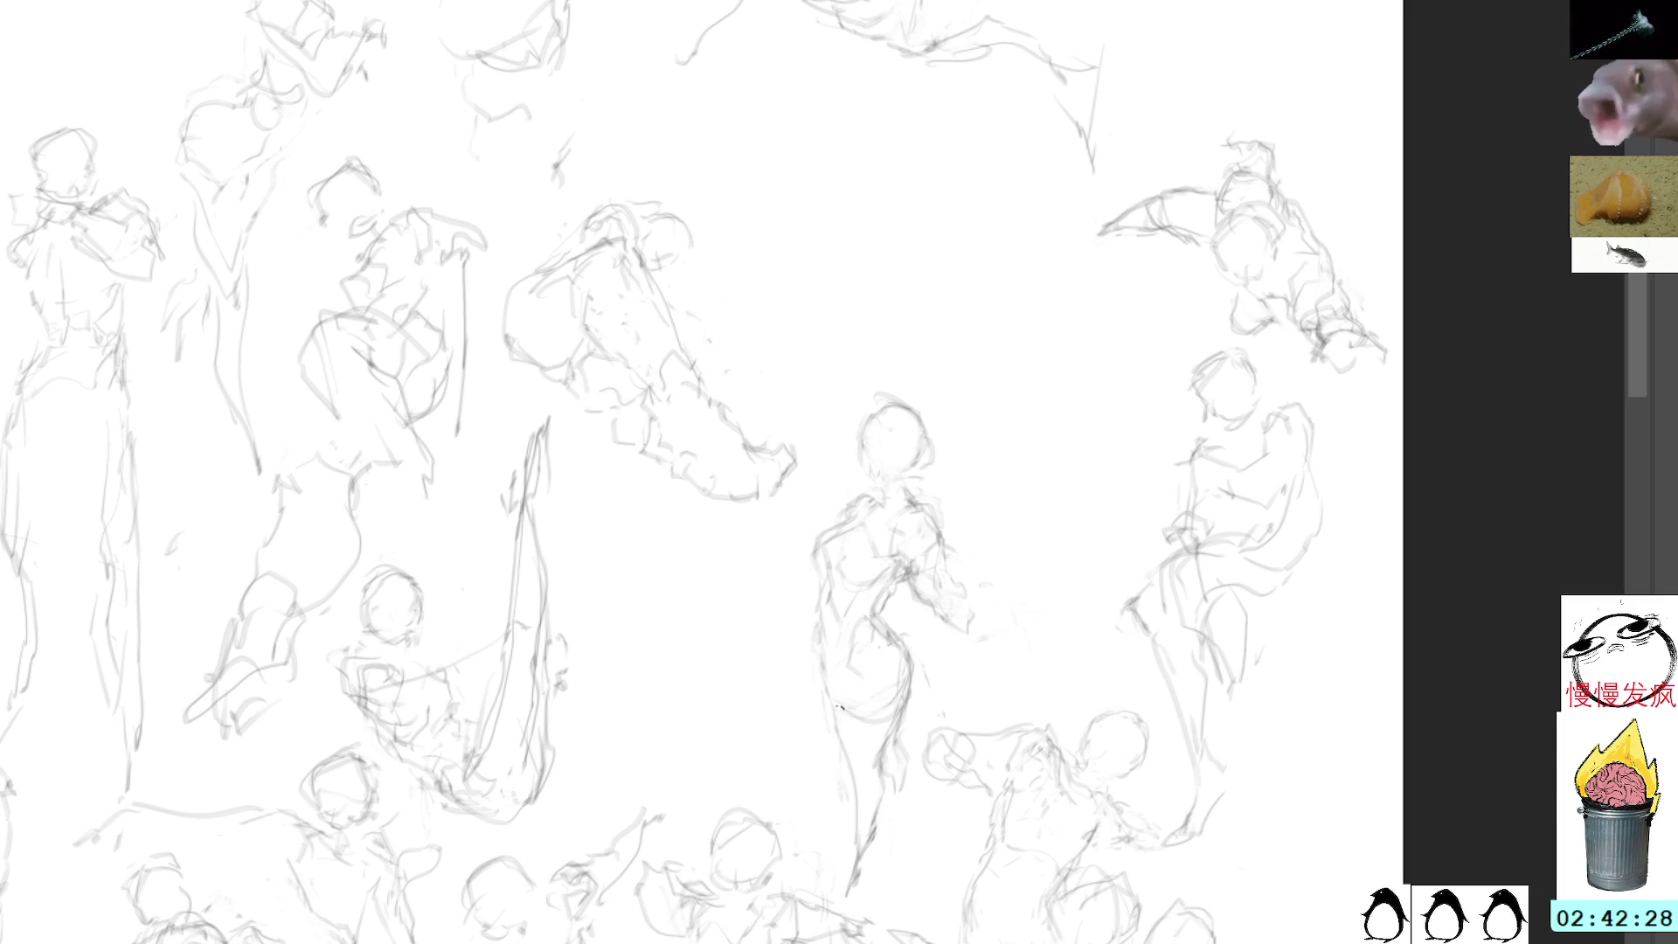
key("l")
key("b")
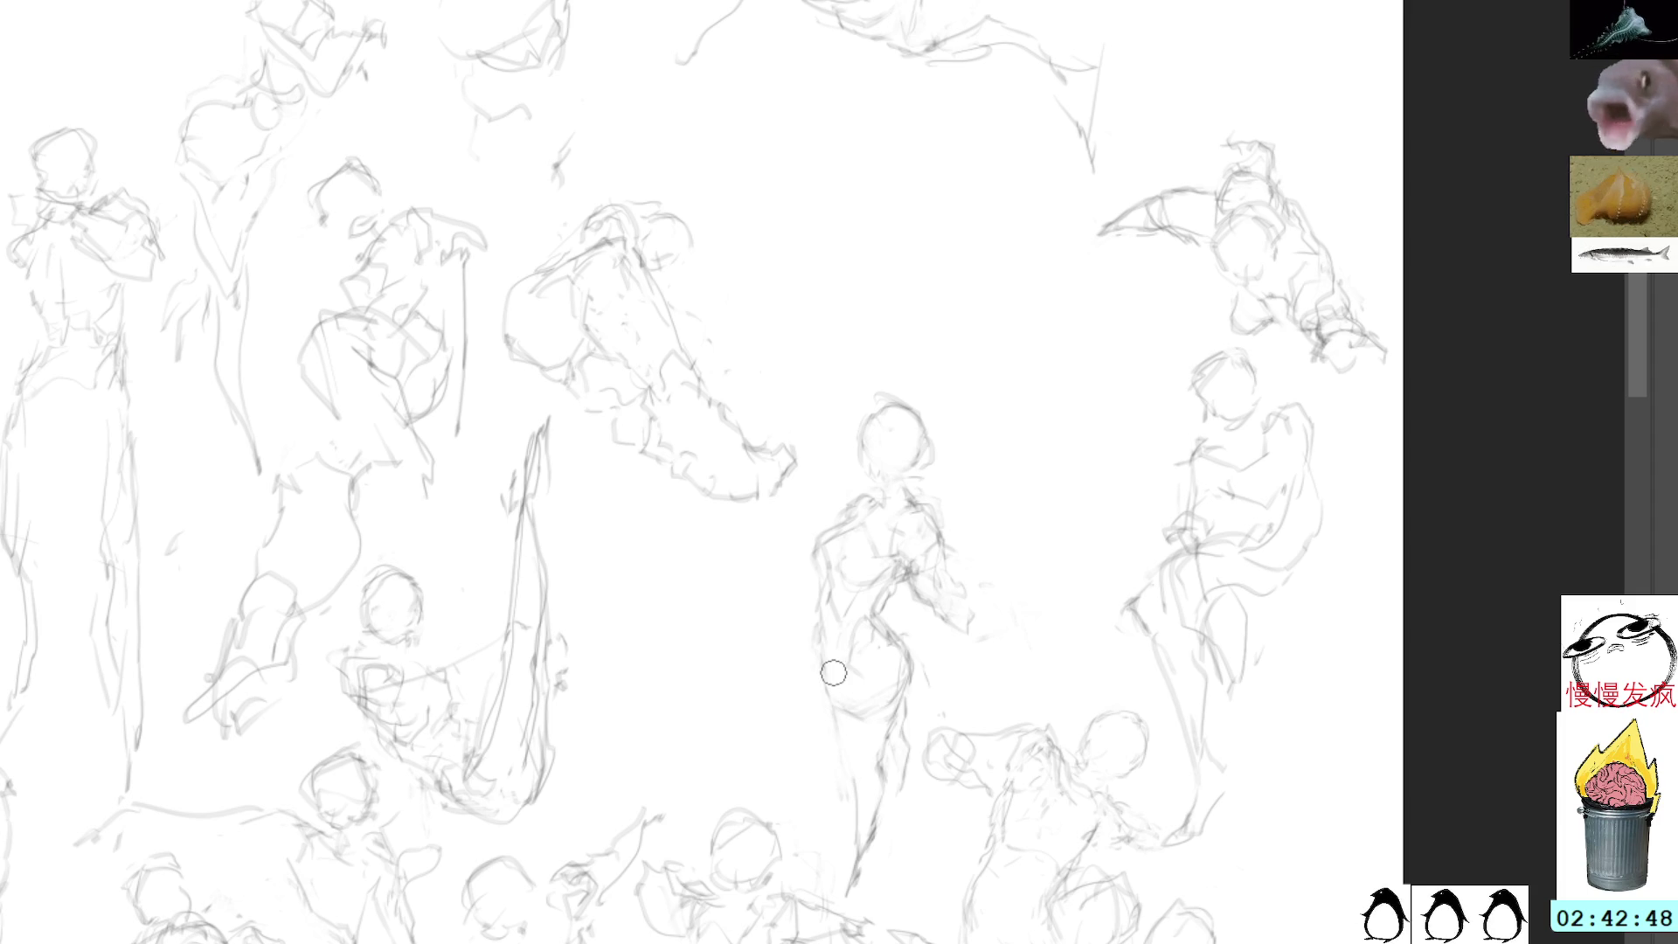
left_click_drag(828, 695, 854, 774)
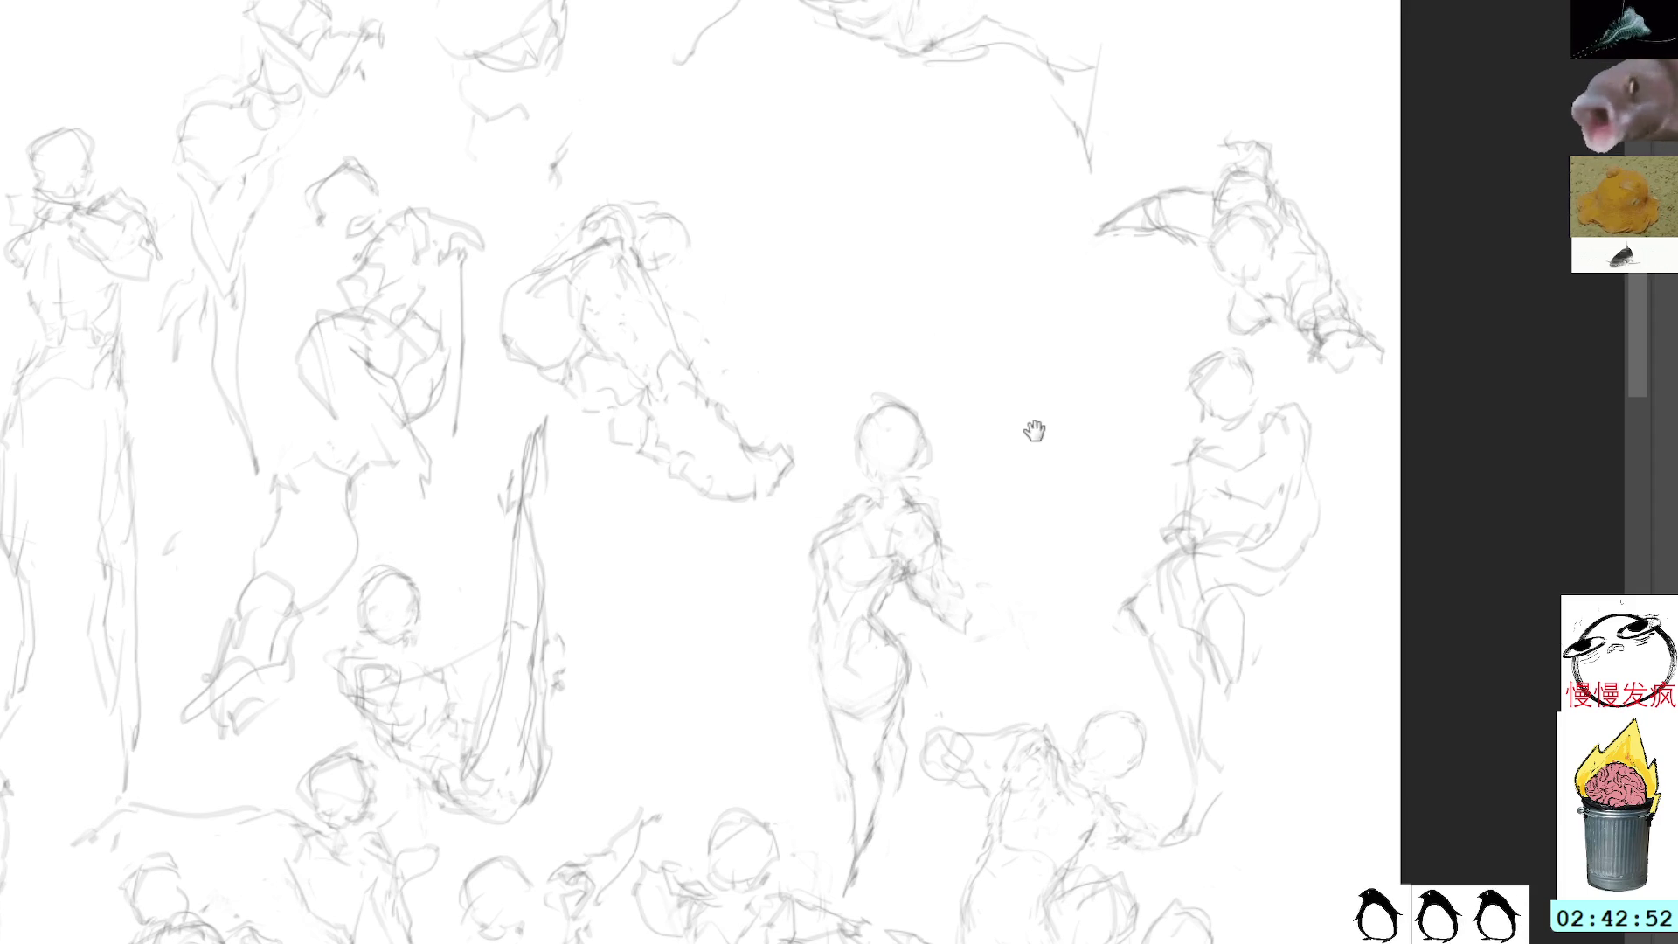
Step: Scribble over the circle beside the central figure, then erase it and deselect
left_click_drag(1031, 431, 926, 414)
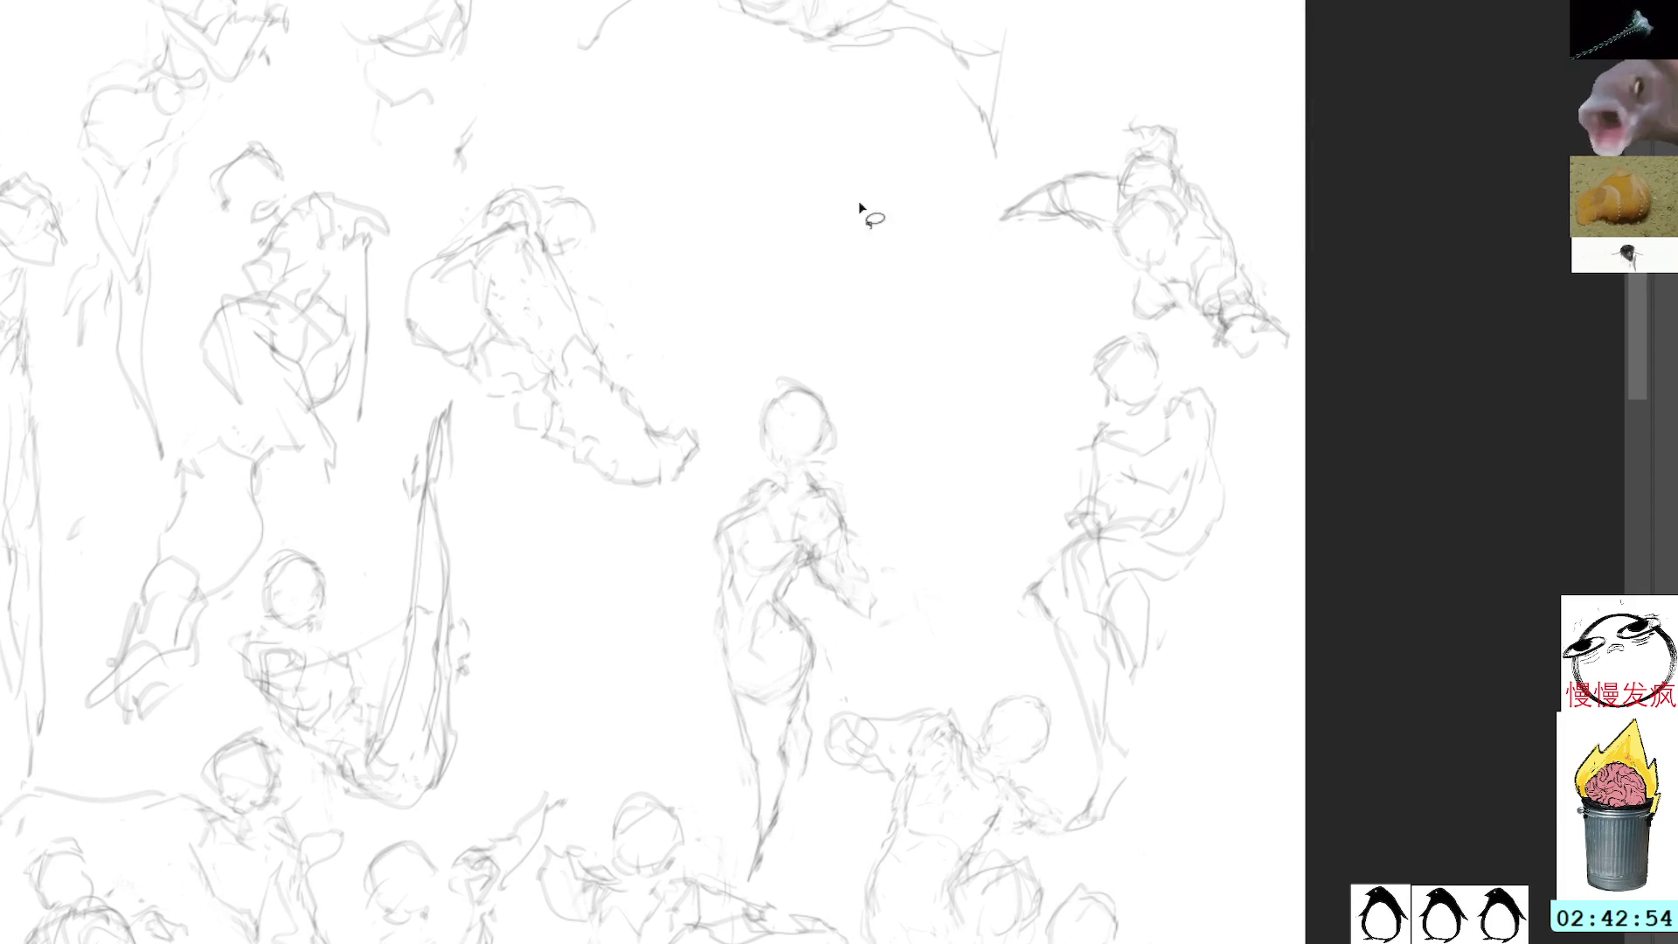
mouse_move(905, 514)
left_mouse_down()
mouse_move(930, 447)
mouse_move(936, 502)
mouse_move(909, 450)
mouse_move(954, 489)
mouse_move(944, 503)
left_mouse_up()
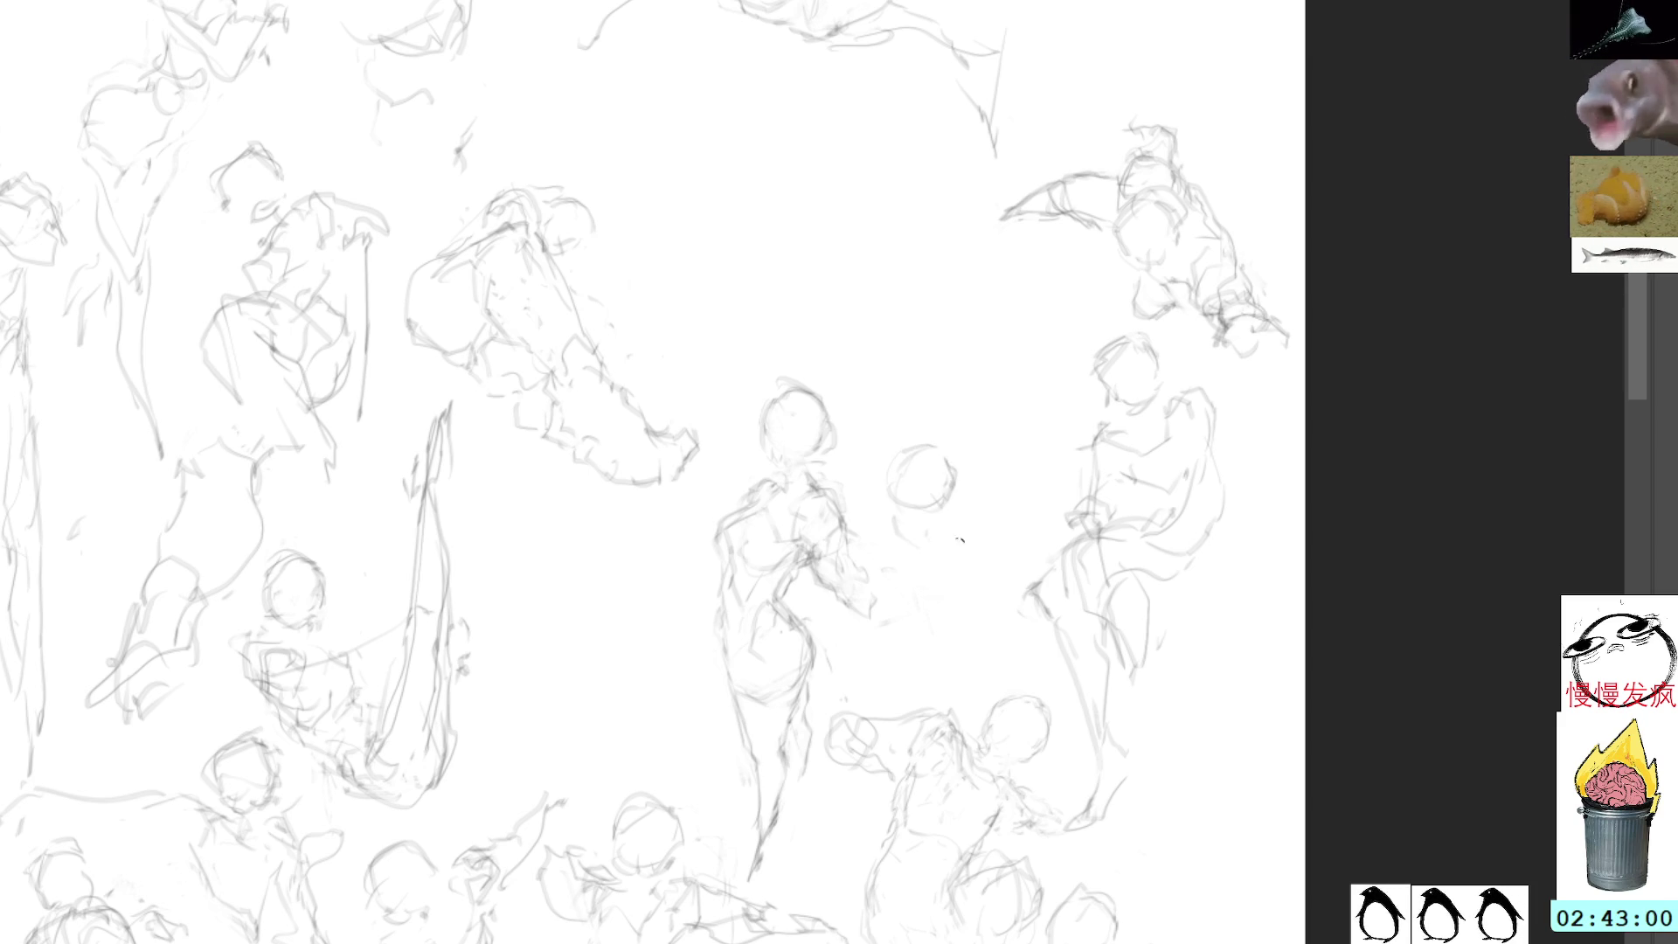
mouse_move(949, 434)
left_mouse_down()
mouse_move(928, 431)
mouse_move(977, 476)
mouse_move(939, 430)
mouse_move(900, 442)
left_mouse_up()
mouse_move(913, 525)
left_mouse_down()
mouse_move(967, 535)
mouse_move(909, 398)
mouse_move(874, 463)
mouse_move(1023, 428)
left_mouse_up()
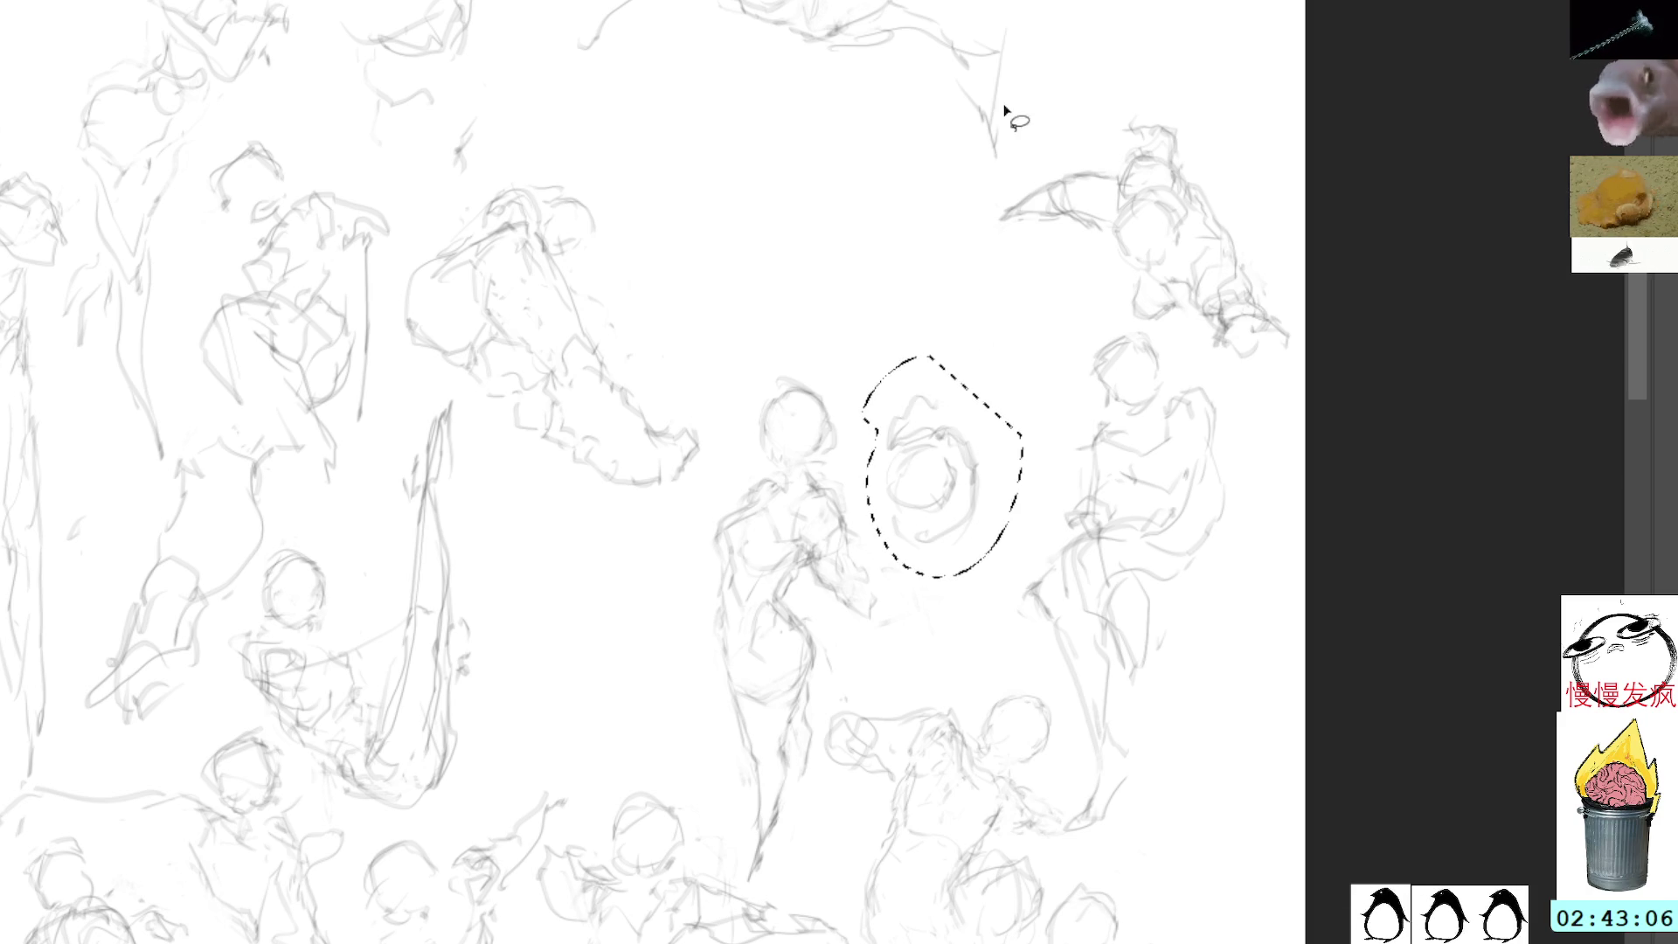
key("Delete")
key("ctrl+d")
key("b")
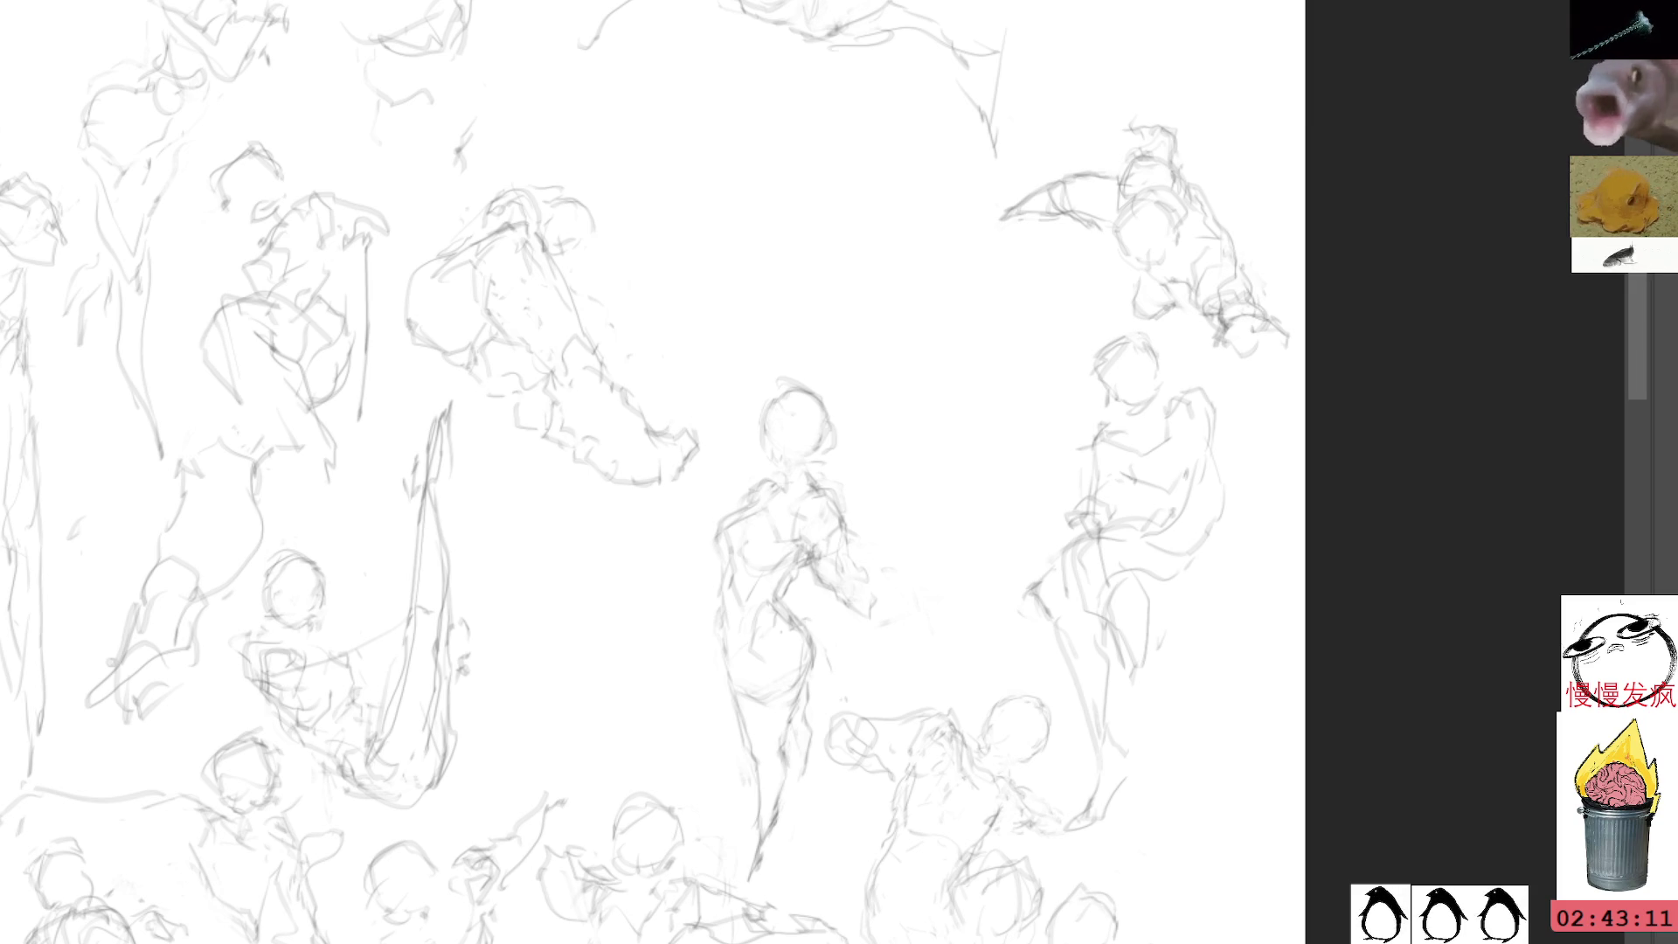
Step: Sketch a new head outline higher up and select it for transforming
mouse_move(889, 197)
left_mouse_down()
mouse_move(841, 232)
mouse_move(849, 262)
left_mouse_up()
mouse_move(866, 196)
left_mouse_down()
mouse_move(905, 243)
mouse_move(881, 274)
mouse_move(913, 223)
mouse_move(922, 258)
mouse_move(860, 325)
left_mouse_up()
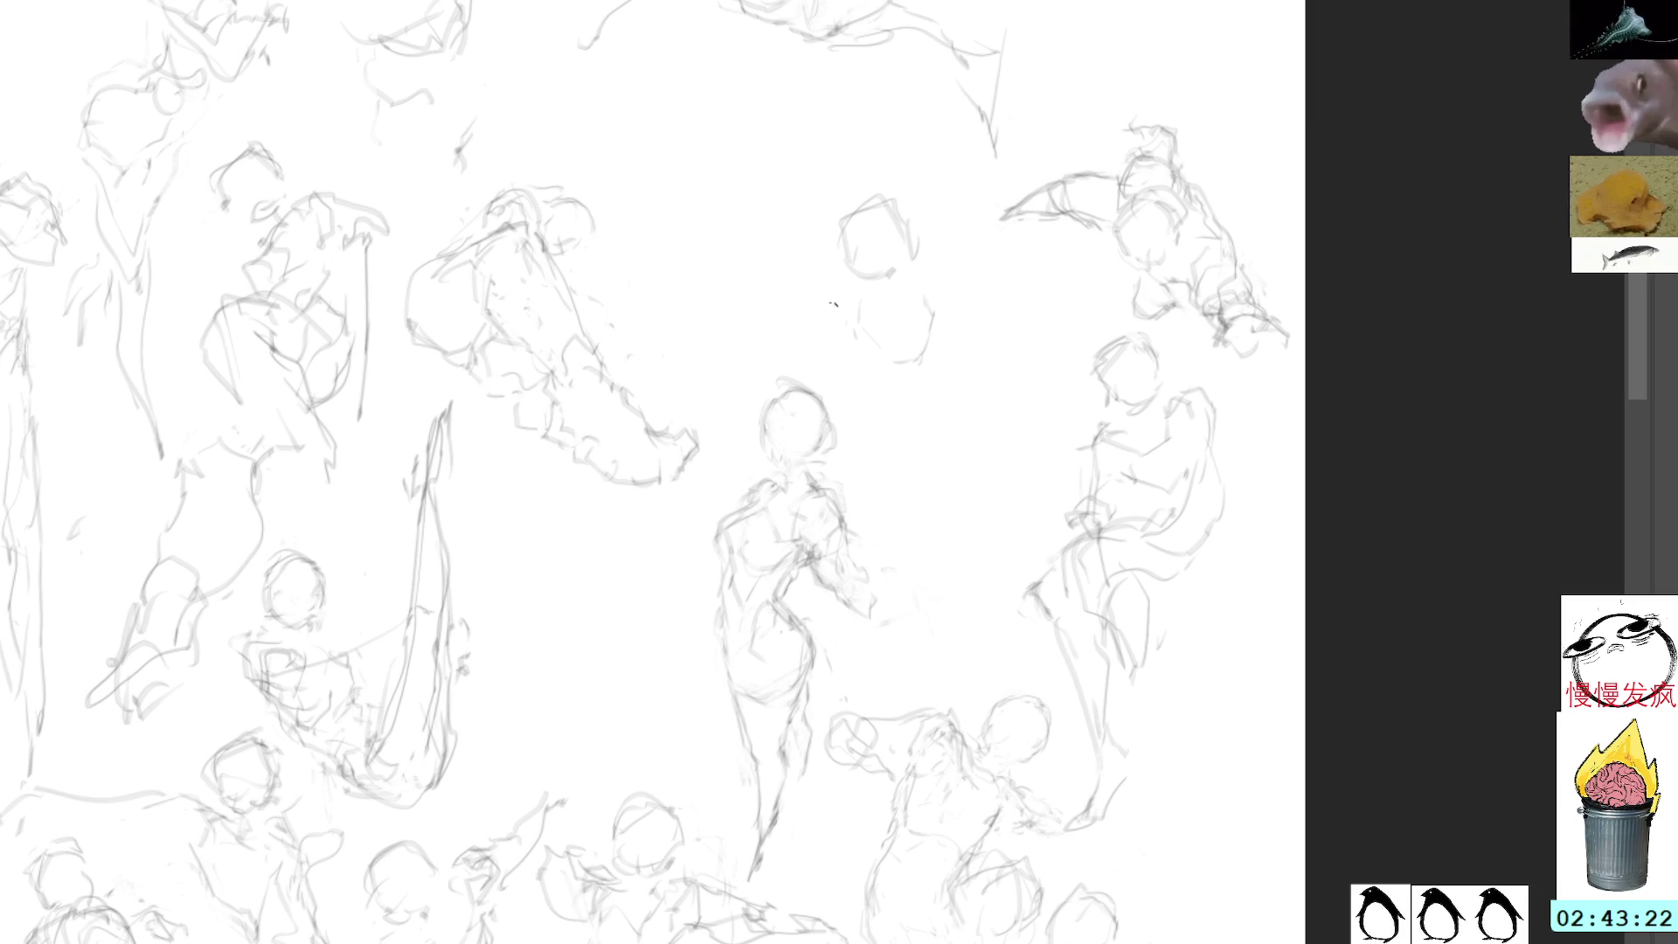
mouse_move(832, 187)
left_mouse_down()
mouse_move(891, 139)
mouse_move(919, 207)
mouse_move(761, 117)
mouse_move(900, 630)
mouse_move(591, 17)
mouse_move(928, 516)
left_mouse_up()
key("ctrl+t")
Step: Move the new head up-left and sketch a body line and left arm beneath it
left_click_drag(900, 392, 841, 278)
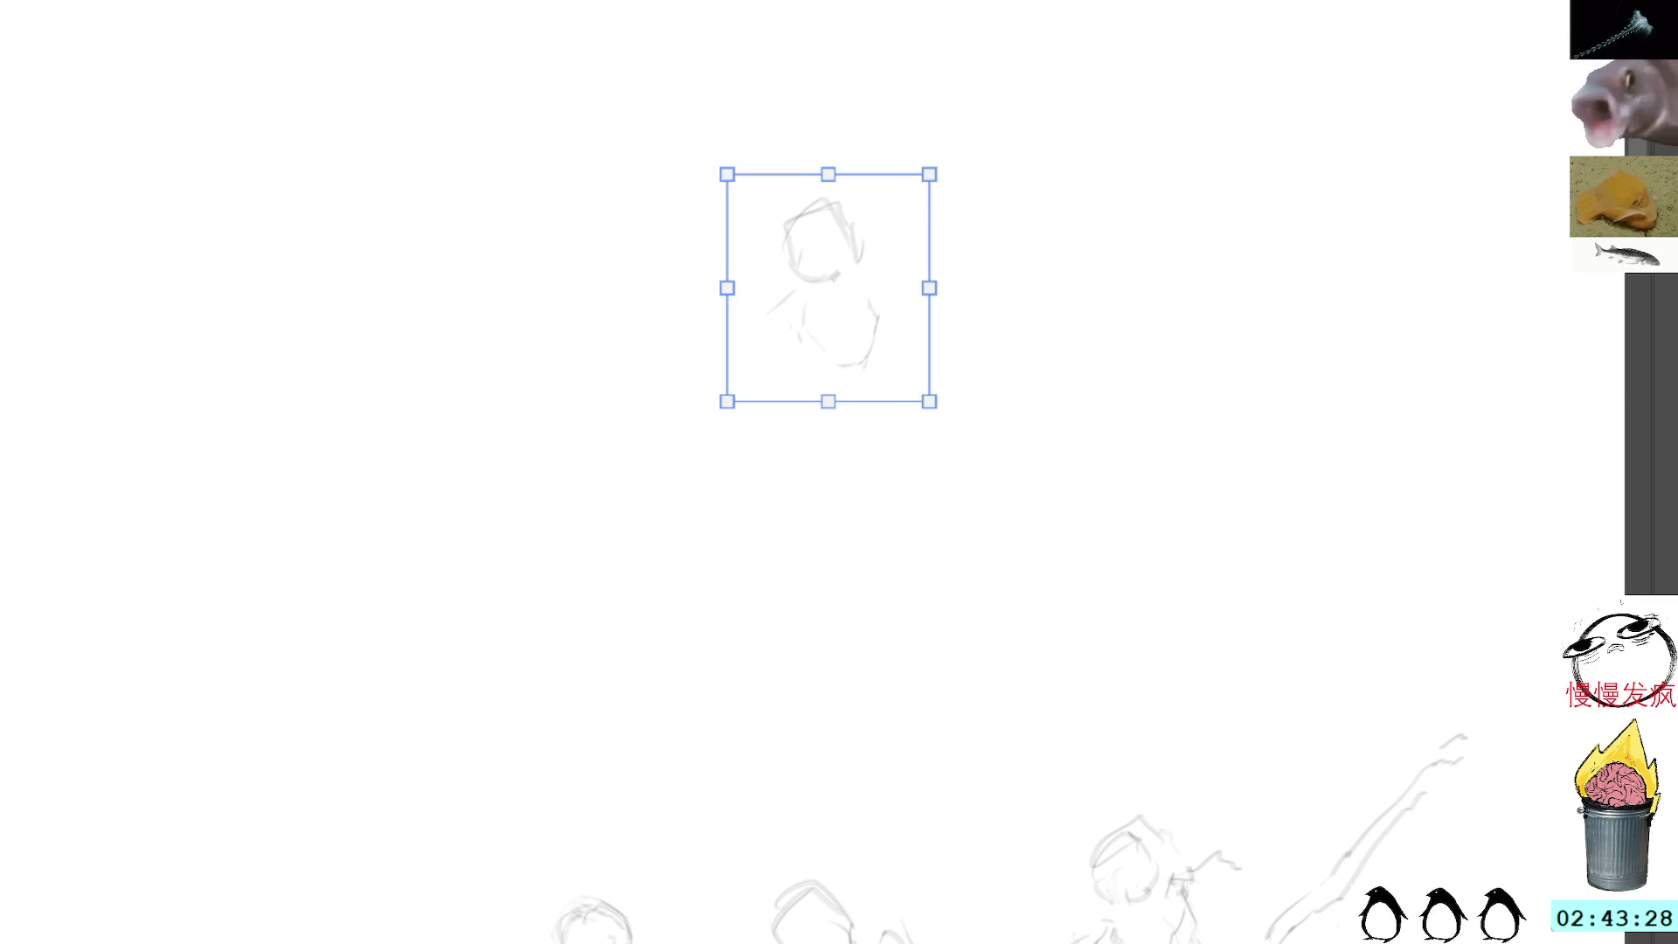
key("Return")
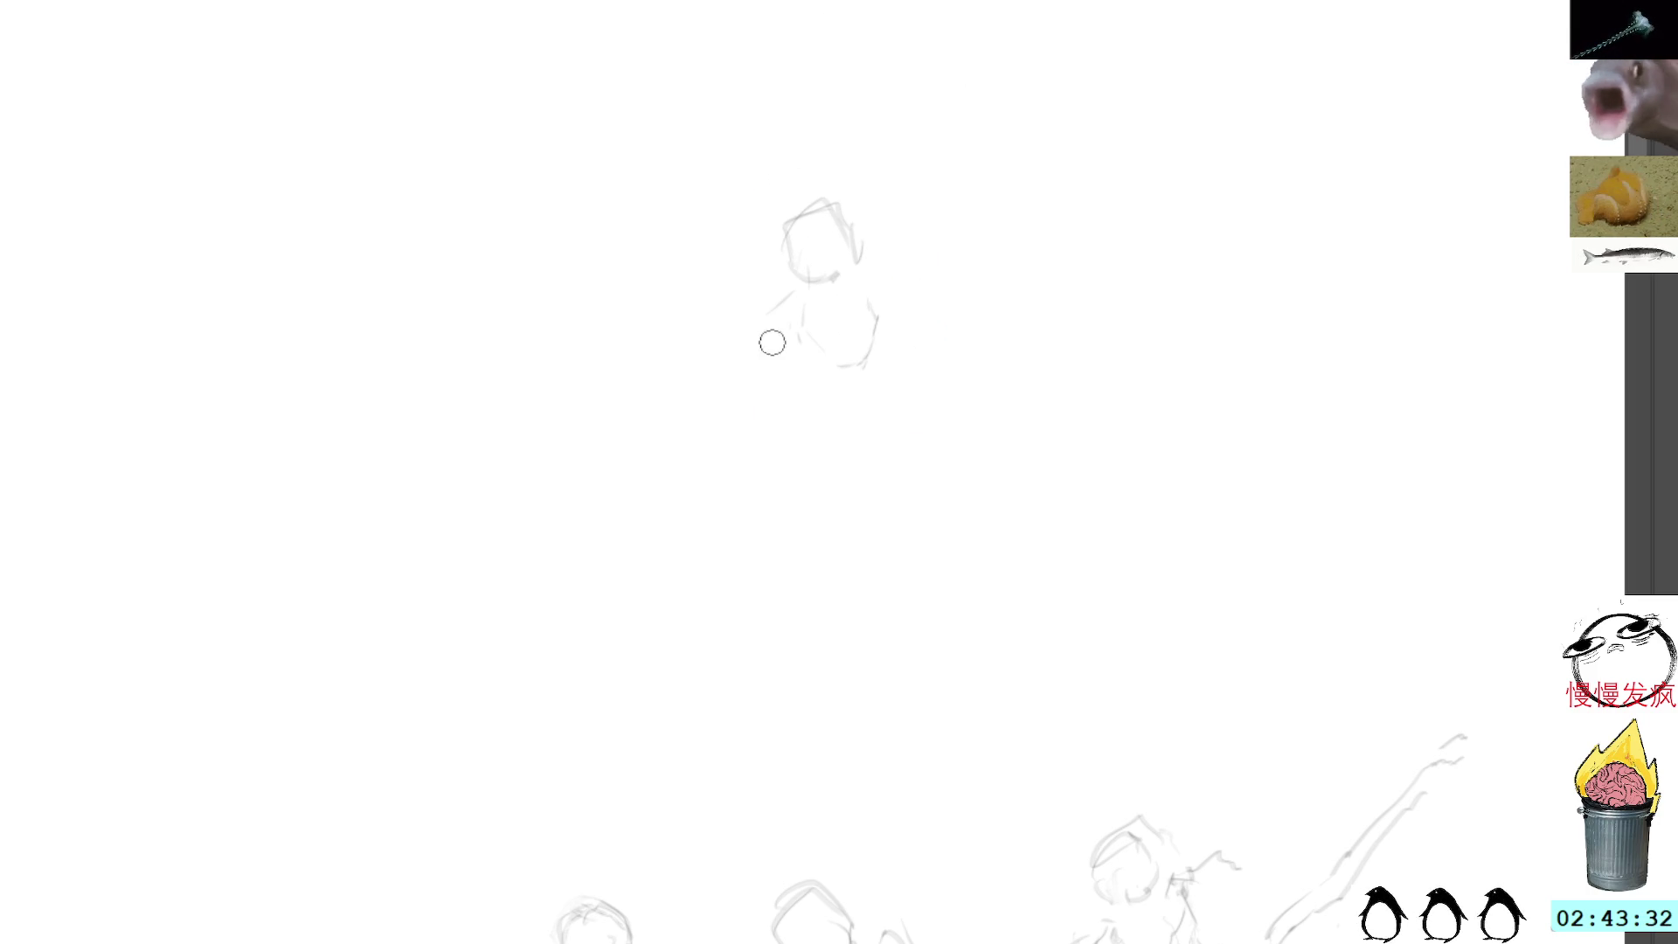
mouse_move(865, 308)
left_mouse_down()
mouse_move(889, 317)
mouse_move(860, 388)
mouse_move(760, 449)
left_mouse_up()
left_click_drag(771, 354, 707, 477)
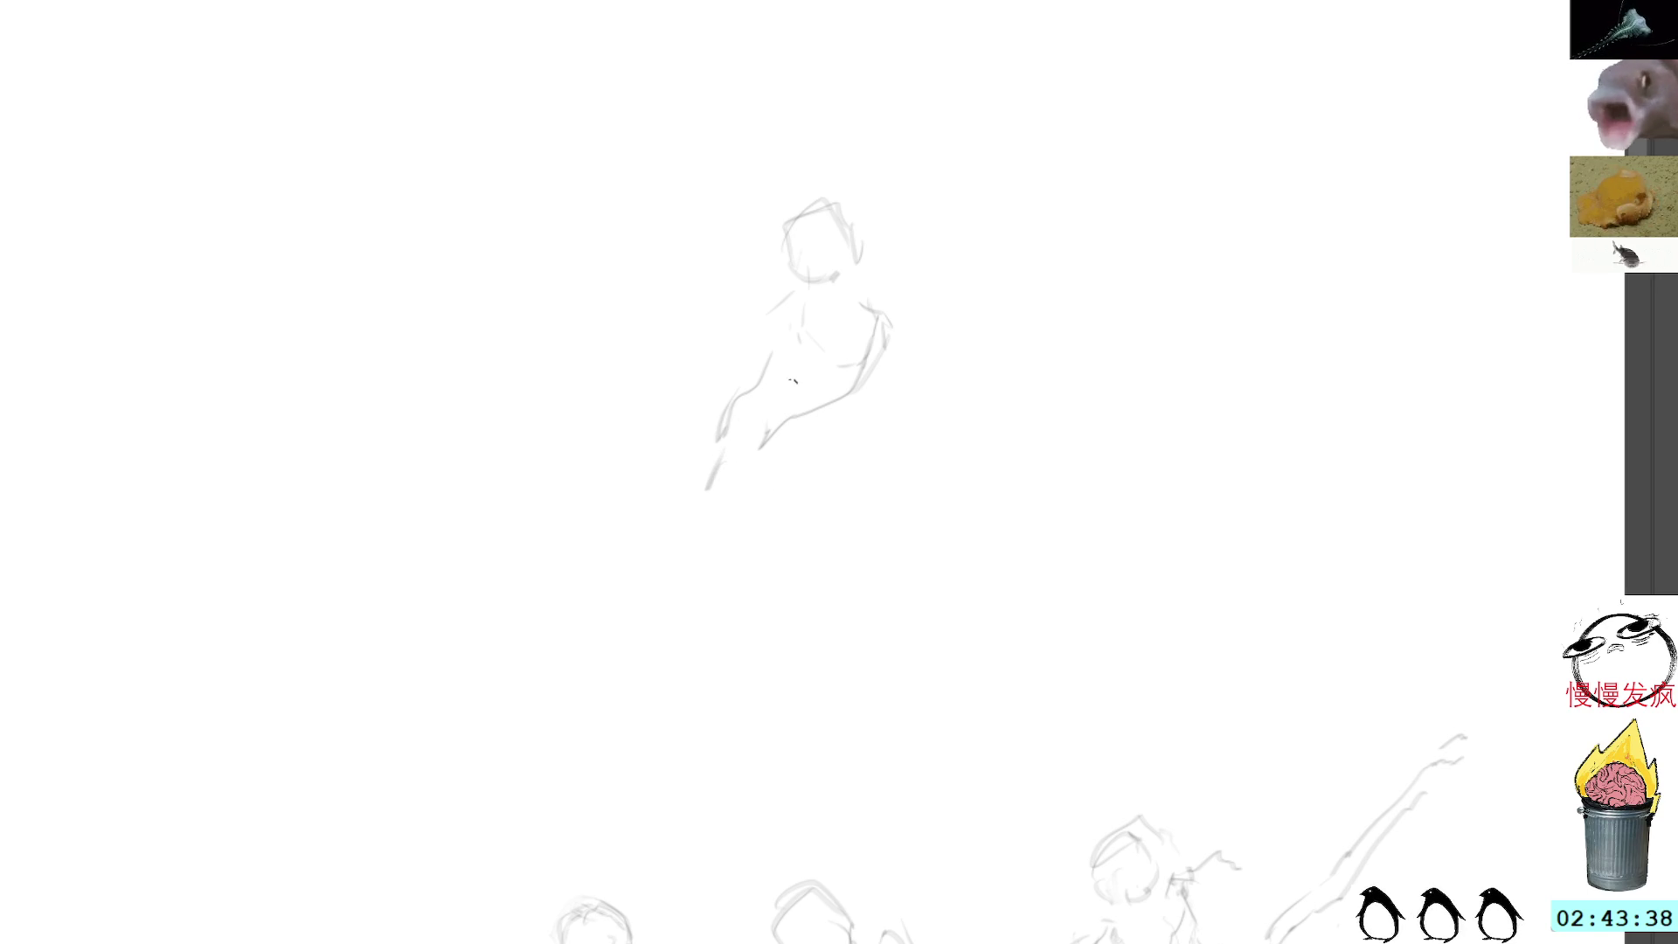
Step: Sketch both long legs below the knee and delete unwanted lower leg strokes
mouse_move(871, 386)
left_mouse_down()
mouse_move(846, 463)
mouse_move(899, 479)
mouse_move(933, 451)
left_mouse_up()
left_click_drag(853, 497, 885, 612)
left_click_drag(919, 479, 871, 760)
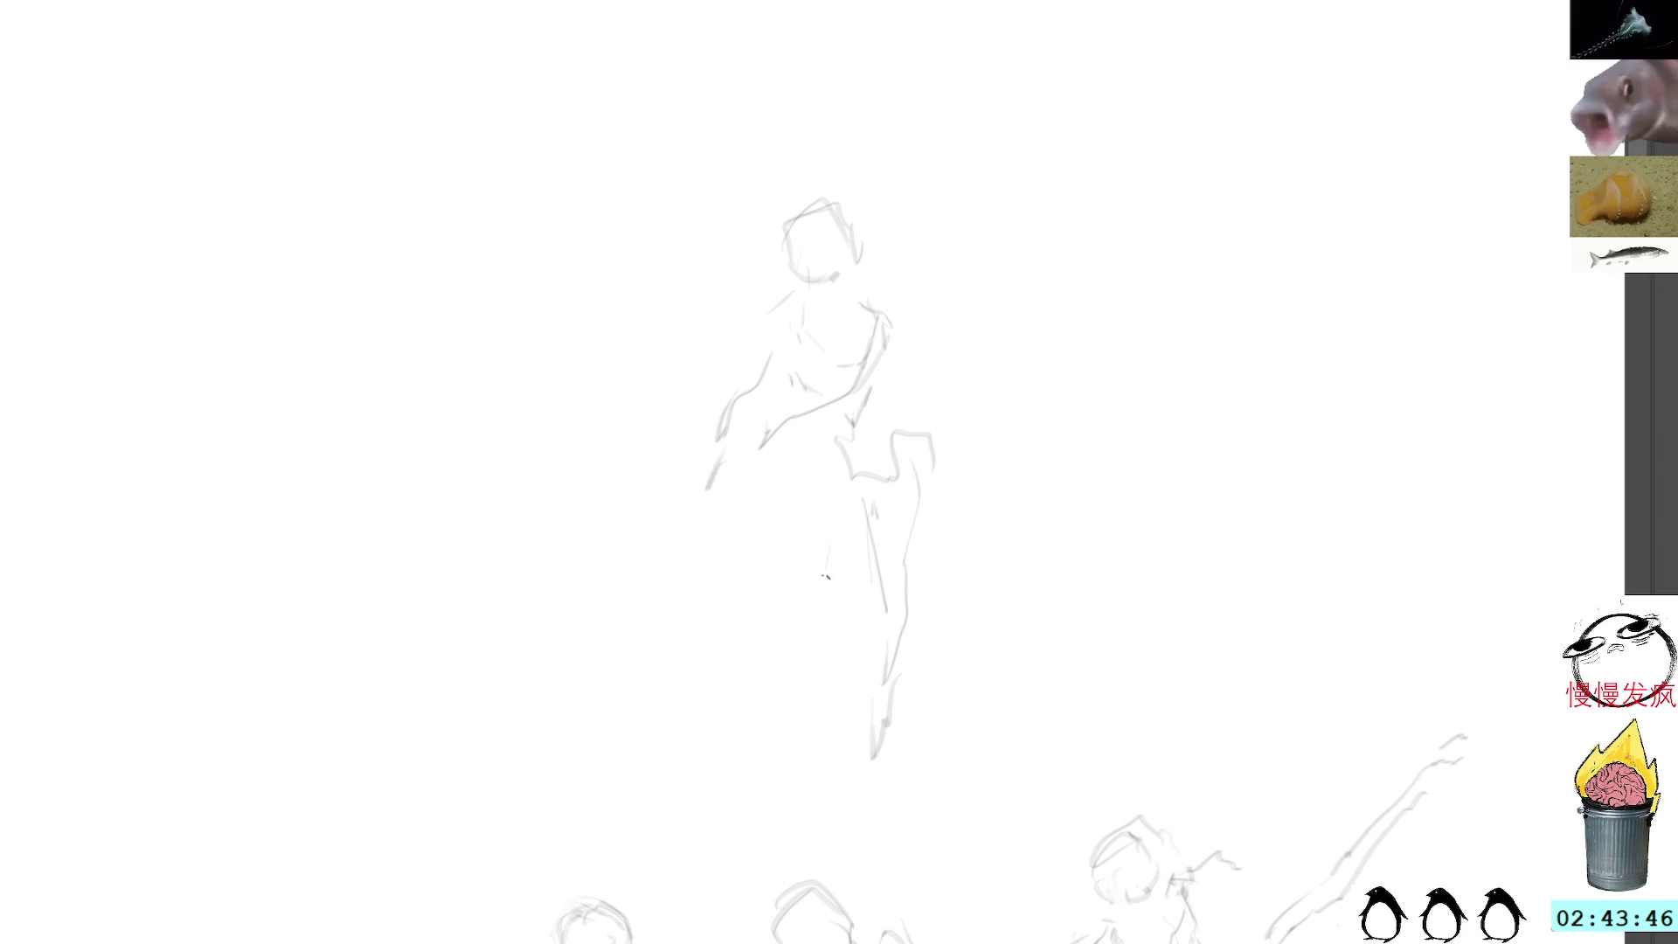
left_click_drag(805, 456, 815, 613)
left_click_drag(896, 485, 844, 744)
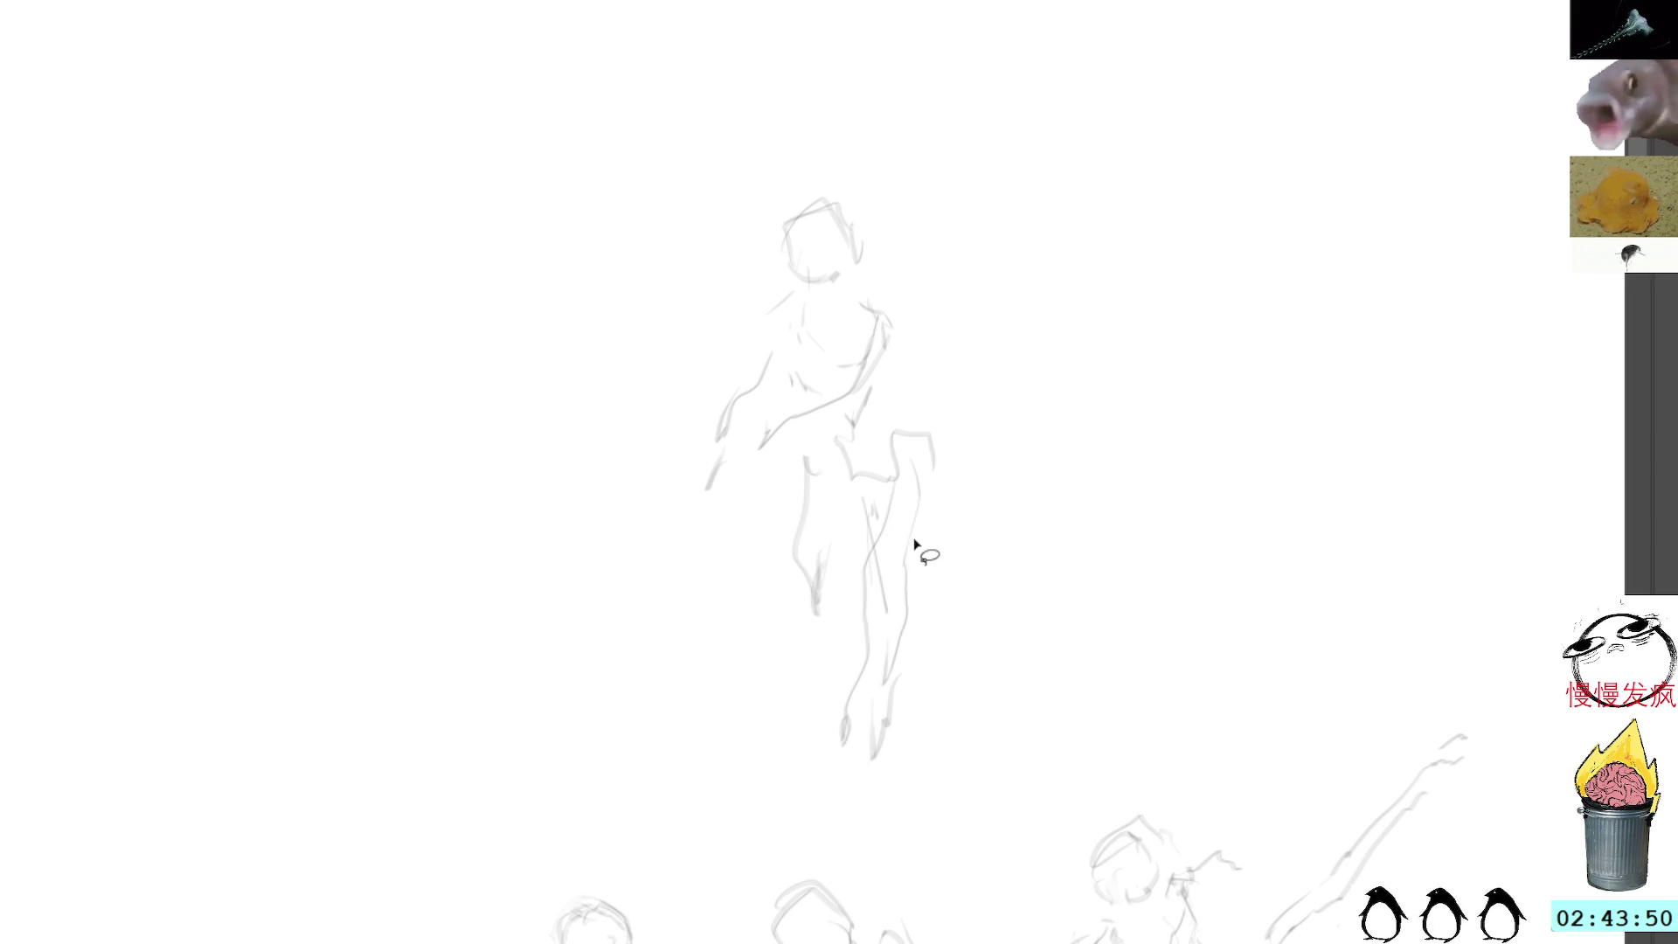
mouse_move(928, 461)
left_mouse_down()
mouse_move(856, 753)
mouse_move(912, 546)
mouse_move(899, 492)
mouse_move(898, 509)
left_mouse_up()
key("Delete")
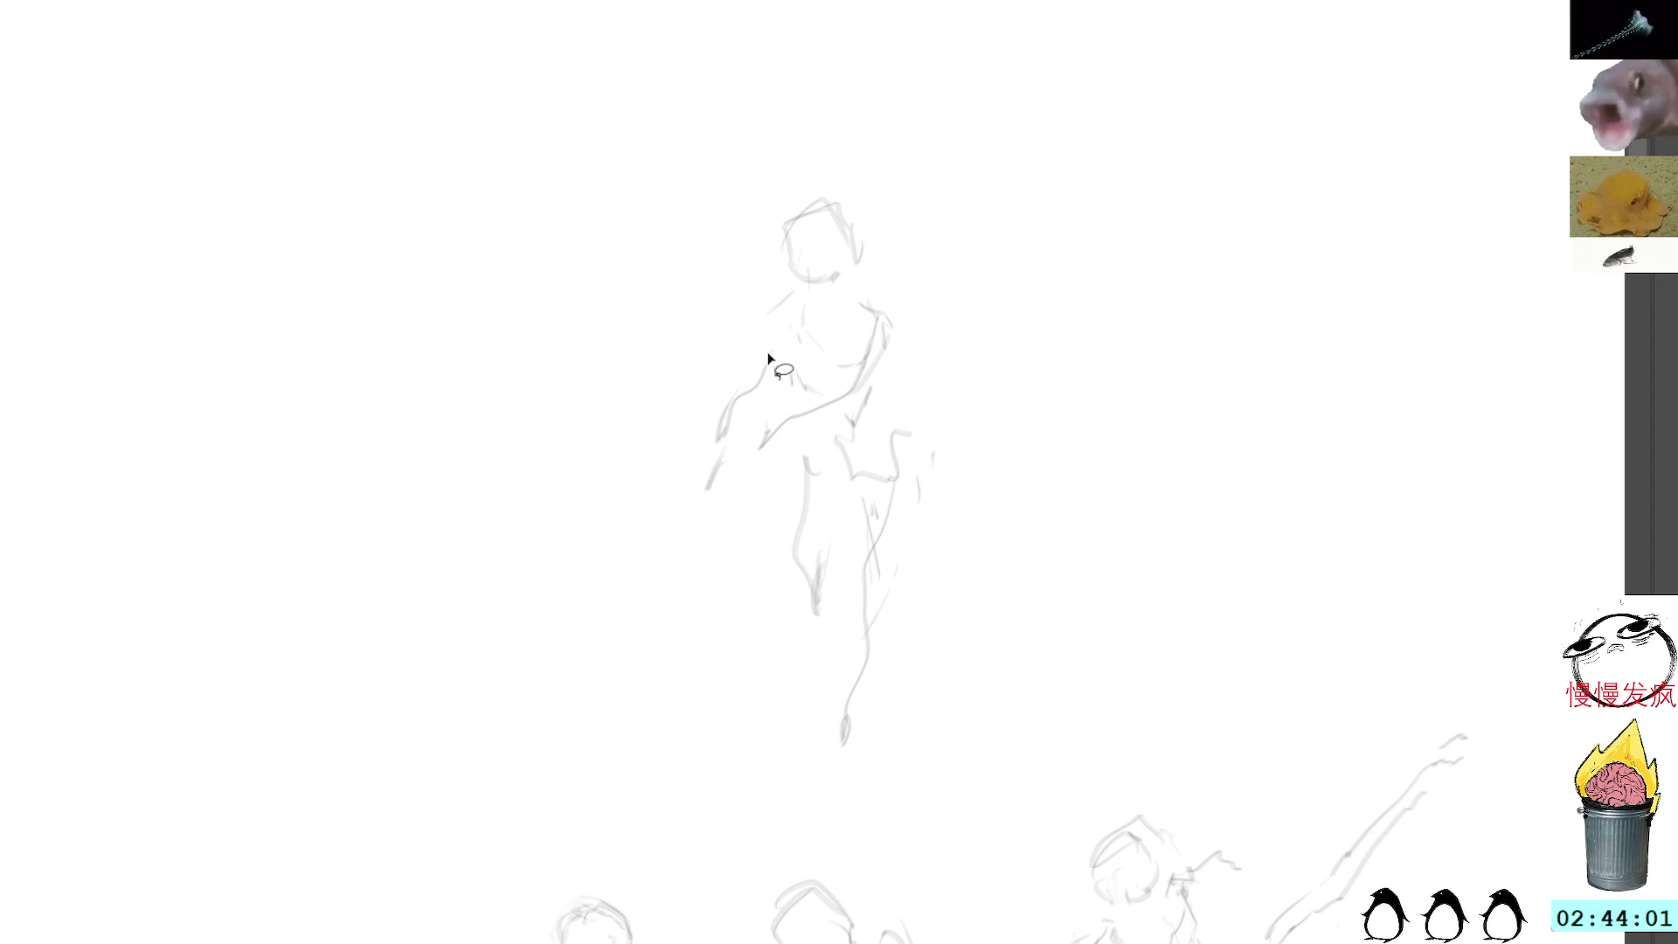
Step: Redraw the left arm, add a shoulder-to-hip diagonal, and add chest and right hip strokes
mouse_move(769, 440)
left_mouse_down()
mouse_move(711, 543)
mouse_move(761, 428)
left_mouse_up()
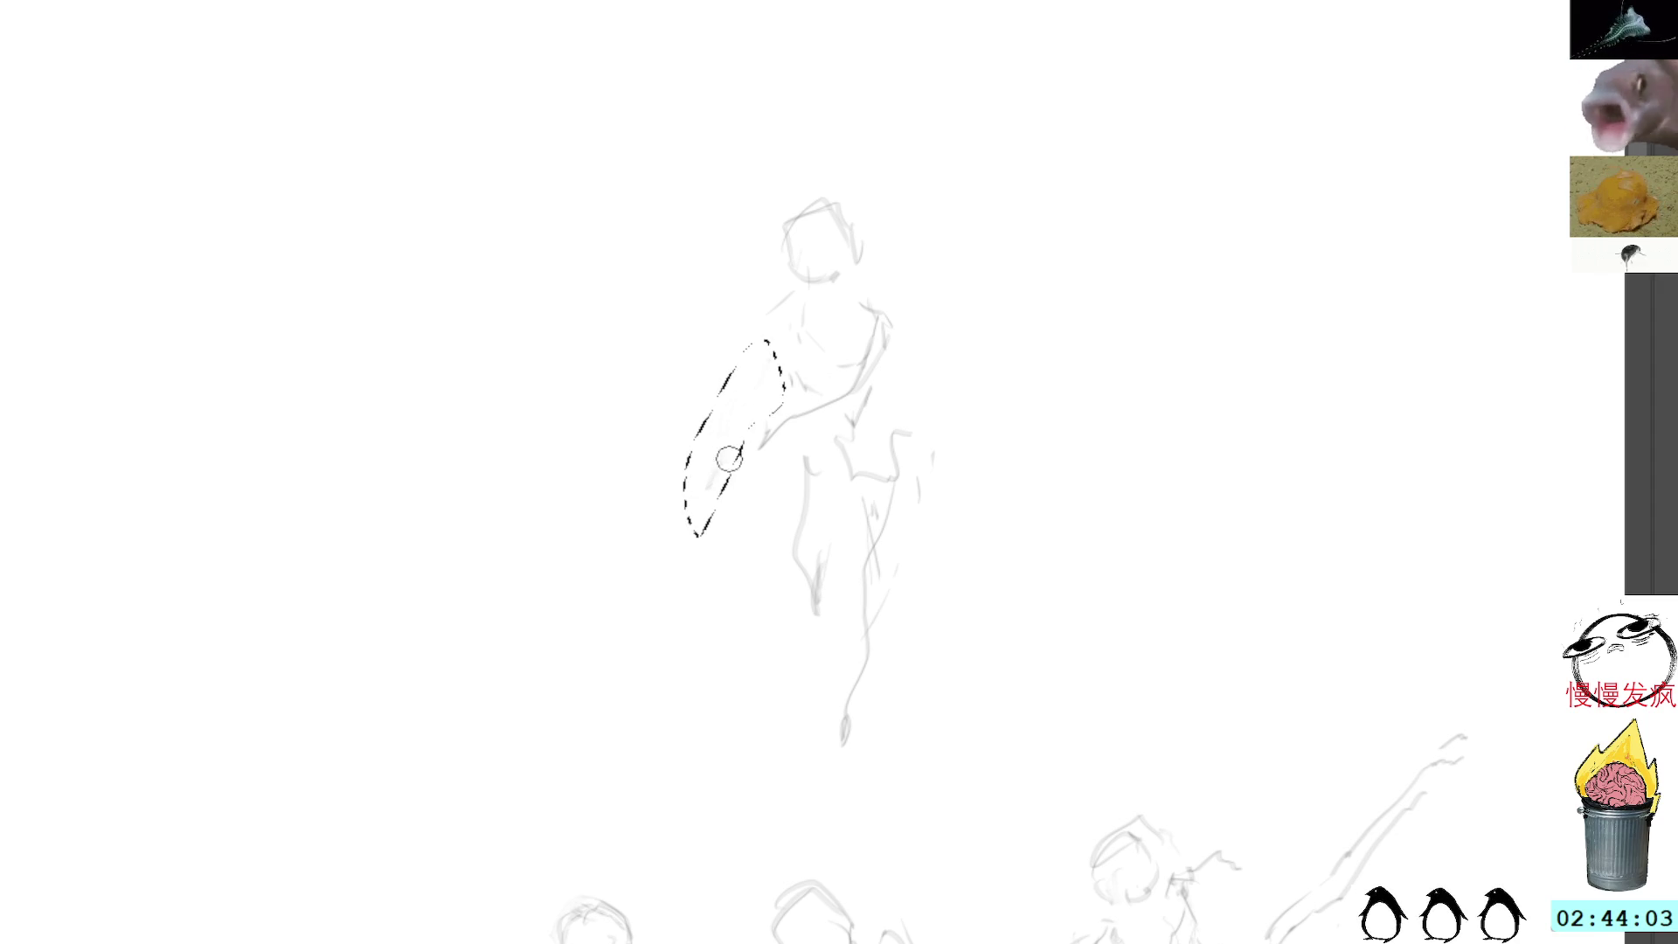
key("ctrl+d")
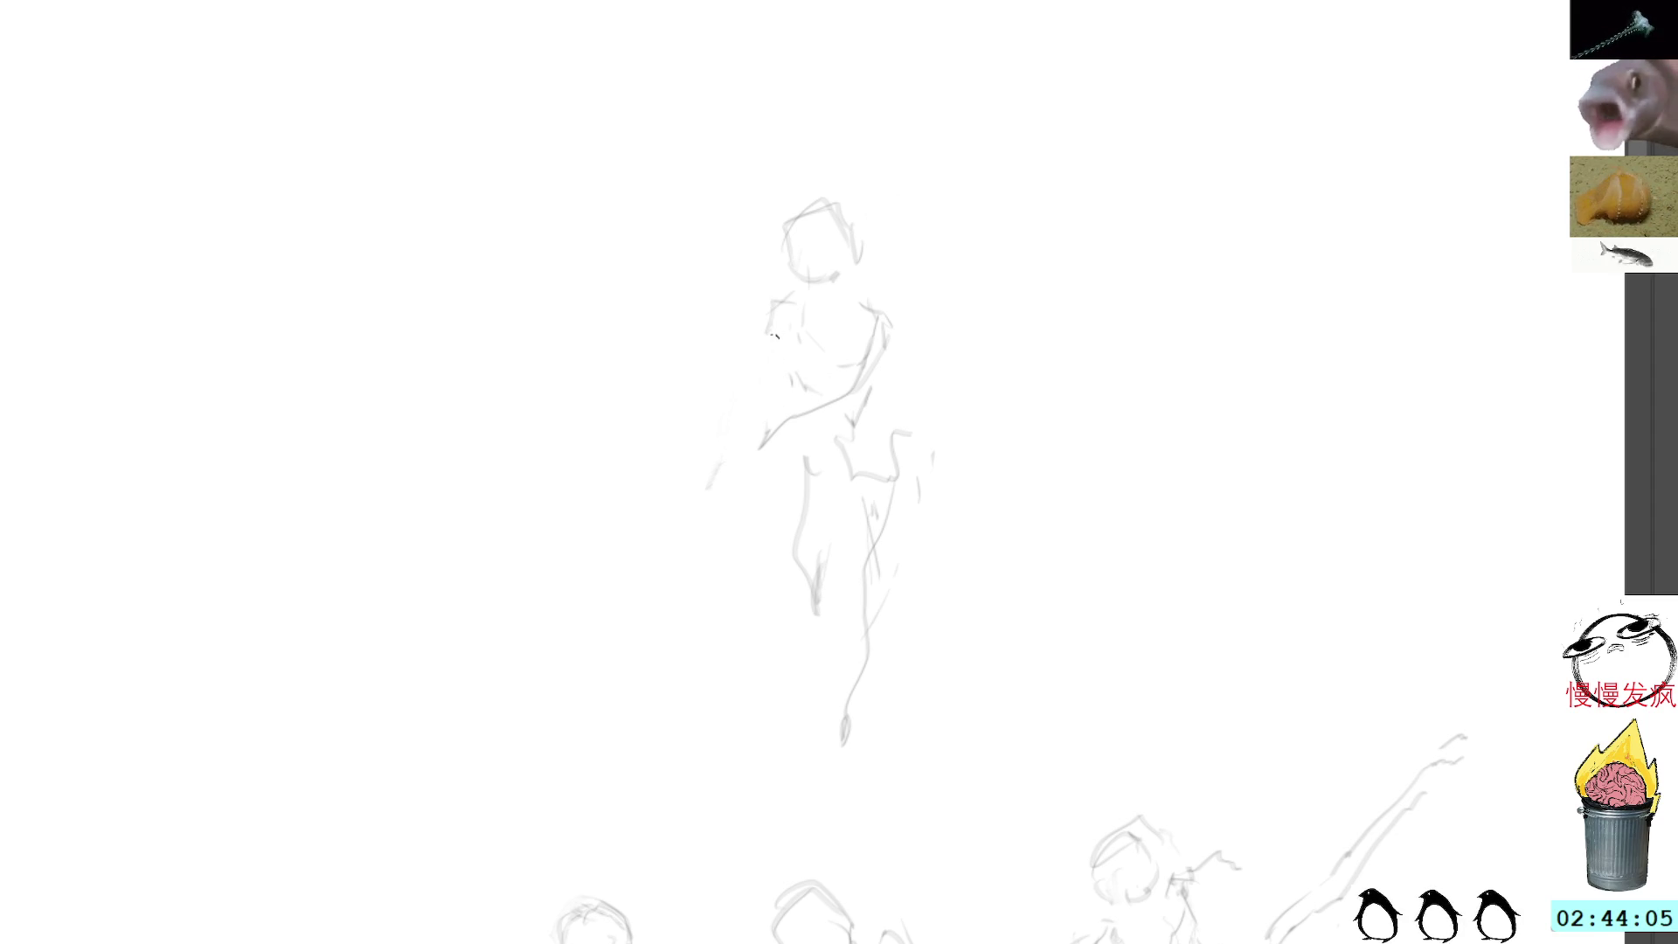
left_click_drag(763, 367, 749, 522)
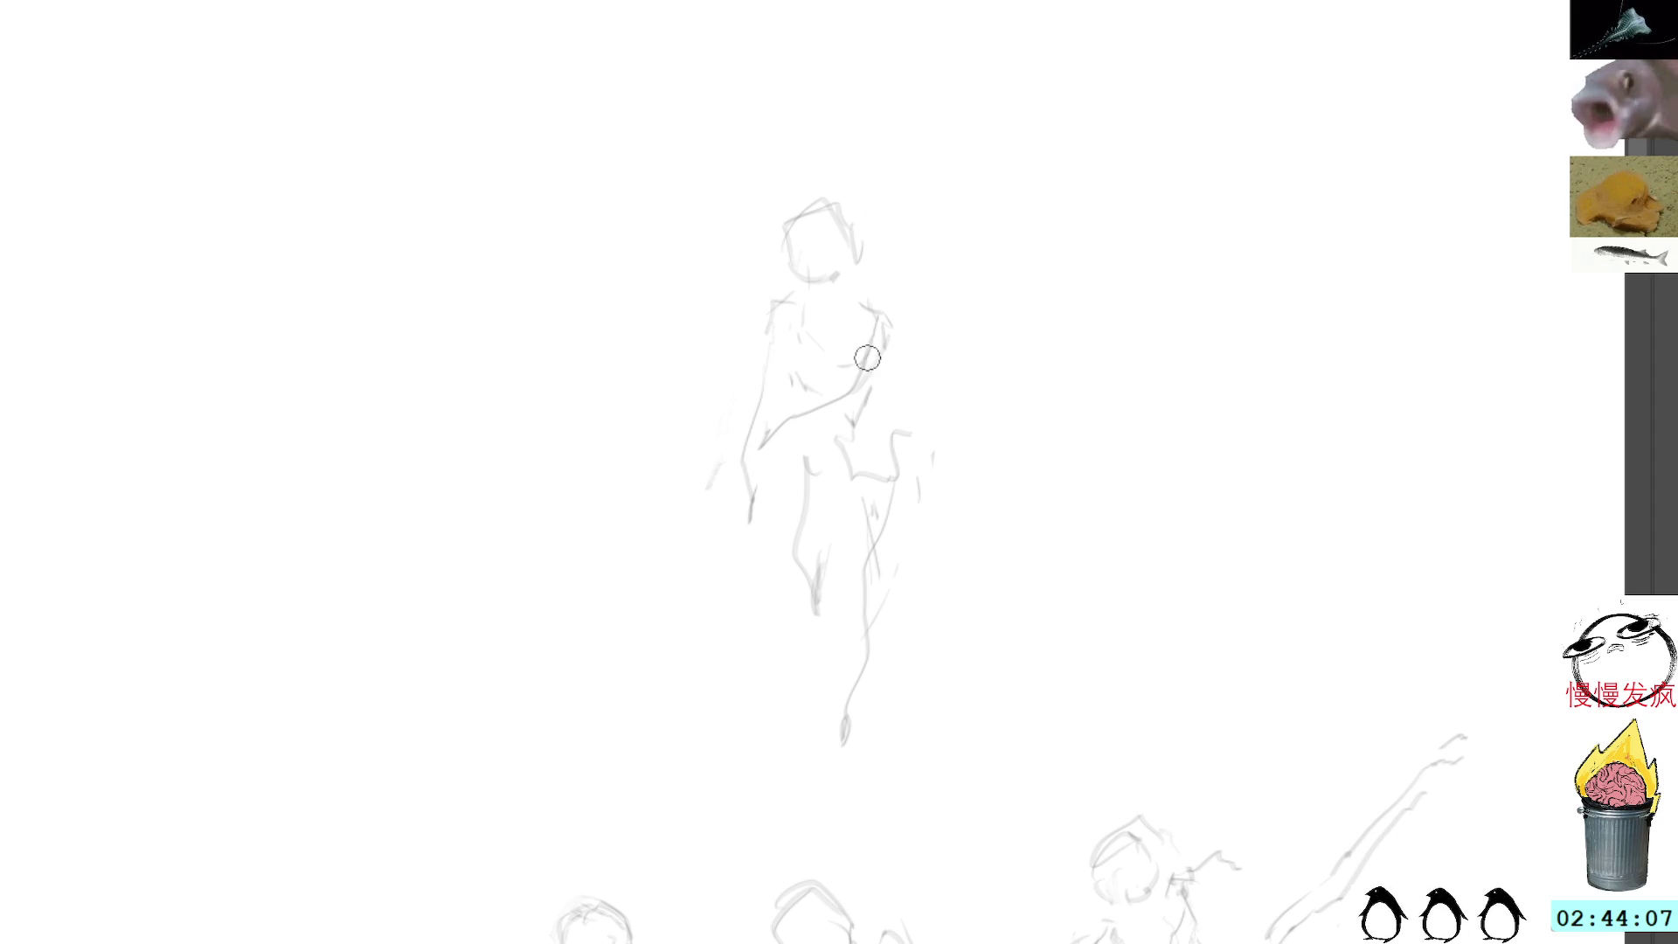
mouse_move(884, 385)
left_mouse_down()
mouse_move(792, 417)
mouse_move(755, 483)
left_mouse_up()
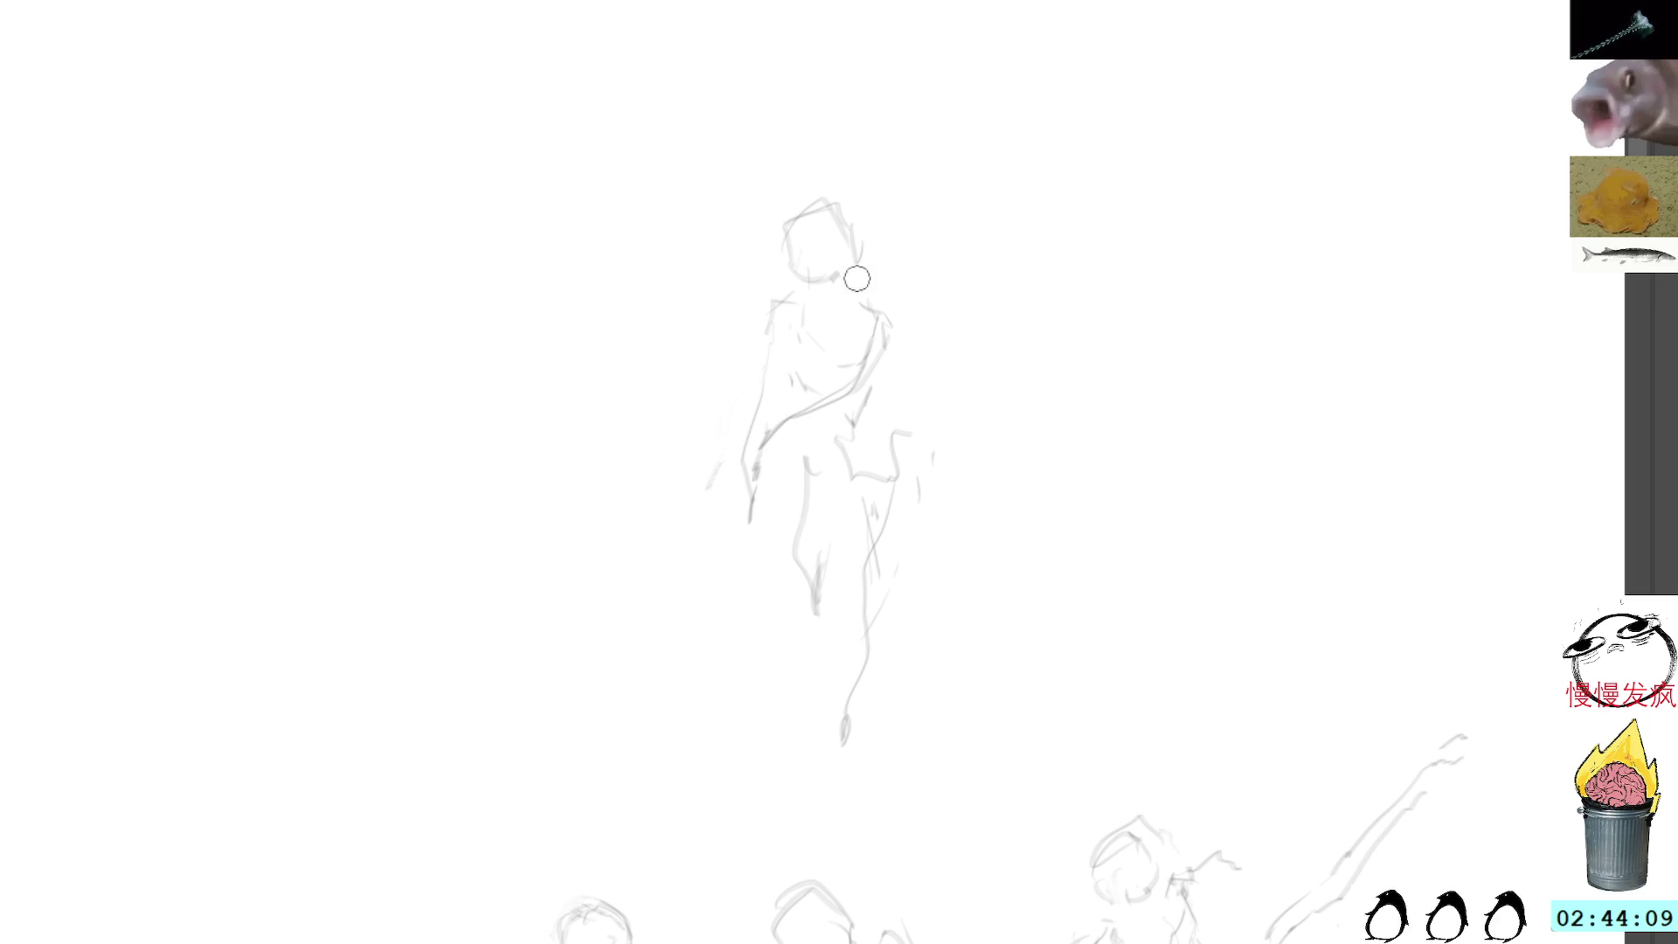
mouse_move(789, 354)
left_mouse_down()
mouse_move(801, 385)
mouse_move(875, 388)
mouse_move(919, 478)
left_mouse_up()
left_click_drag(901, 535, 881, 587)
mouse_move(897, 422)
left_mouse_down()
mouse_move(893, 486)
mouse_move(898, 422)
left_mouse_up()
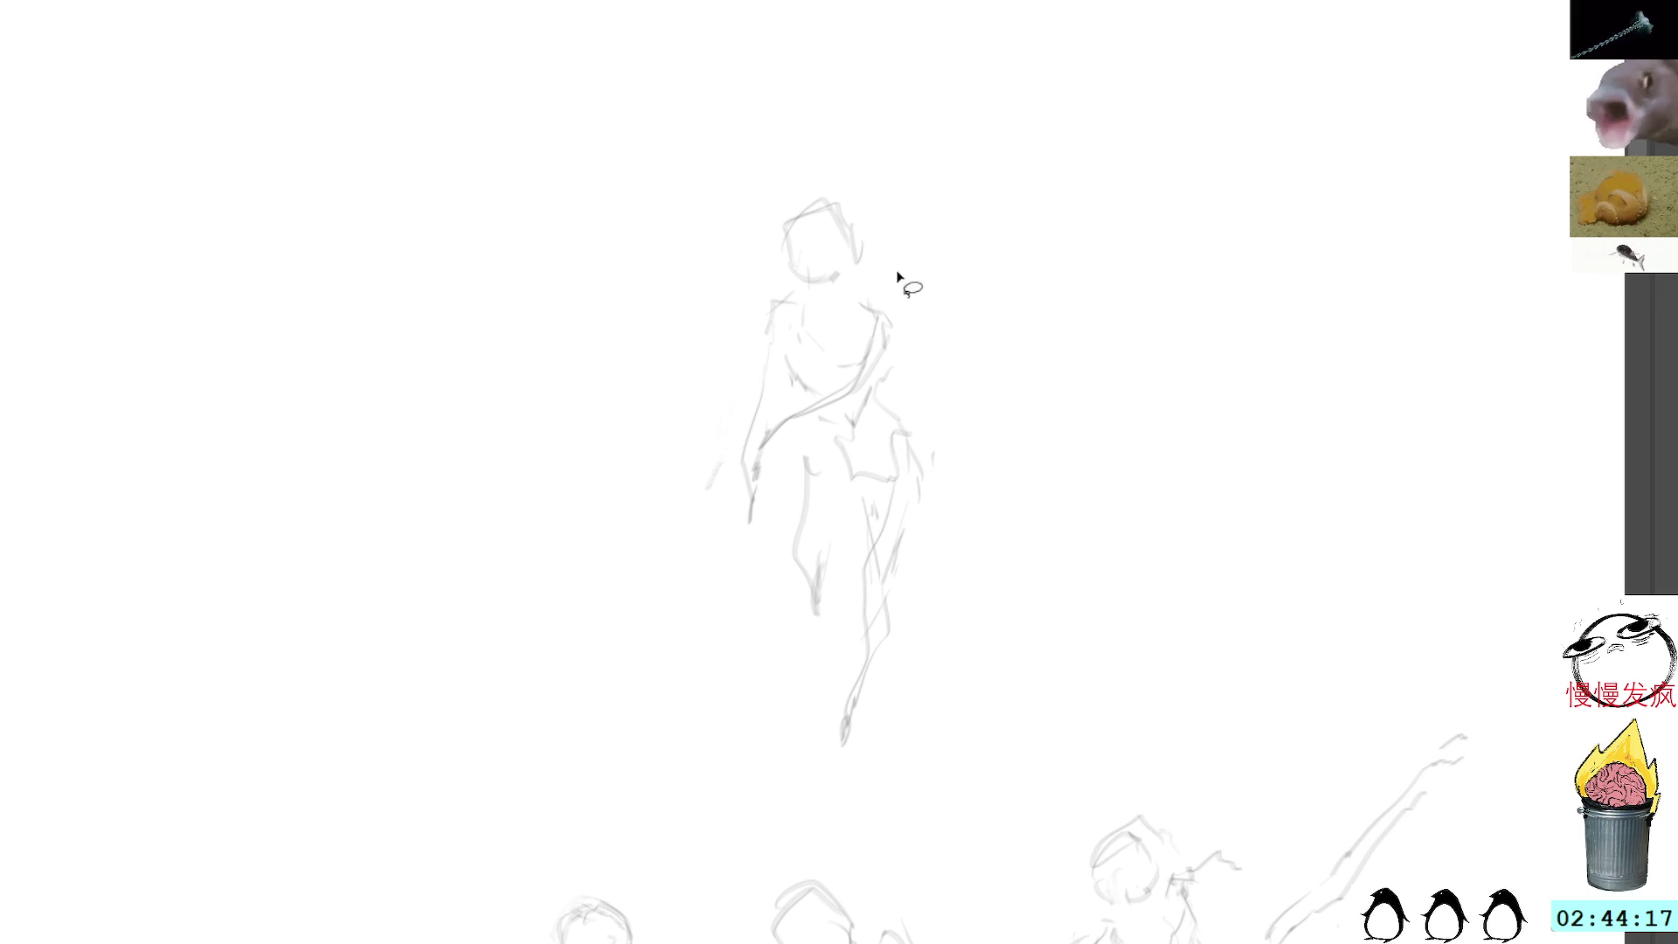
mouse_move(1266, 97)
left_mouse_down()
mouse_move(1165, 108)
mouse_move(1158, 62)
left_mouse_up()
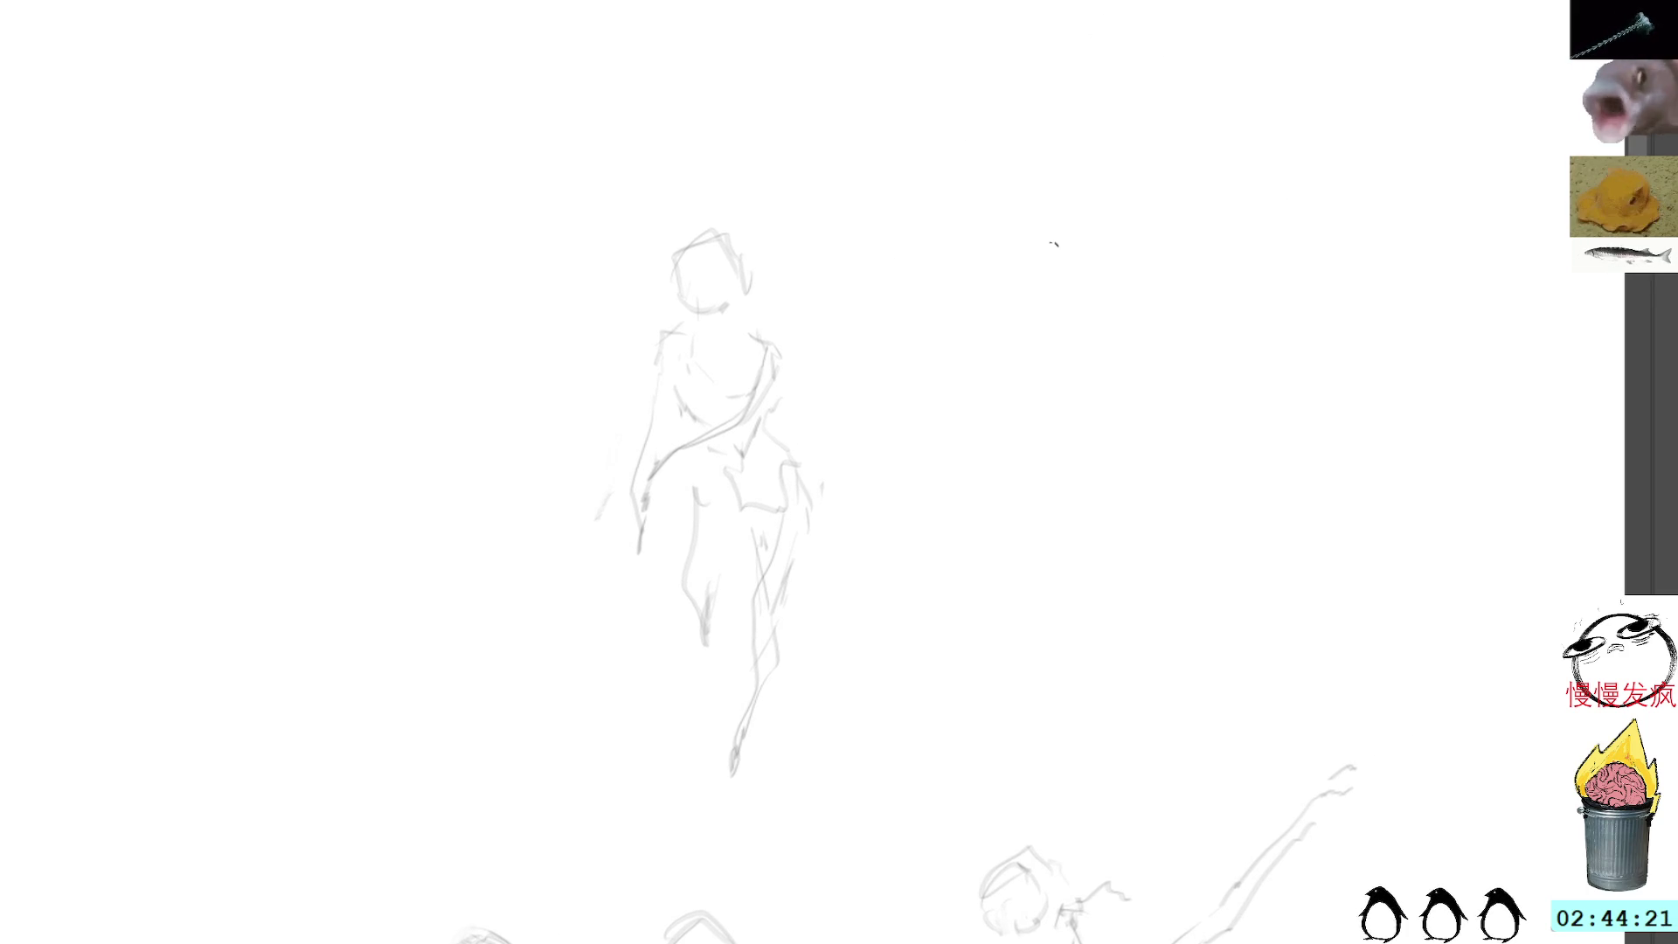
Step: Sketch the second figure's head, torso, arm, hips and long legs right of the first
mouse_move(1084, 187)
left_mouse_down()
mouse_move(1117, 219)
mouse_move(1074, 275)
mouse_move(1140, 254)
mouse_move(1066, 319)
mouse_move(1105, 319)
mouse_move(1067, 325)
mouse_move(1088, 352)
mouse_move(1071, 418)
left_mouse_up()
left_click_drag(1042, 325, 1084, 453)
mouse_move(1082, 441)
left_mouse_down()
mouse_move(1114, 458)
mouse_move(1117, 535)
left_mouse_up()
left_click_drag(1163, 472, 1232, 622)
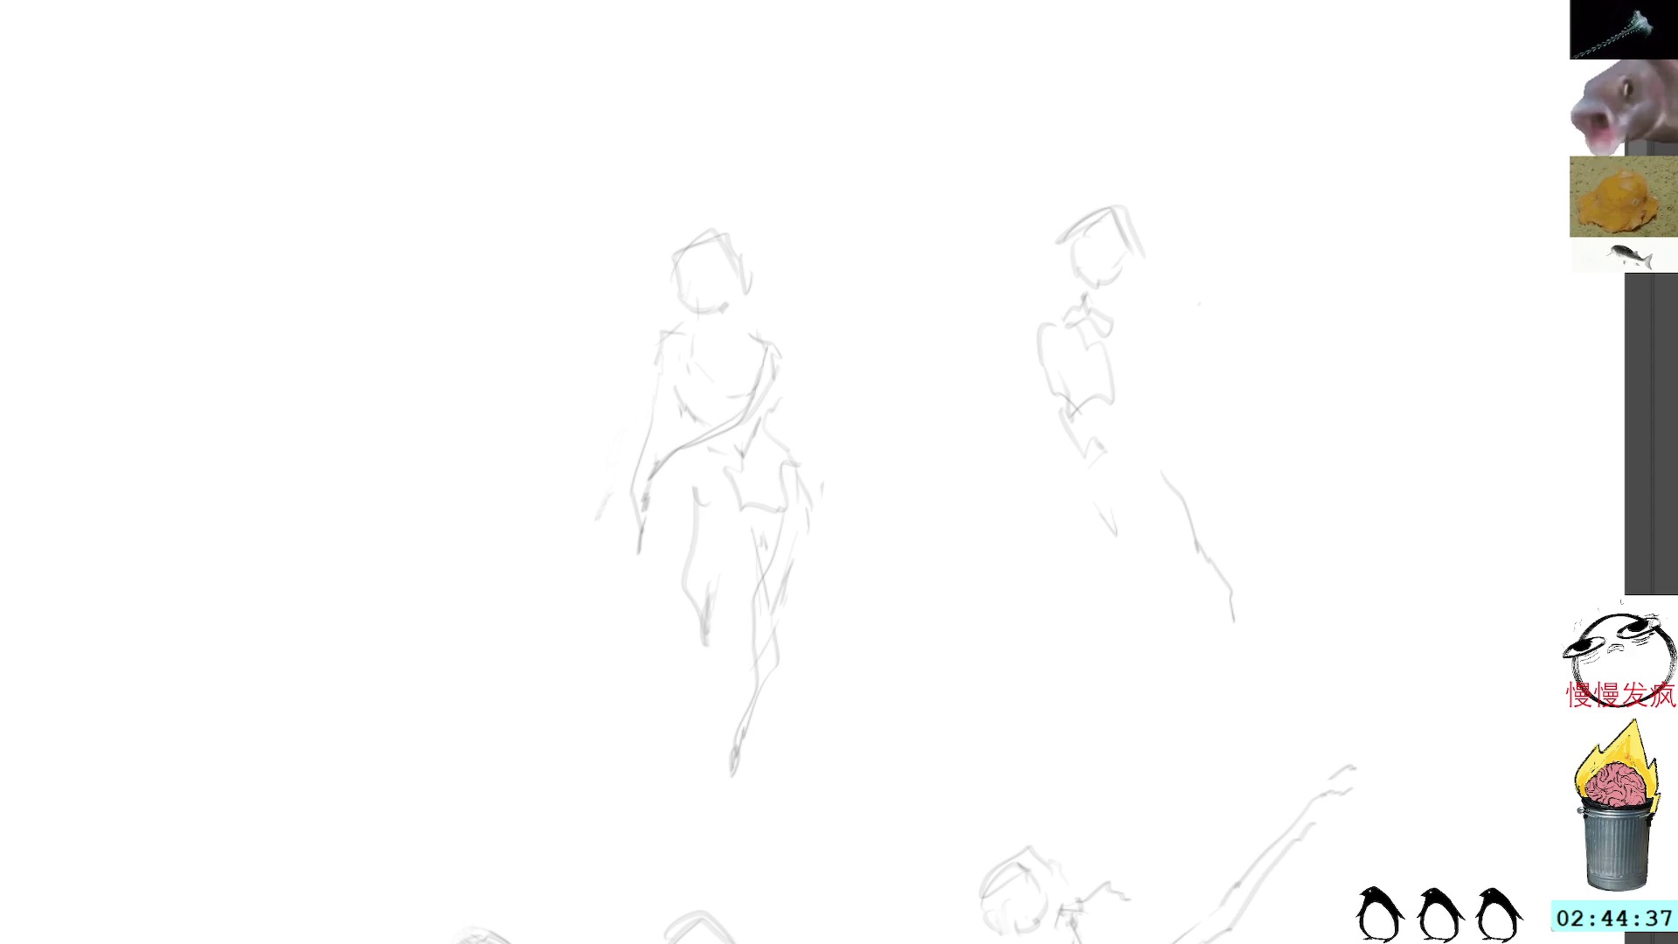
mouse_move(1075, 512)
left_mouse_down()
mouse_move(1097, 625)
mouse_move(1053, 612)
mouse_move(1040, 733)
left_mouse_up()
Step: Lengthen the right figure's legs and sketch its left arm and side
mouse_move(1234, 612)
left_mouse_down()
mouse_move(1277, 700)
mouse_move(1270, 778)
left_mouse_up()
left_click_drag(1073, 697, 1052, 786)
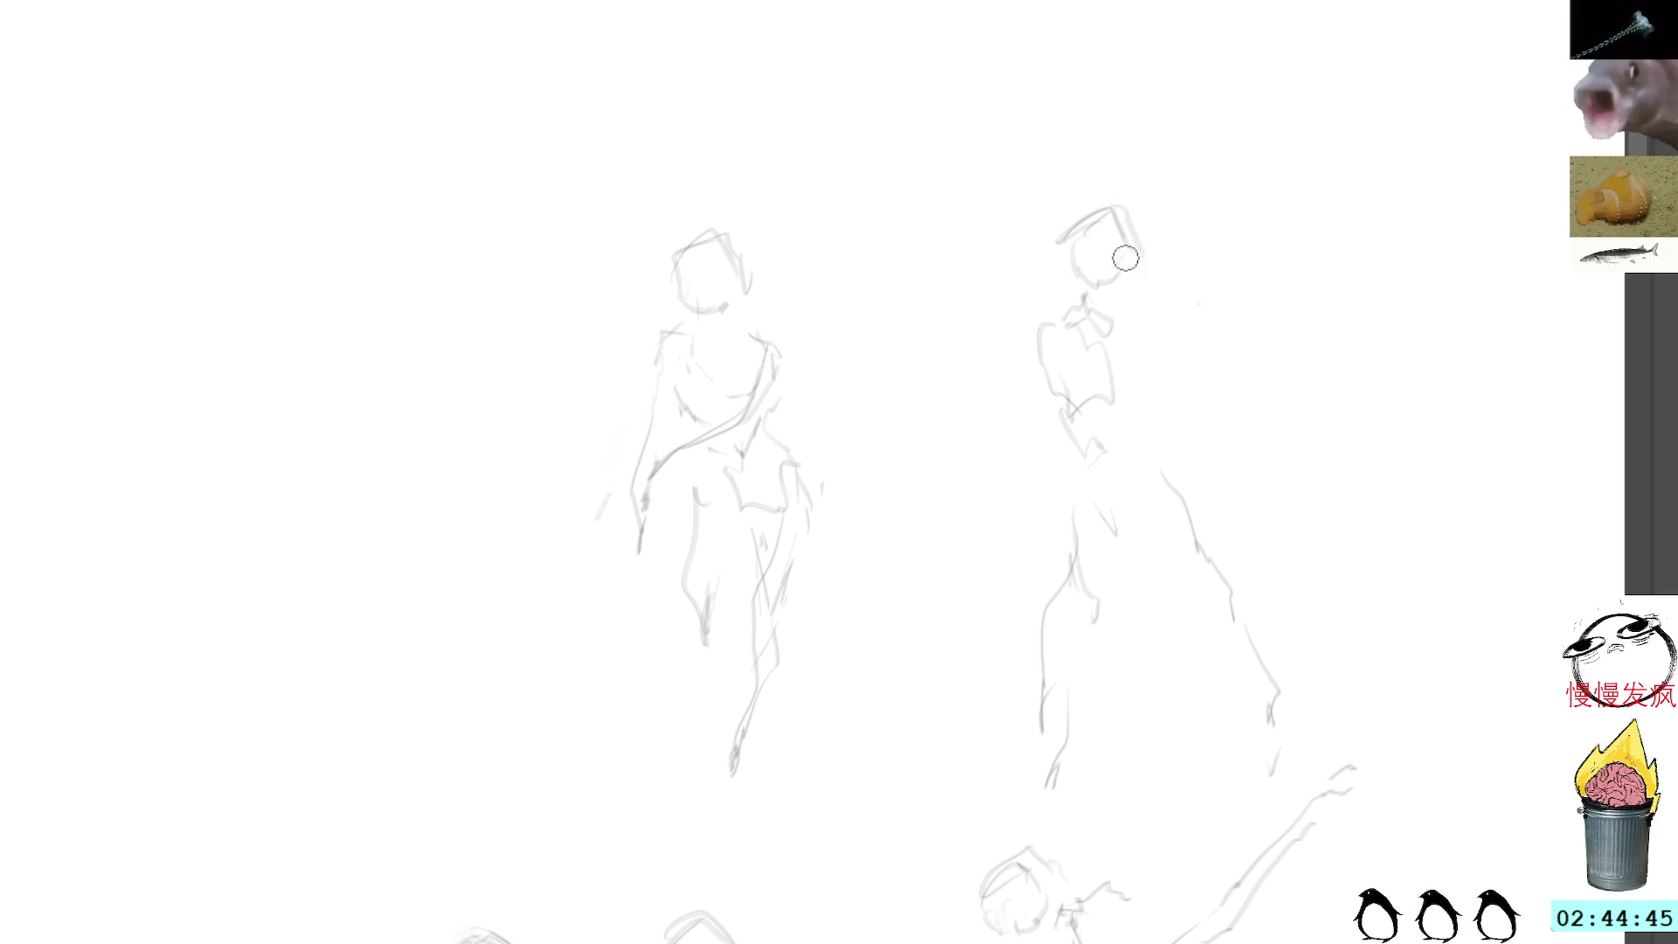
left_click_drag(1029, 399, 1049, 483)
left_click_drag(1159, 371, 1146, 450)
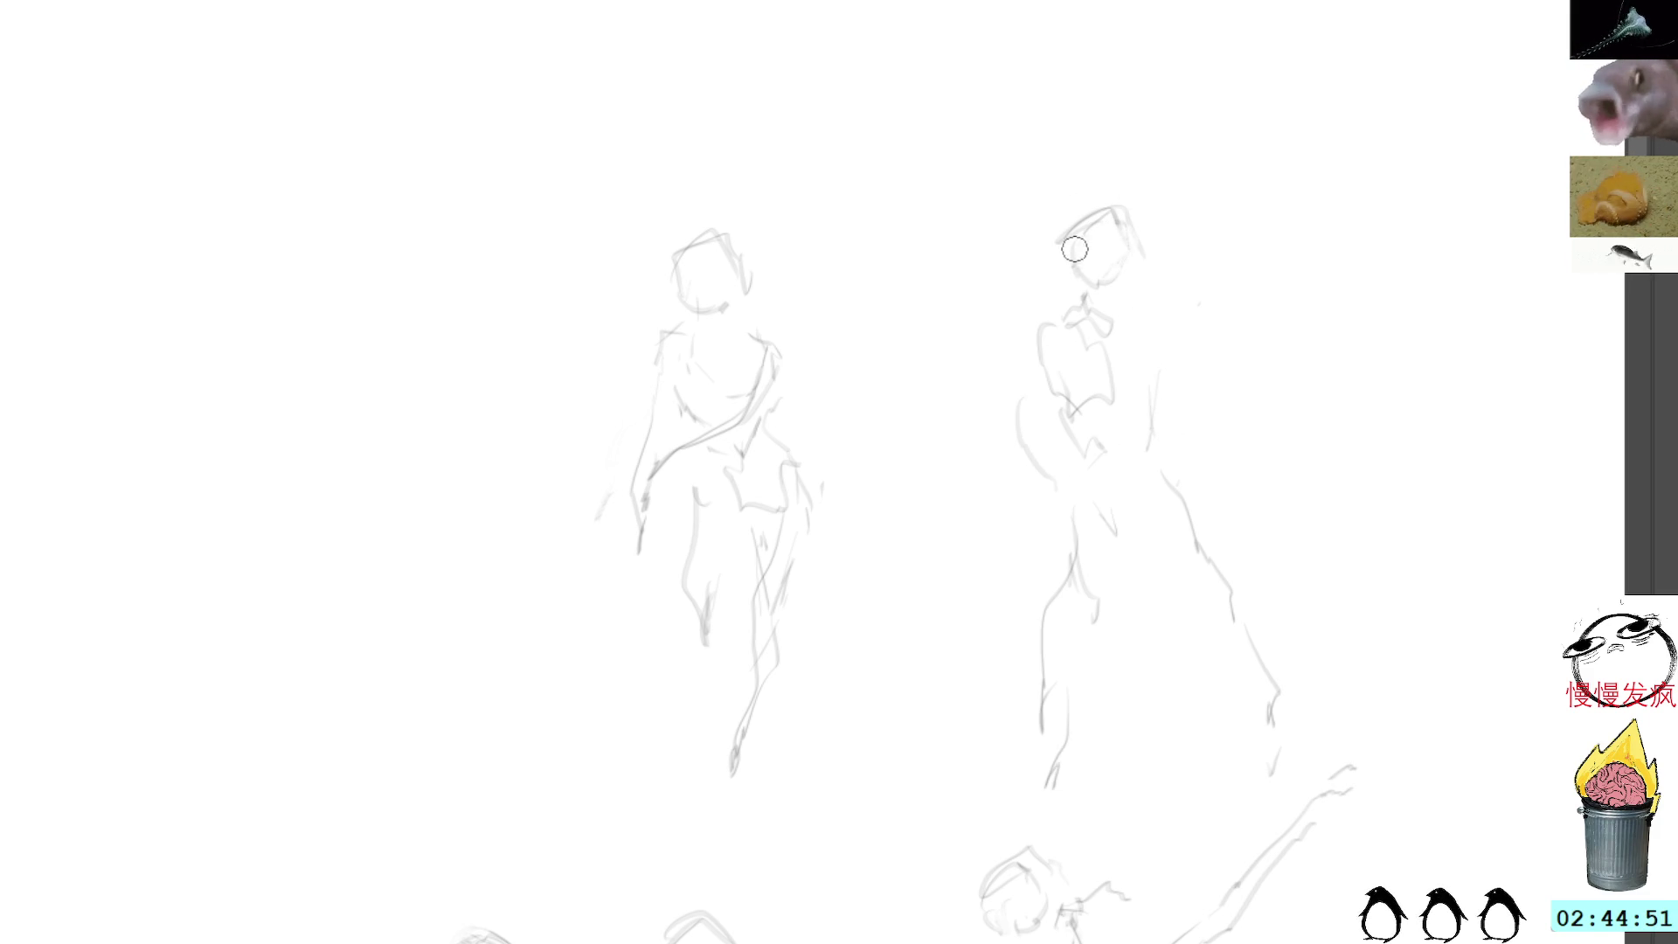
mouse_move(1073, 566)
left_mouse_down()
mouse_move(1103, 658)
mouse_move(1111, 800)
mouse_move(1081, 644)
mouse_move(1064, 811)
left_mouse_up()
Step: Move the whole right figure up and to the left
key("ctrl+d")
mouse_move(1158, 103)
left_mouse_down()
mouse_move(1051, 190)
mouse_move(1065, 813)
mouse_move(1316, 742)
mouse_move(1158, 103)
left_mouse_up()
key("ctrl+t")
left_click_drag(1206, 592, 1097, 491)
key("Return")
Step: Cut away the figure's lower body and redraw longer legs down to the feet, with side contours
mouse_move(1090, 330)
left_mouse_down()
mouse_move(1068, 424)
mouse_move(1191, 391)
mouse_move(1100, 333)
left_mouse_up()
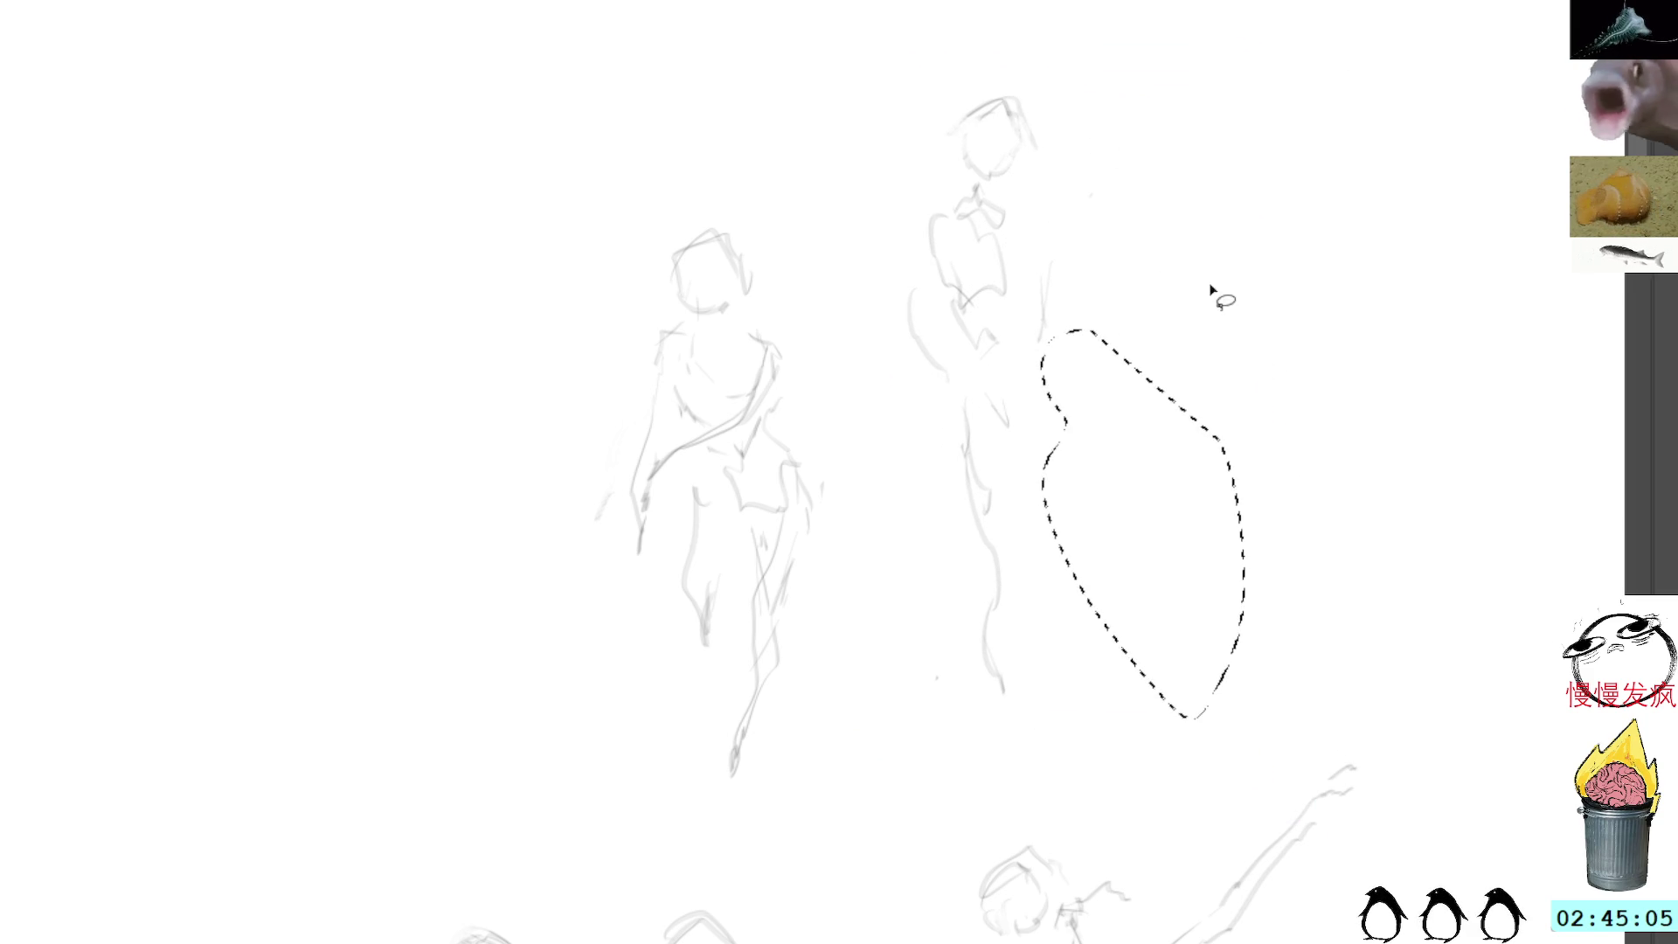
key("ctrl+x")
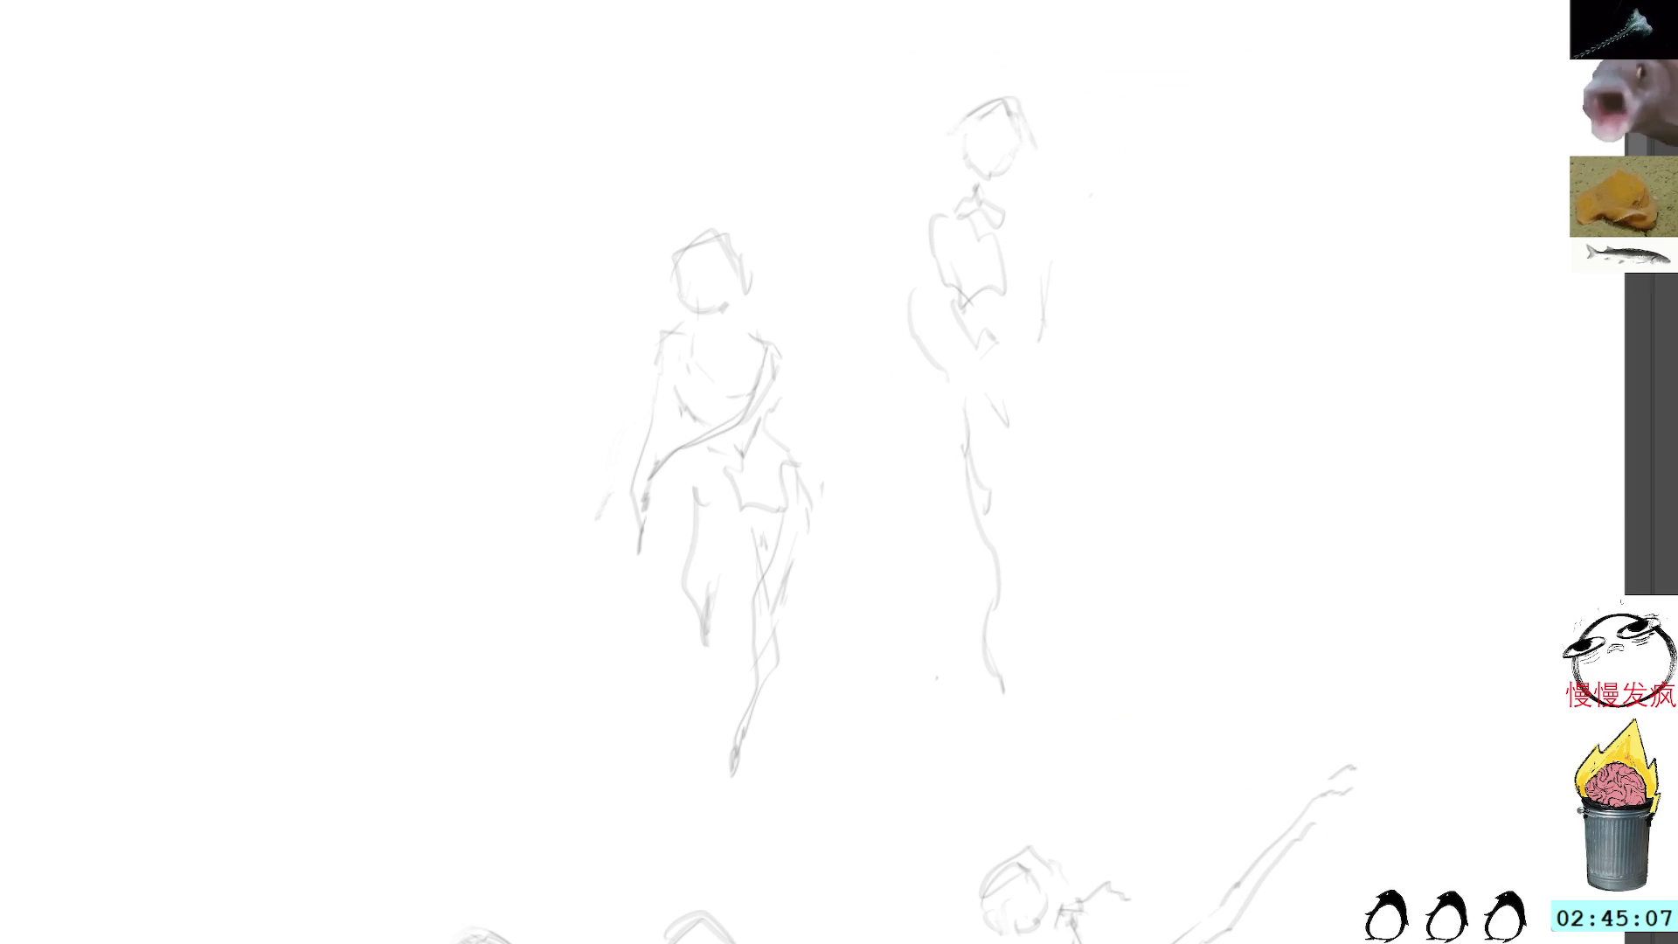
left_click_drag(1002, 505, 1009, 676)
left_click_drag(1046, 424, 1024, 647)
left_click_drag(989, 612, 1001, 751)
scroll(1083, 431, "up", 3)
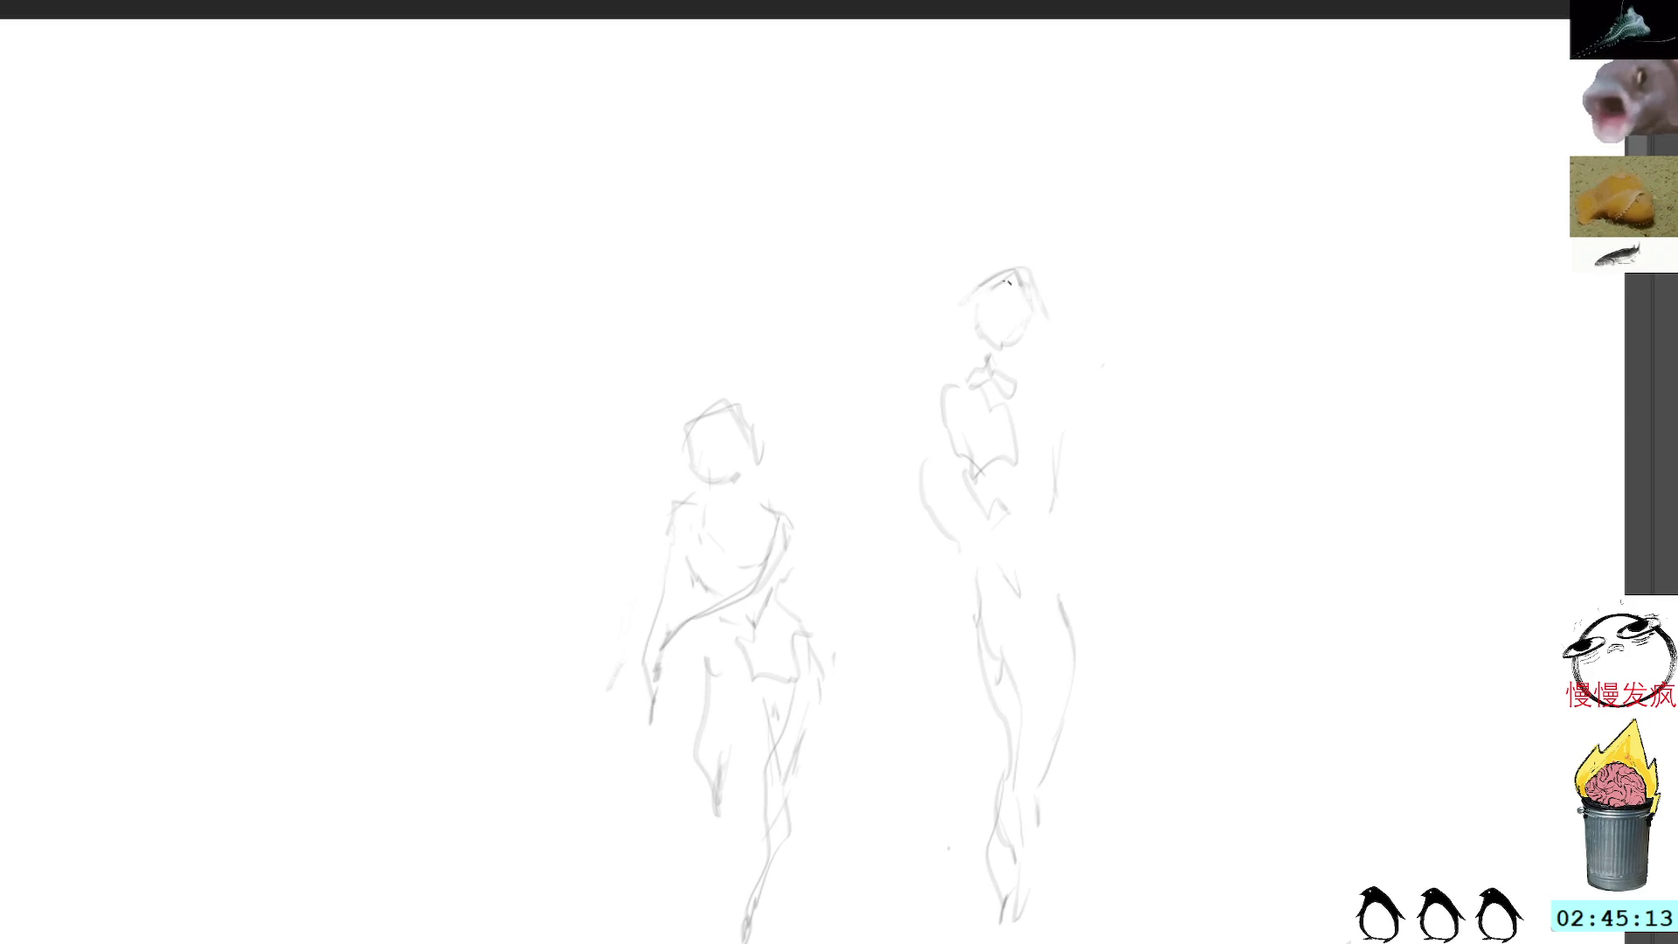
mouse_move(924, 475)
left_mouse_down()
mouse_move(918, 546)
mouse_move(983, 558)
left_mouse_up()
mouse_move(1083, 606)
left_mouse_down()
mouse_move(1067, 764)
mouse_move(1053, 767)
left_mouse_up()
Step: Squash the right figure slightly shorter, then add lines along its left leg
mouse_move(1039, 207)
left_mouse_down()
mouse_move(876, 771)
mouse_move(1219, 266)
left_mouse_up()
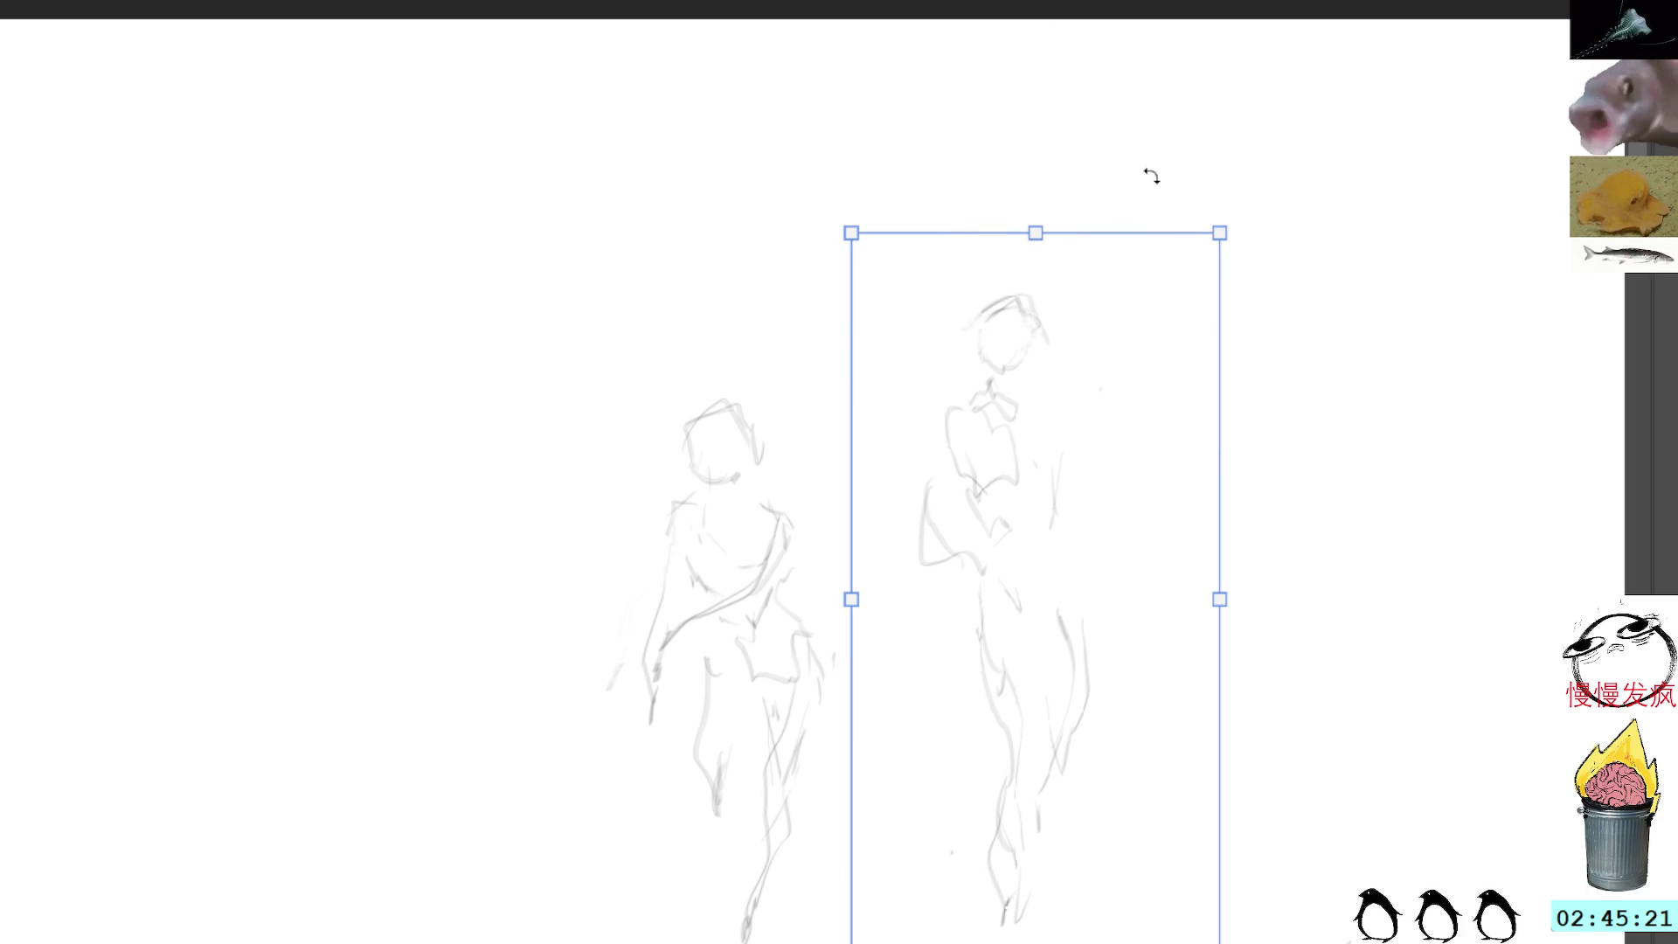
left_click_drag(1036, 233, 1036, 265)
key("Return")
key("b")
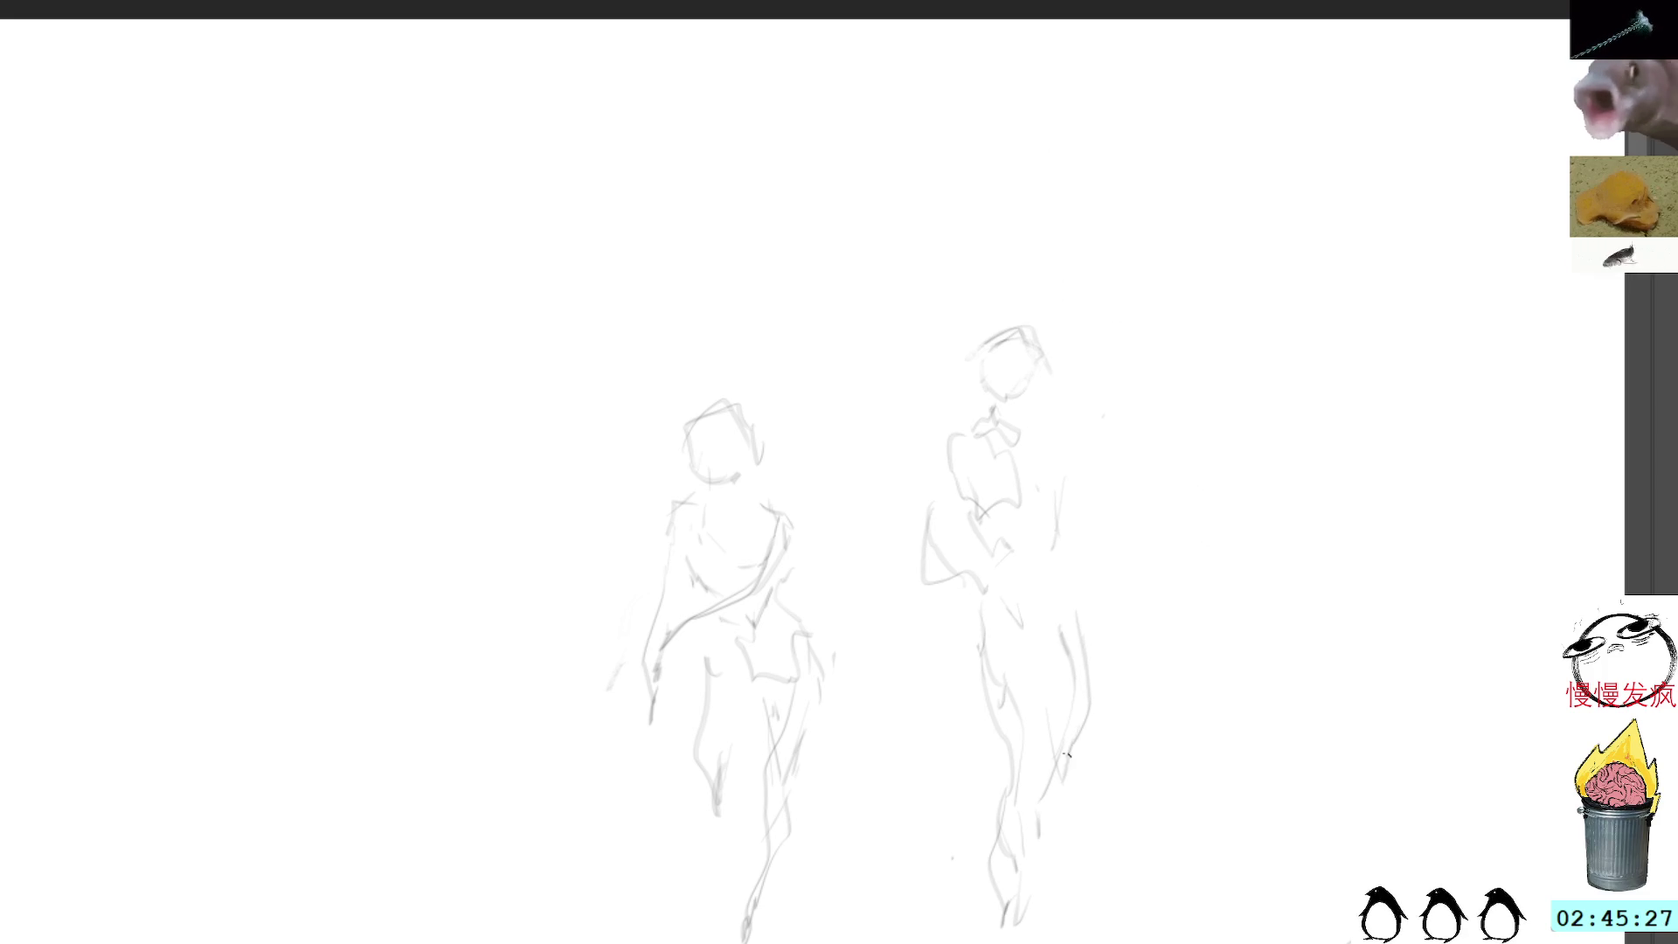
mouse_move(964, 664)
left_mouse_down()
mouse_move(995, 821)
mouse_move(1023, 841)
mouse_move(1028, 811)
left_mouse_up()
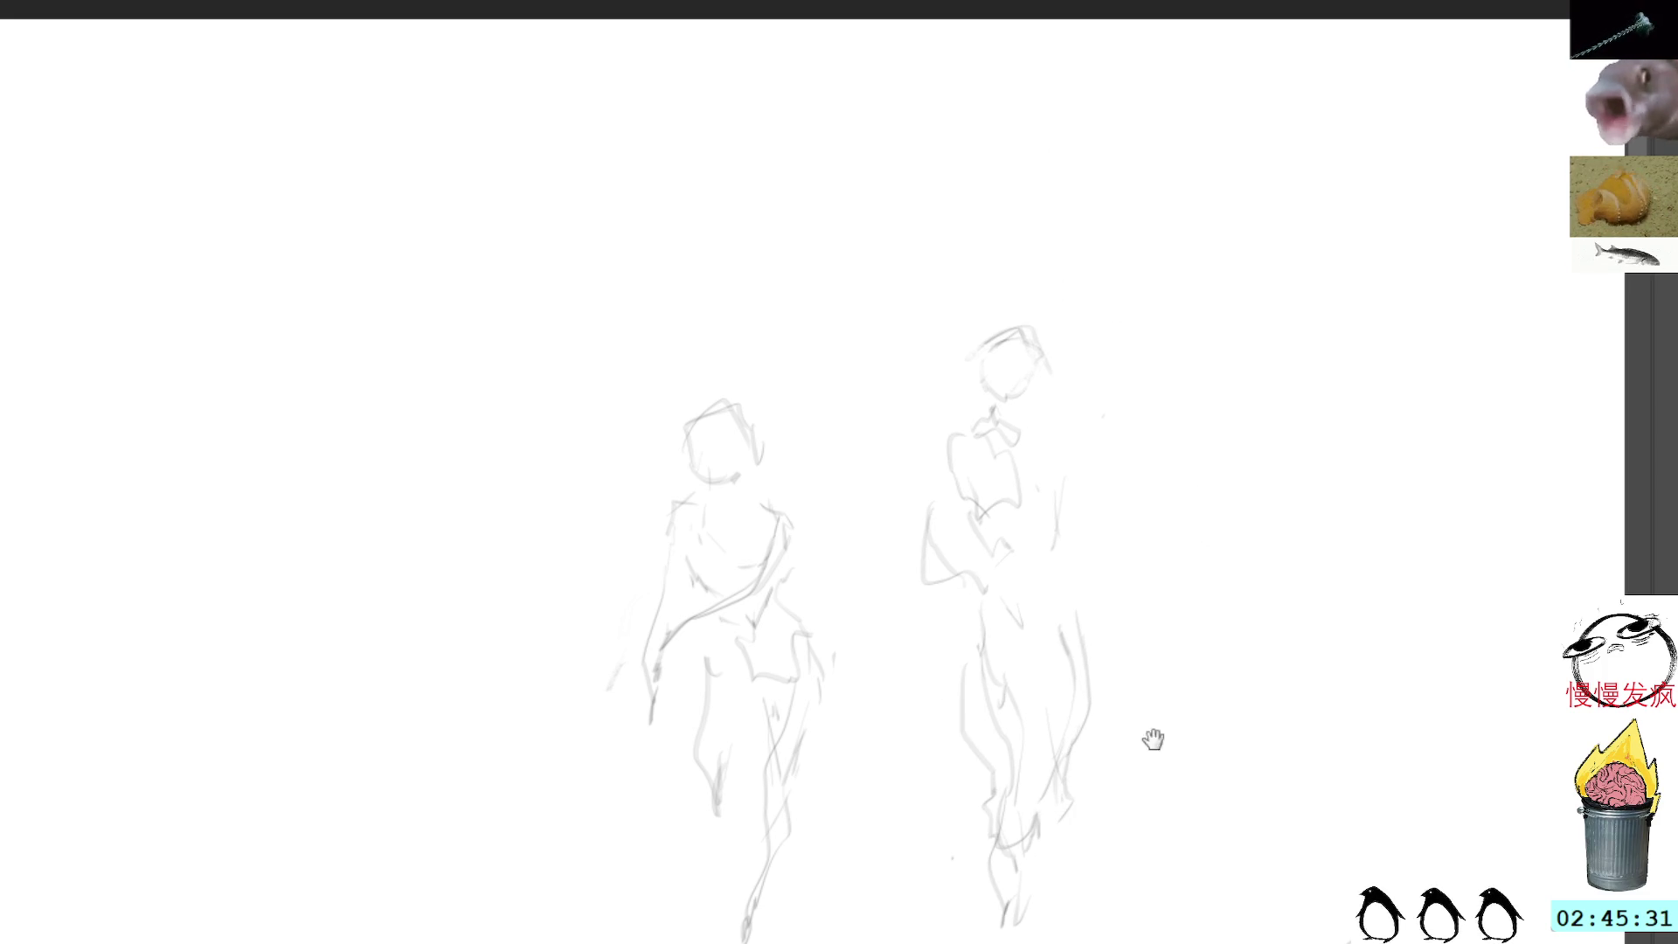
Step: Sketch a crouching figure in empty space: head, shoulders, arm, contour and bent legs
scroll(1150, 745, "down", 3)
scroll(1011, 524, "down", 5)
left_click_drag(1172, 364, 1179, 500)
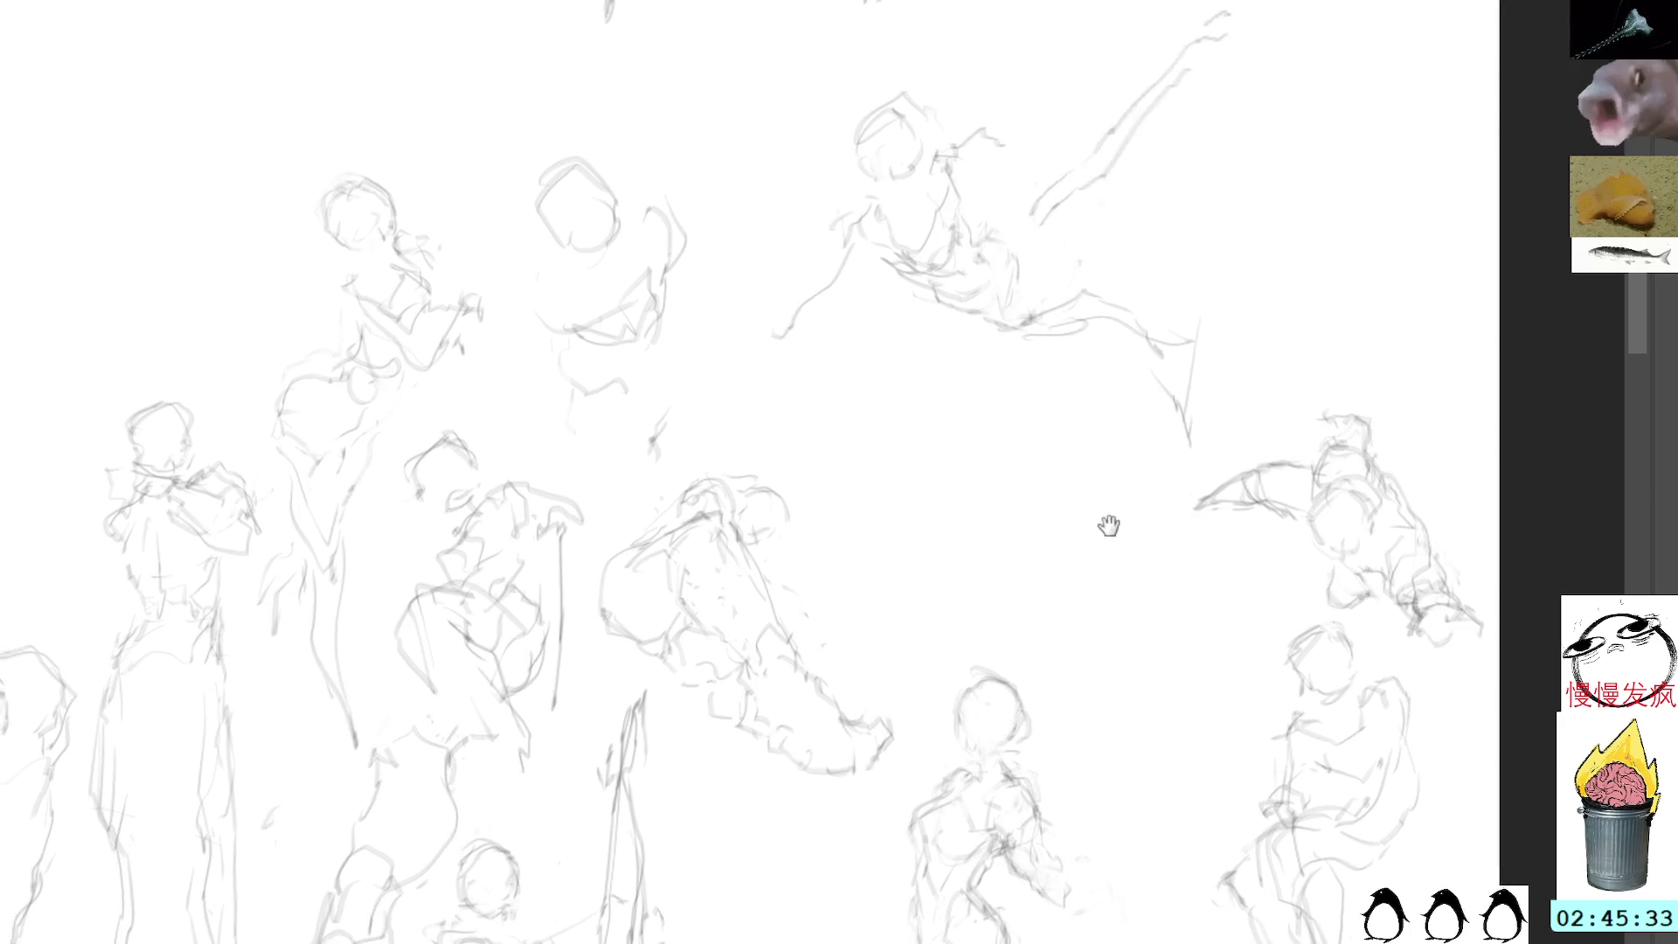
mouse_move(925, 434)
left_mouse_down()
mouse_move(883, 470)
mouse_move(913, 472)
mouse_move(898, 499)
mouse_move(919, 538)
mouse_move(900, 581)
mouse_move(961, 537)
left_mouse_up()
left_click_drag(975, 509, 1053, 521)
mouse_move(954, 578)
left_mouse_down()
mouse_move(1005, 603)
mouse_move(1031, 584)
mouse_move(1024, 559)
left_mouse_up()
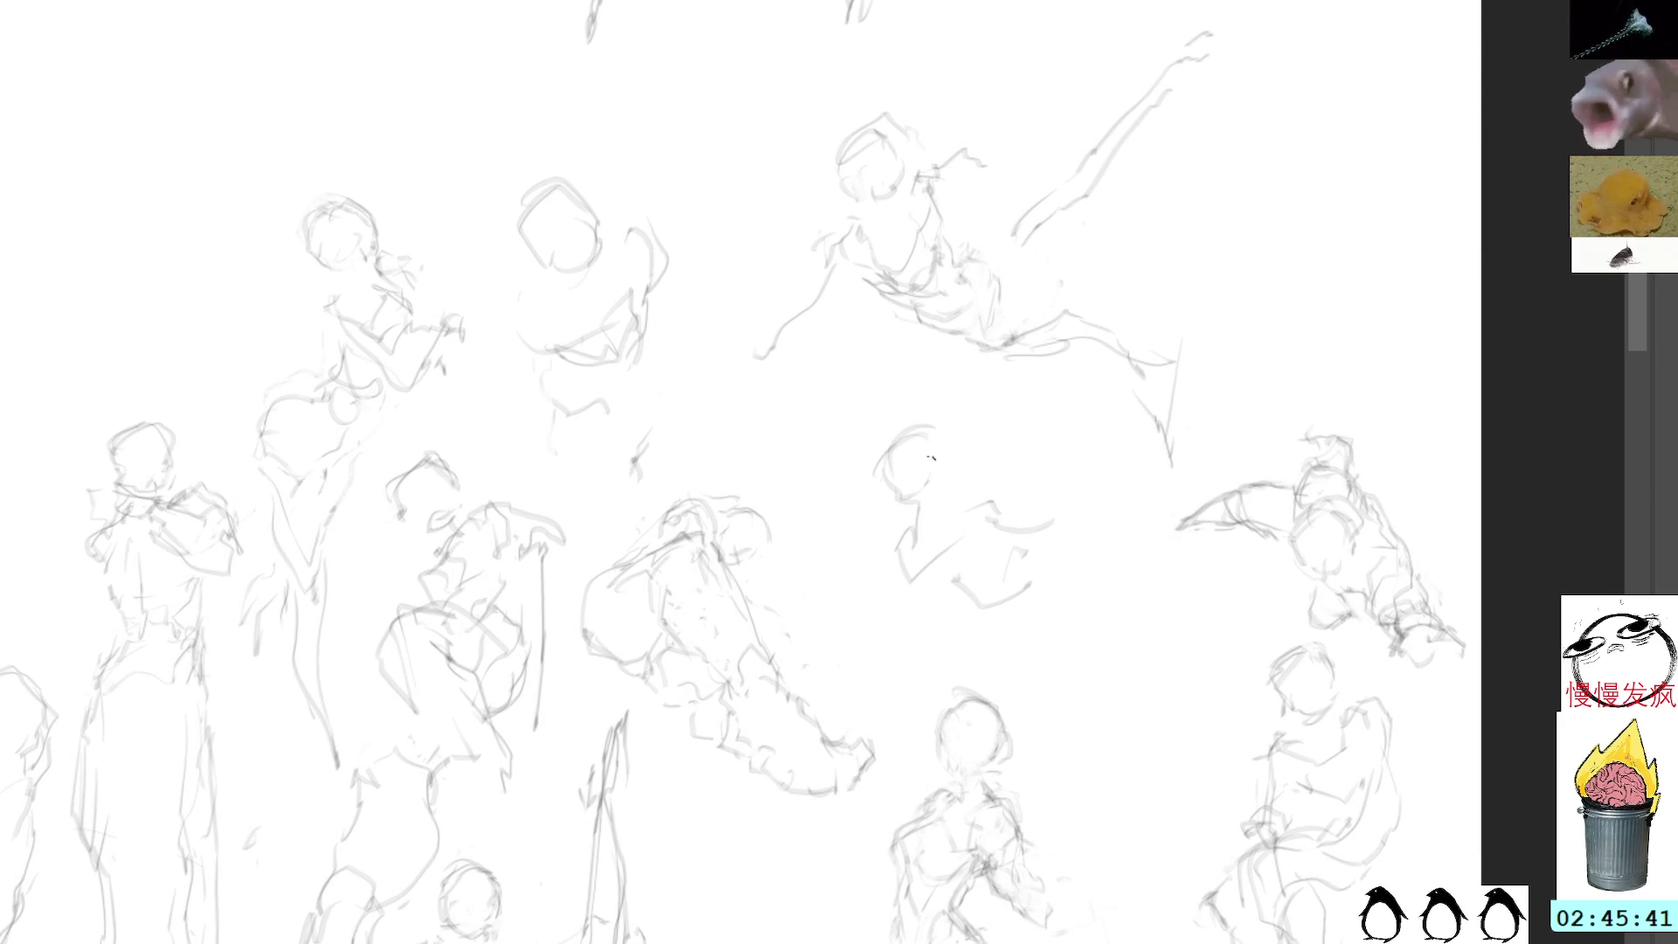
mouse_move(907, 510)
left_mouse_down()
mouse_move(891, 574)
mouse_move(954, 568)
mouse_move(1004, 525)
left_mouse_up()
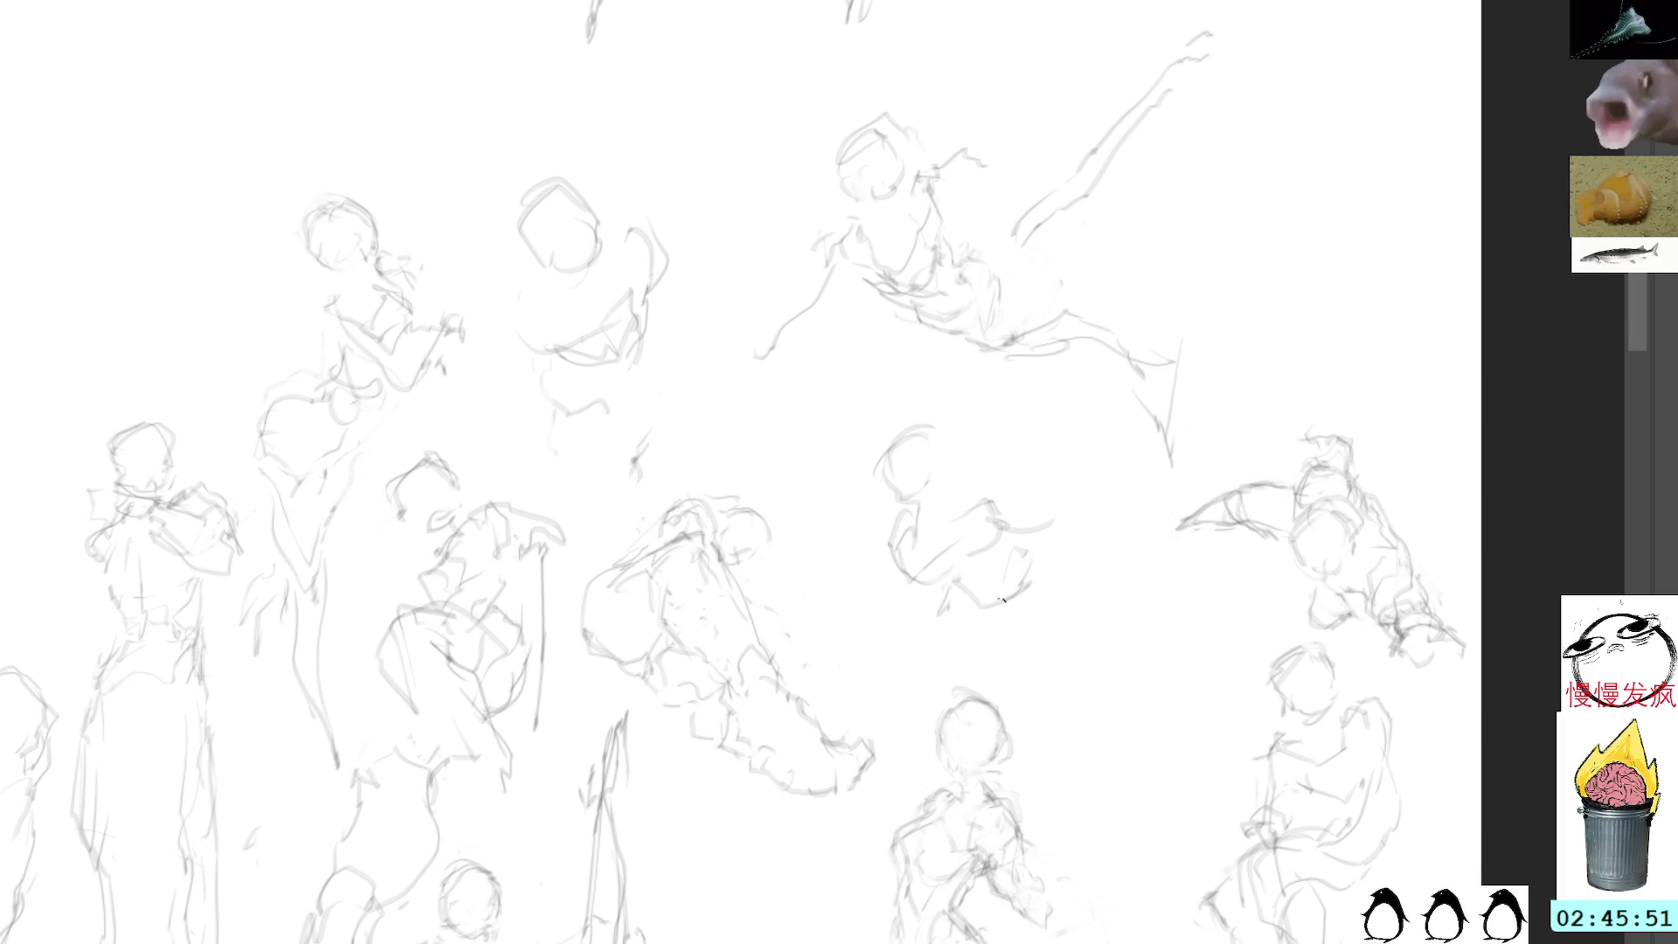
mouse_move(995, 466)
left_mouse_down()
mouse_move(996, 545)
mouse_move(1048, 570)
left_mouse_up()
left_click_drag(1045, 561, 1063, 518)
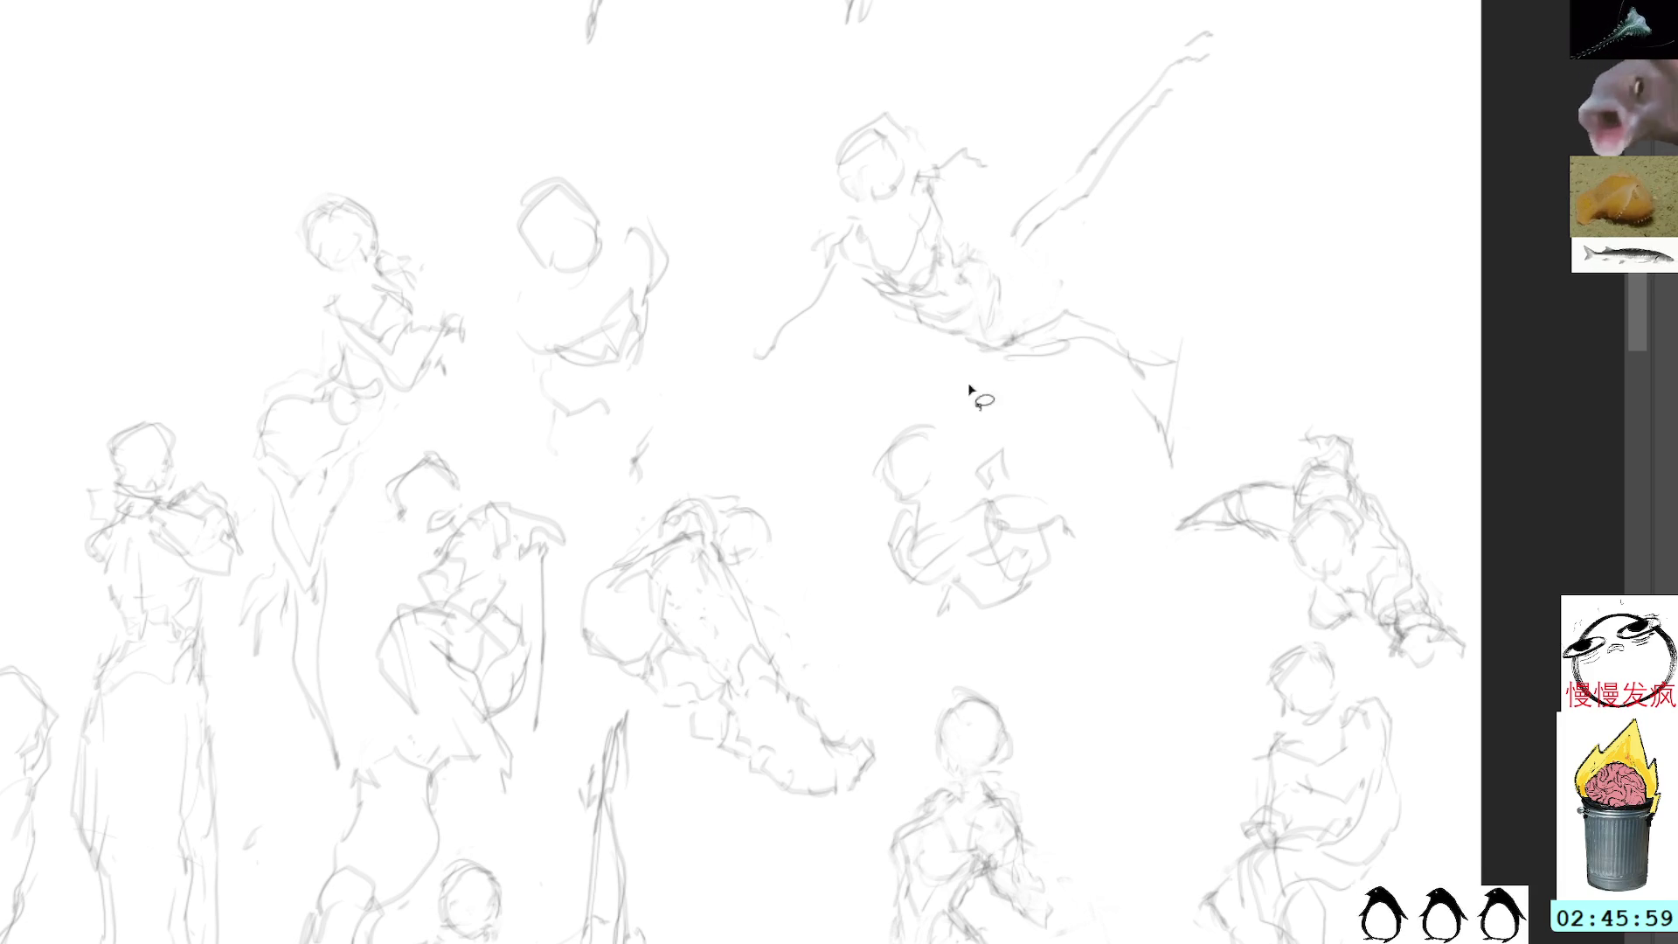
Step: Add strokes down the crouching figure's body and along its head's edge and top
mouse_move(907, 510)
left_mouse_down()
mouse_move(874, 559)
mouse_move(874, 599)
mouse_move(917, 537)
left_mouse_up()
key("ctrl+d")
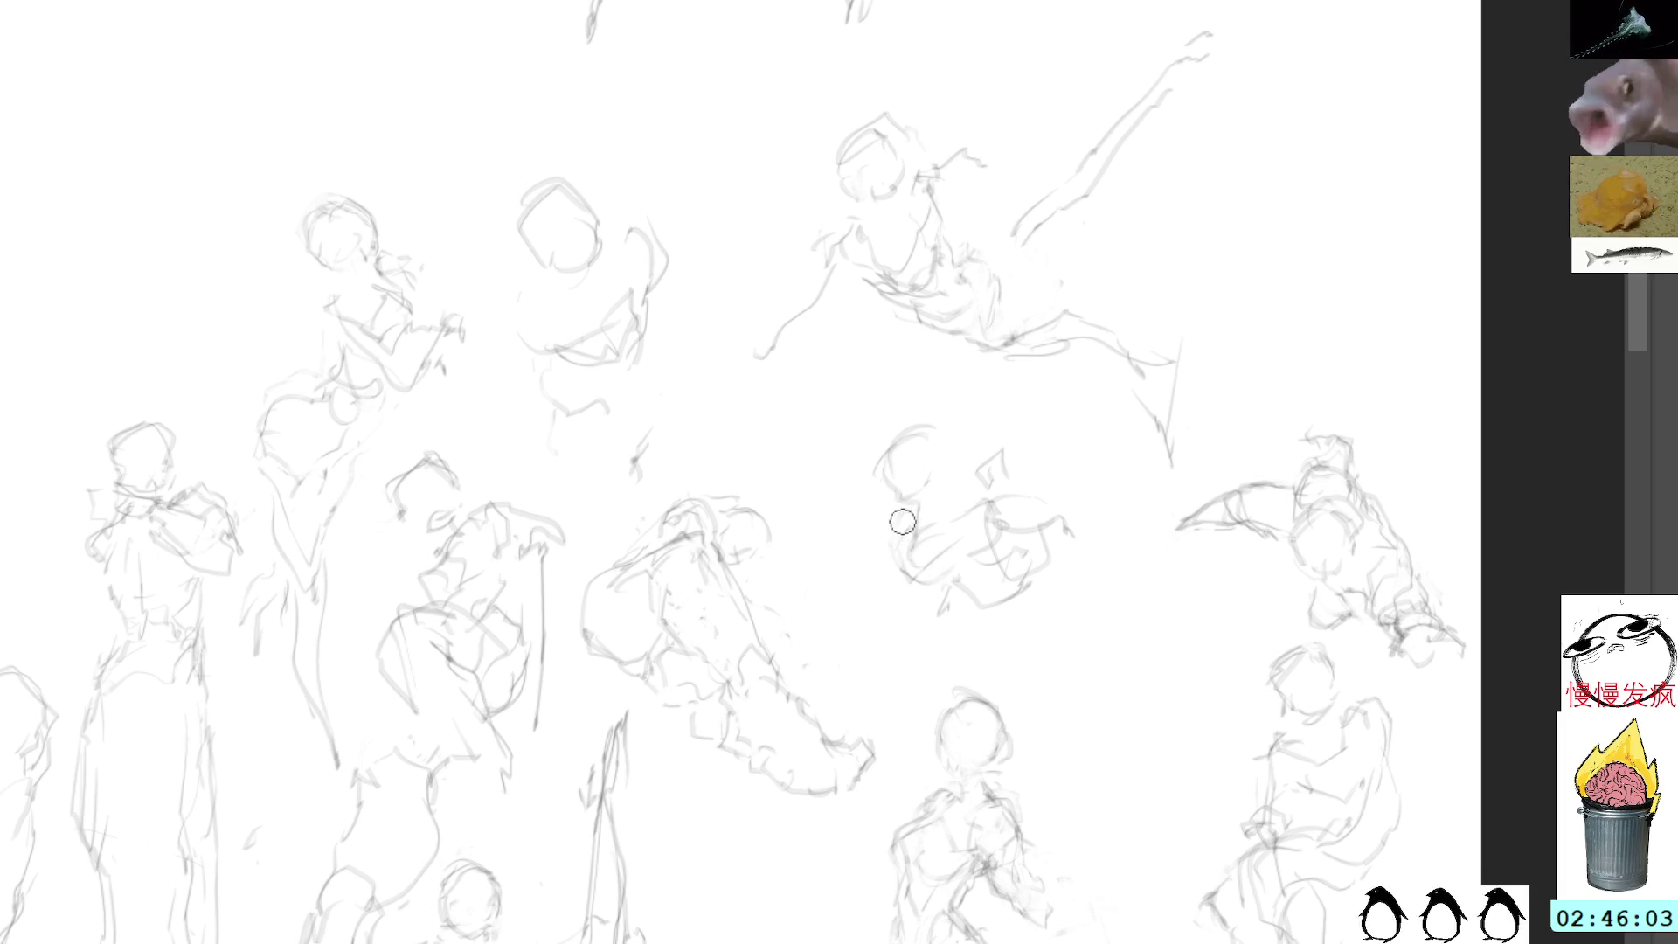
mouse_move(893, 540)
left_mouse_down()
mouse_move(898, 600)
mouse_move(977, 569)
mouse_move(992, 542)
mouse_move(939, 532)
left_mouse_up()
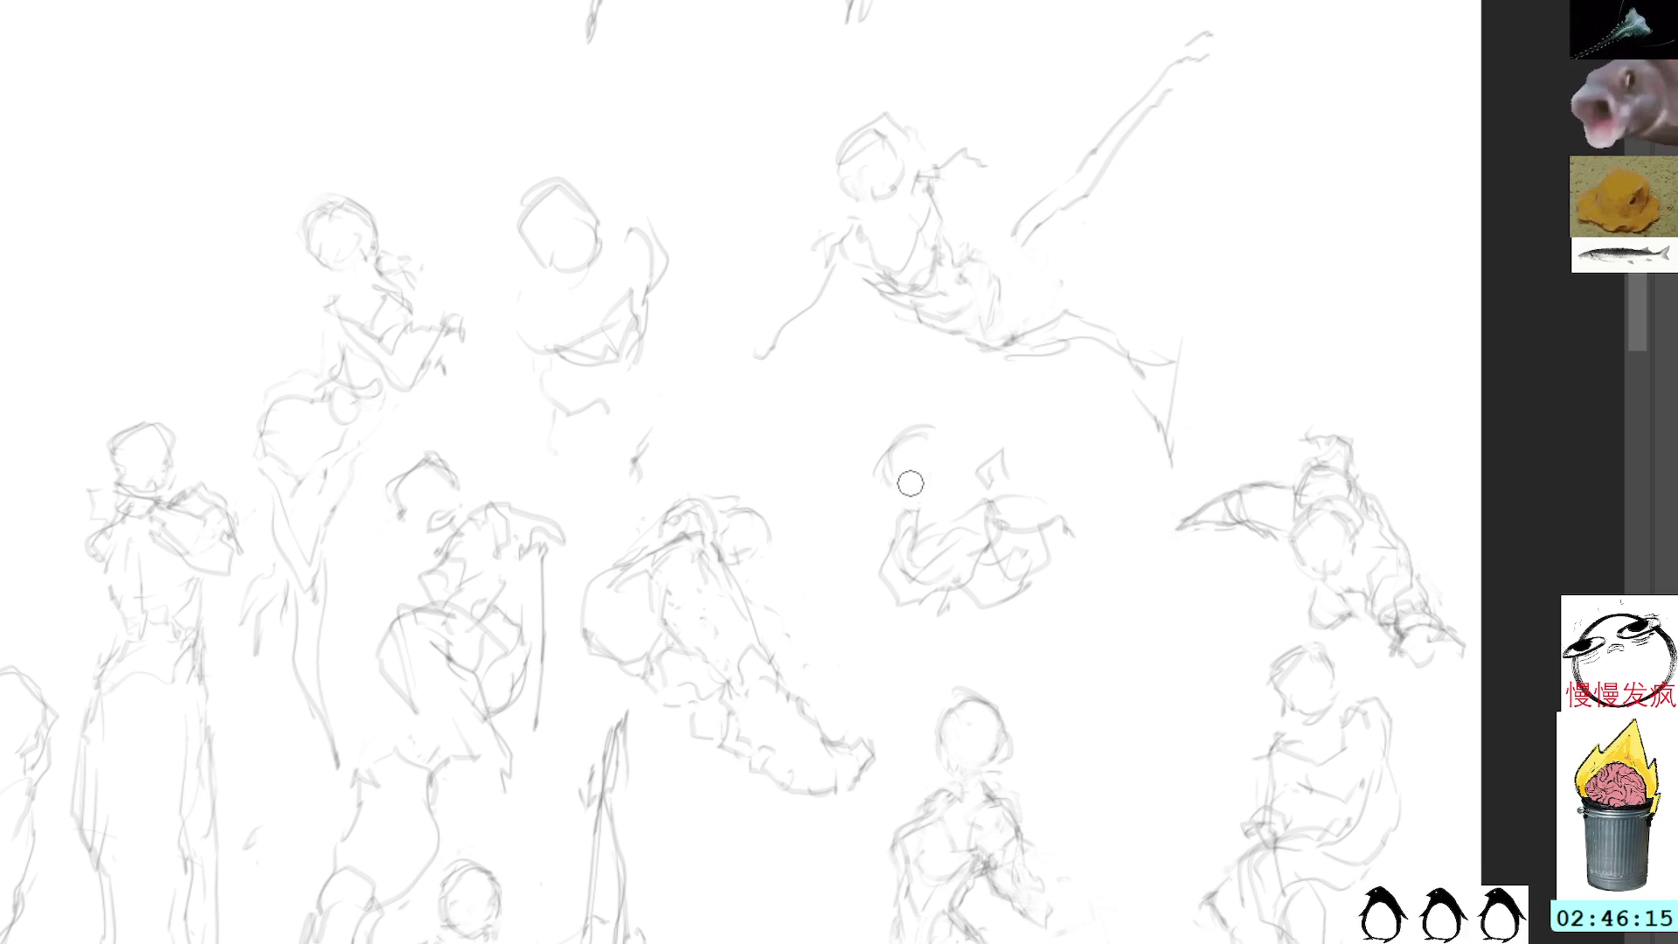
left_click_drag(888, 459, 886, 488)
mouse_move(900, 427)
left_mouse_down()
mouse_move(881, 456)
mouse_move(916, 422)
mouse_move(944, 436)
left_mouse_up()
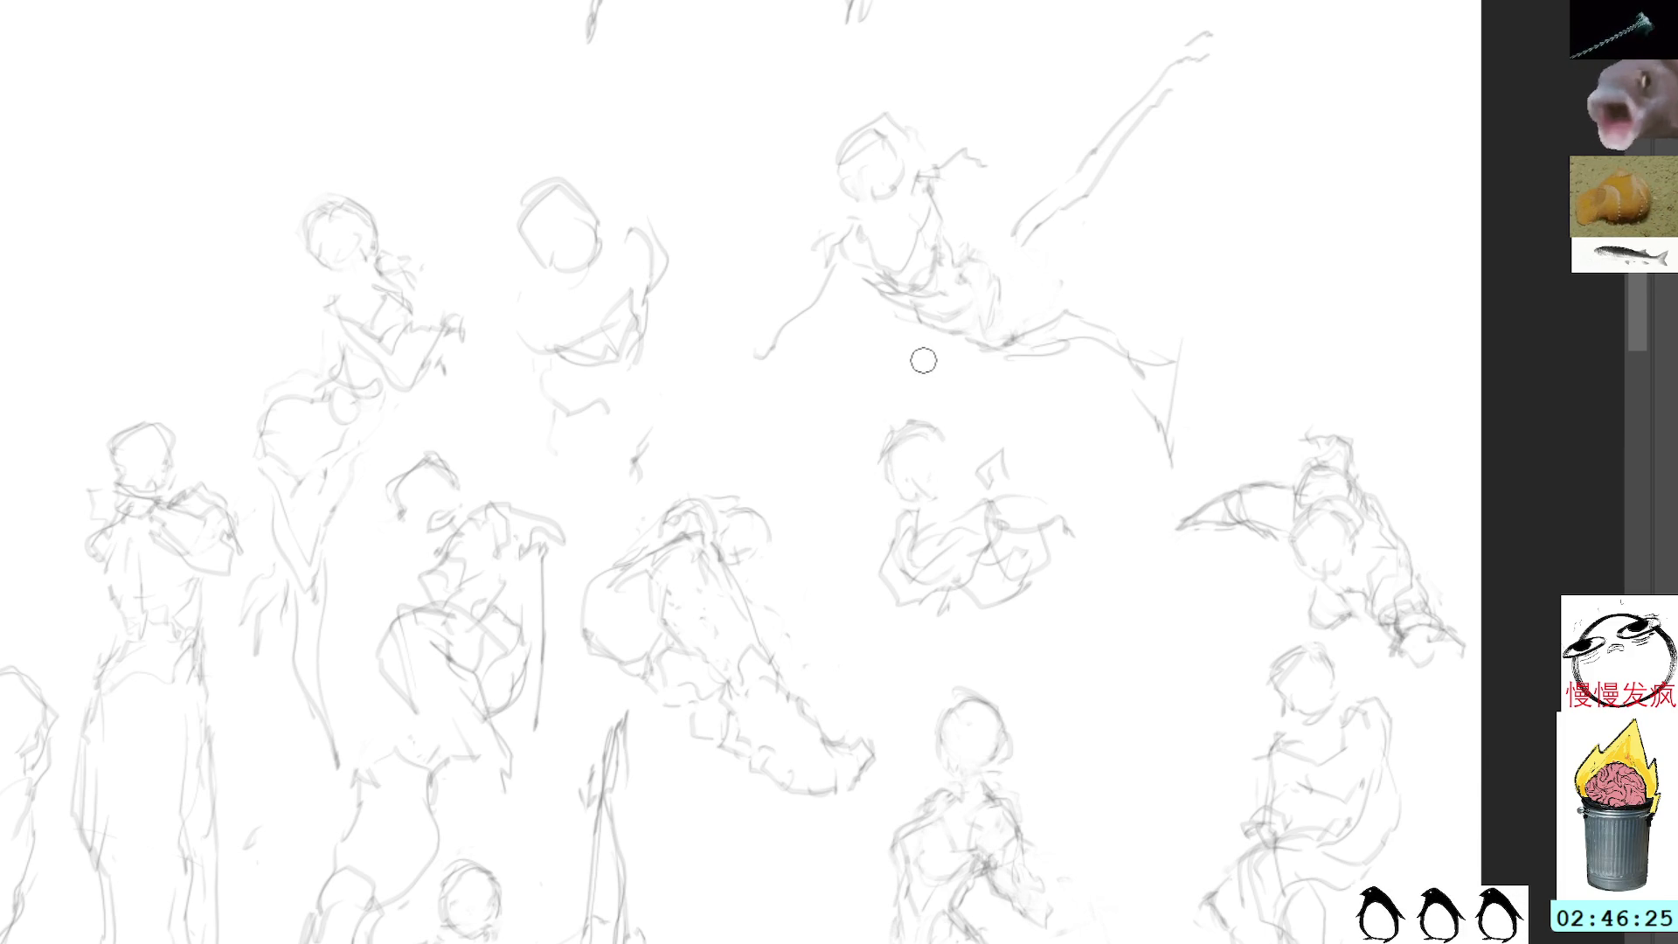
mouse_move(936, 385)
left_mouse_down()
mouse_move(1052, 606)
mouse_move(1018, 391)
left_mouse_up()
Step: Move the crouching figure up and to the left, then pan to blank upper-left canvas
key("ctrl+t")
mouse_move(989, 481)
left_mouse_down()
mouse_move(909, 417)
mouse_move(921, 381)
left_mouse_up()
key("Return")
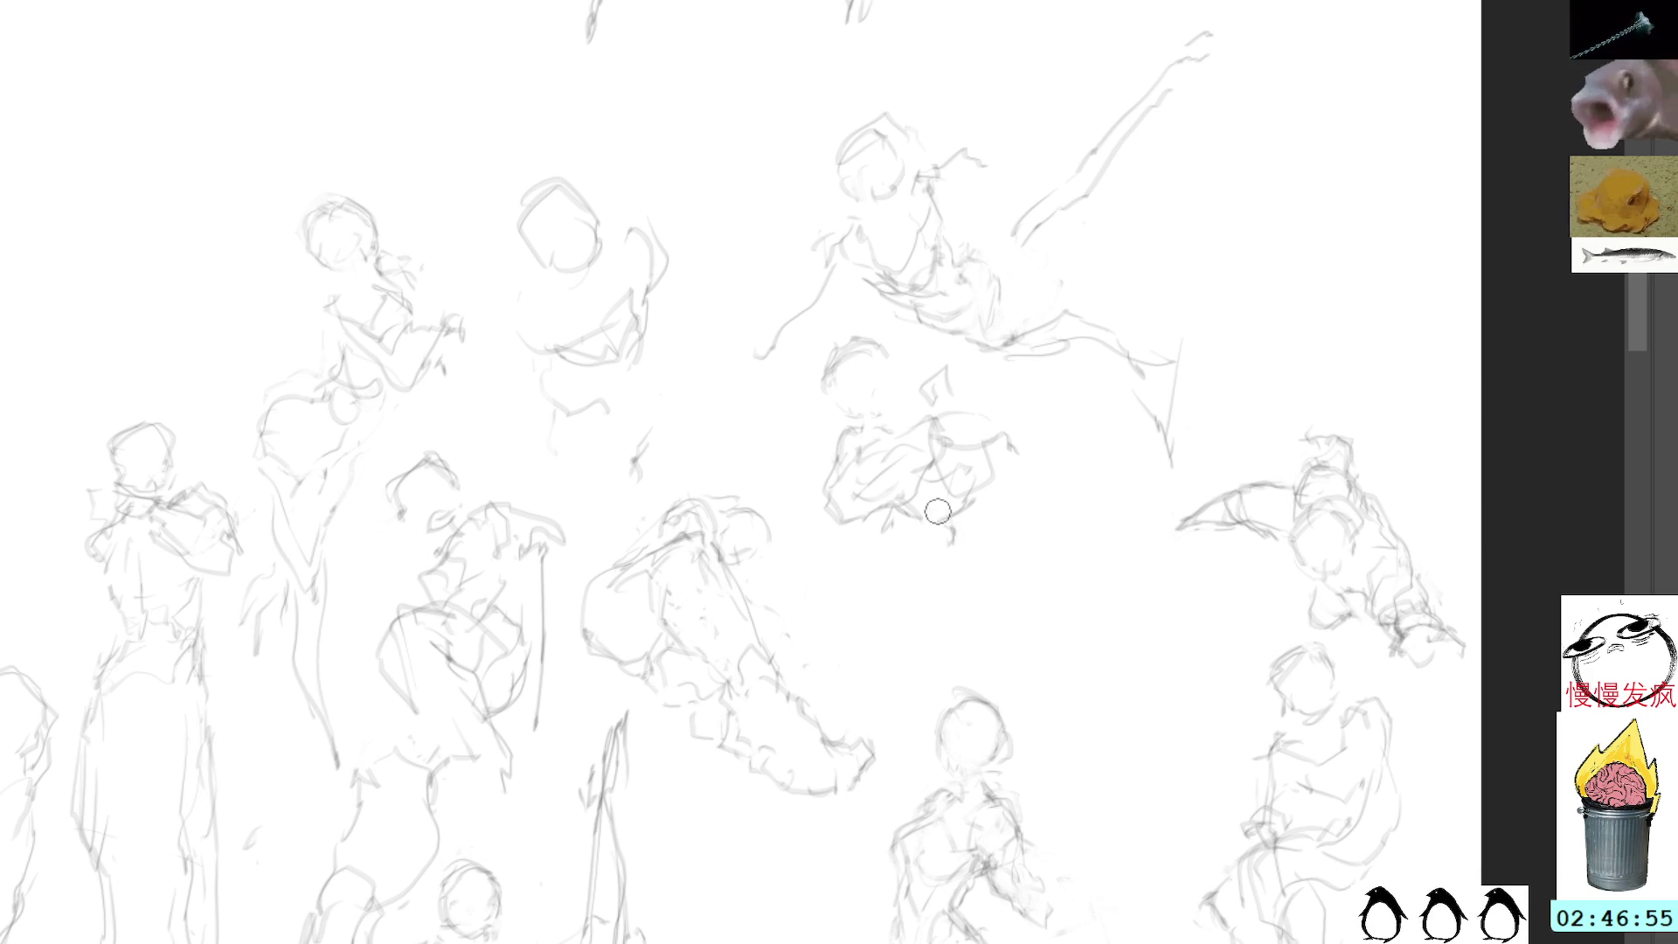
mouse_move(930, 528)
left_mouse_down()
mouse_move(926, 586)
mouse_move(902, 586)
left_mouse_up()
key("ctrl+z")
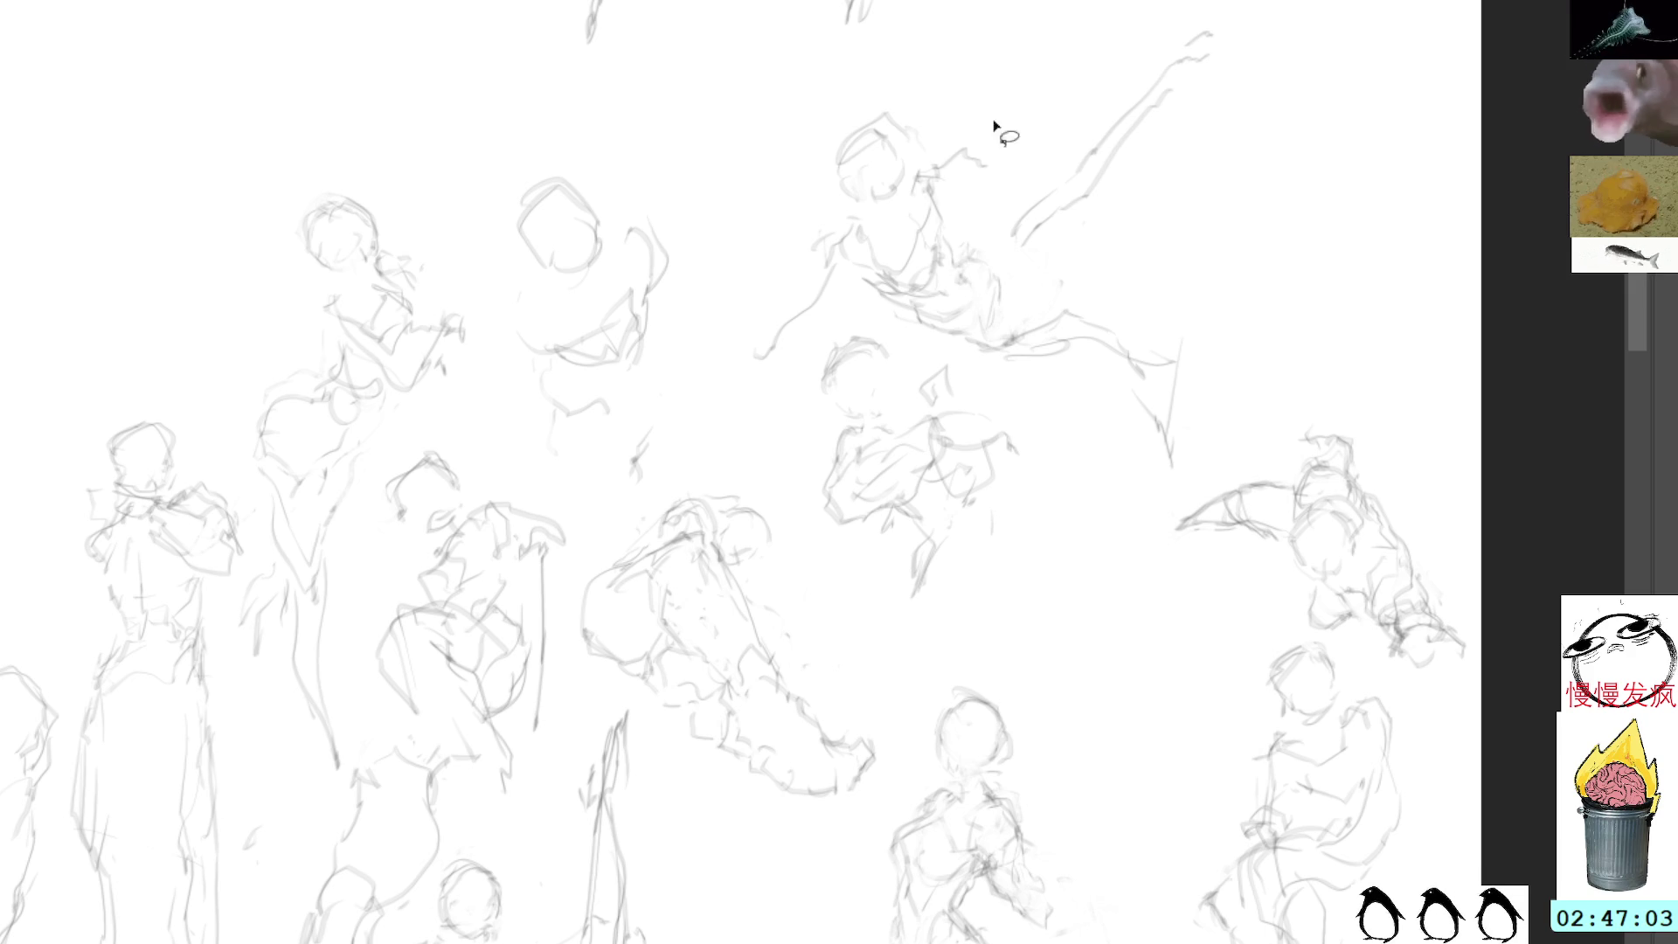
mouse_move(907, 218)
left_mouse_down()
mouse_move(985, 236)
mouse_move(951, 464)
mouse_move(830, 172)
left_mouse_up()
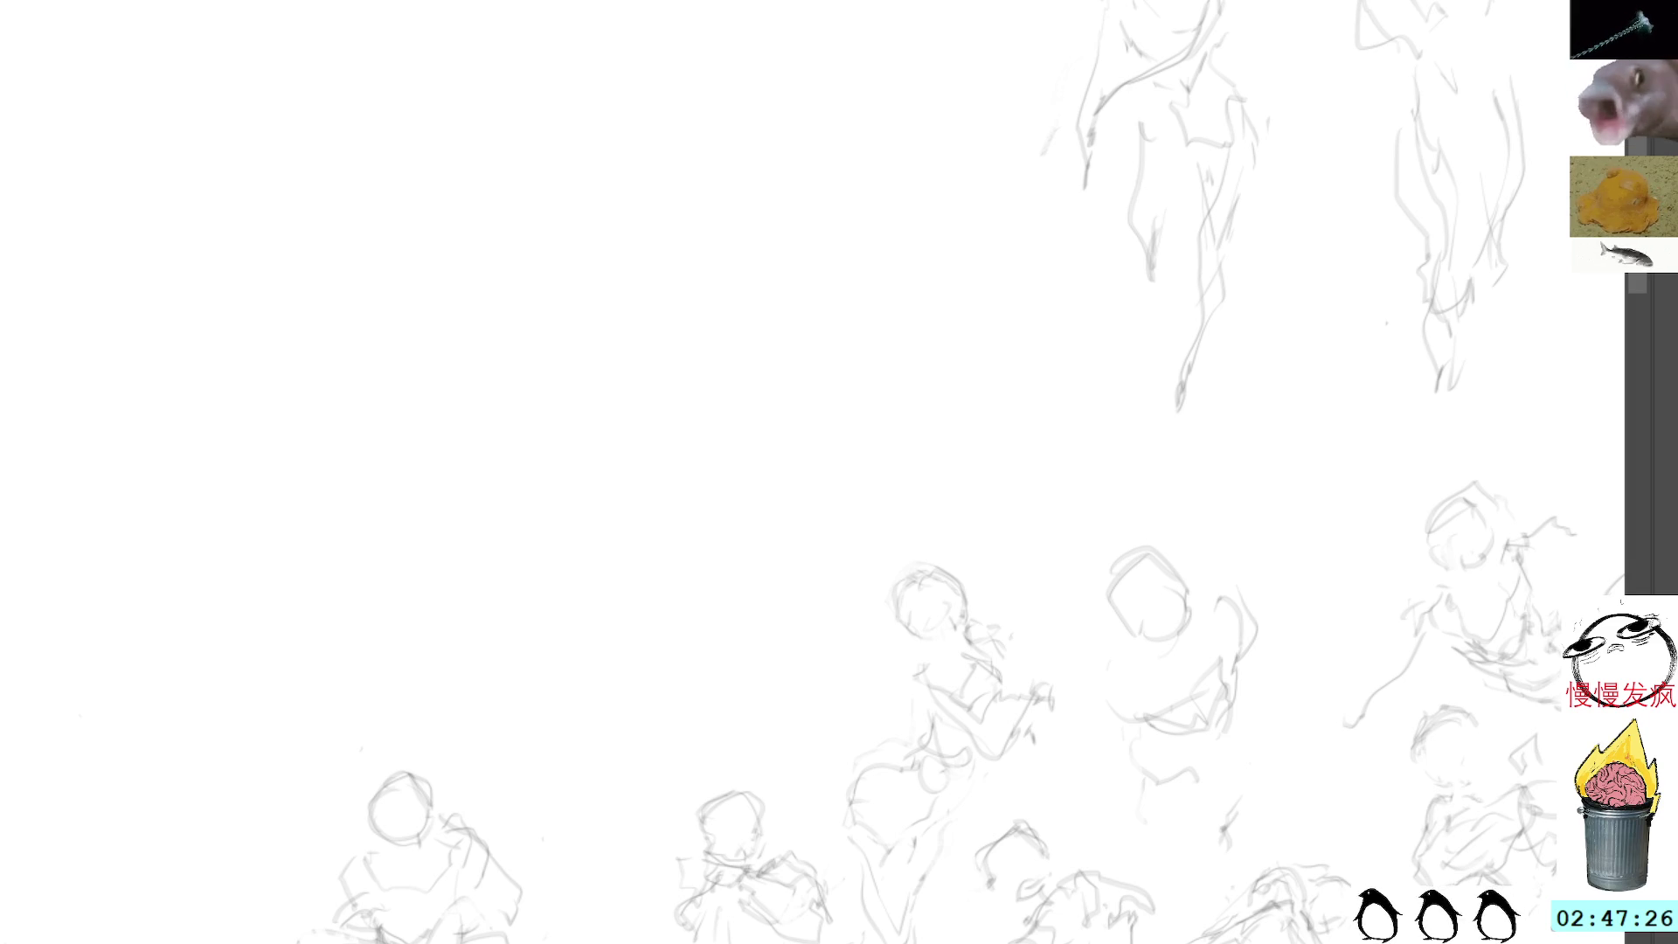
Step: Zoom in on the blank document twice, then return to the sketch-grid document
key("ctrl+Tab")
key("z")
left_click(543, 275)
left_click(542, 274)
key("b")
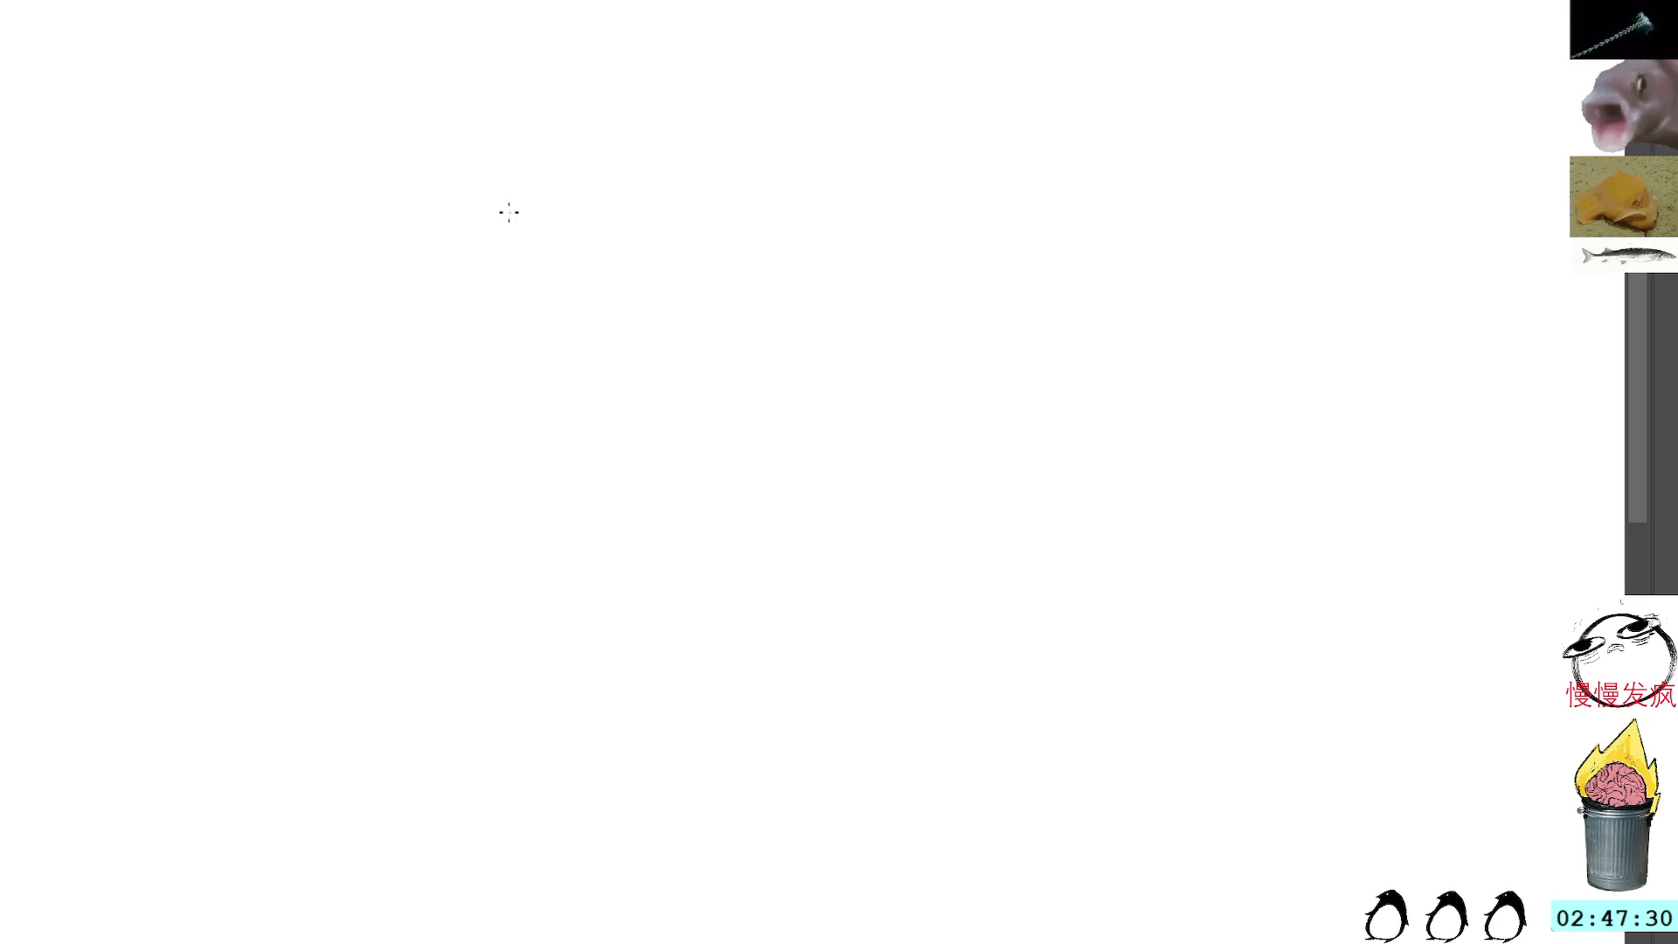
key("ctrl+Tab")
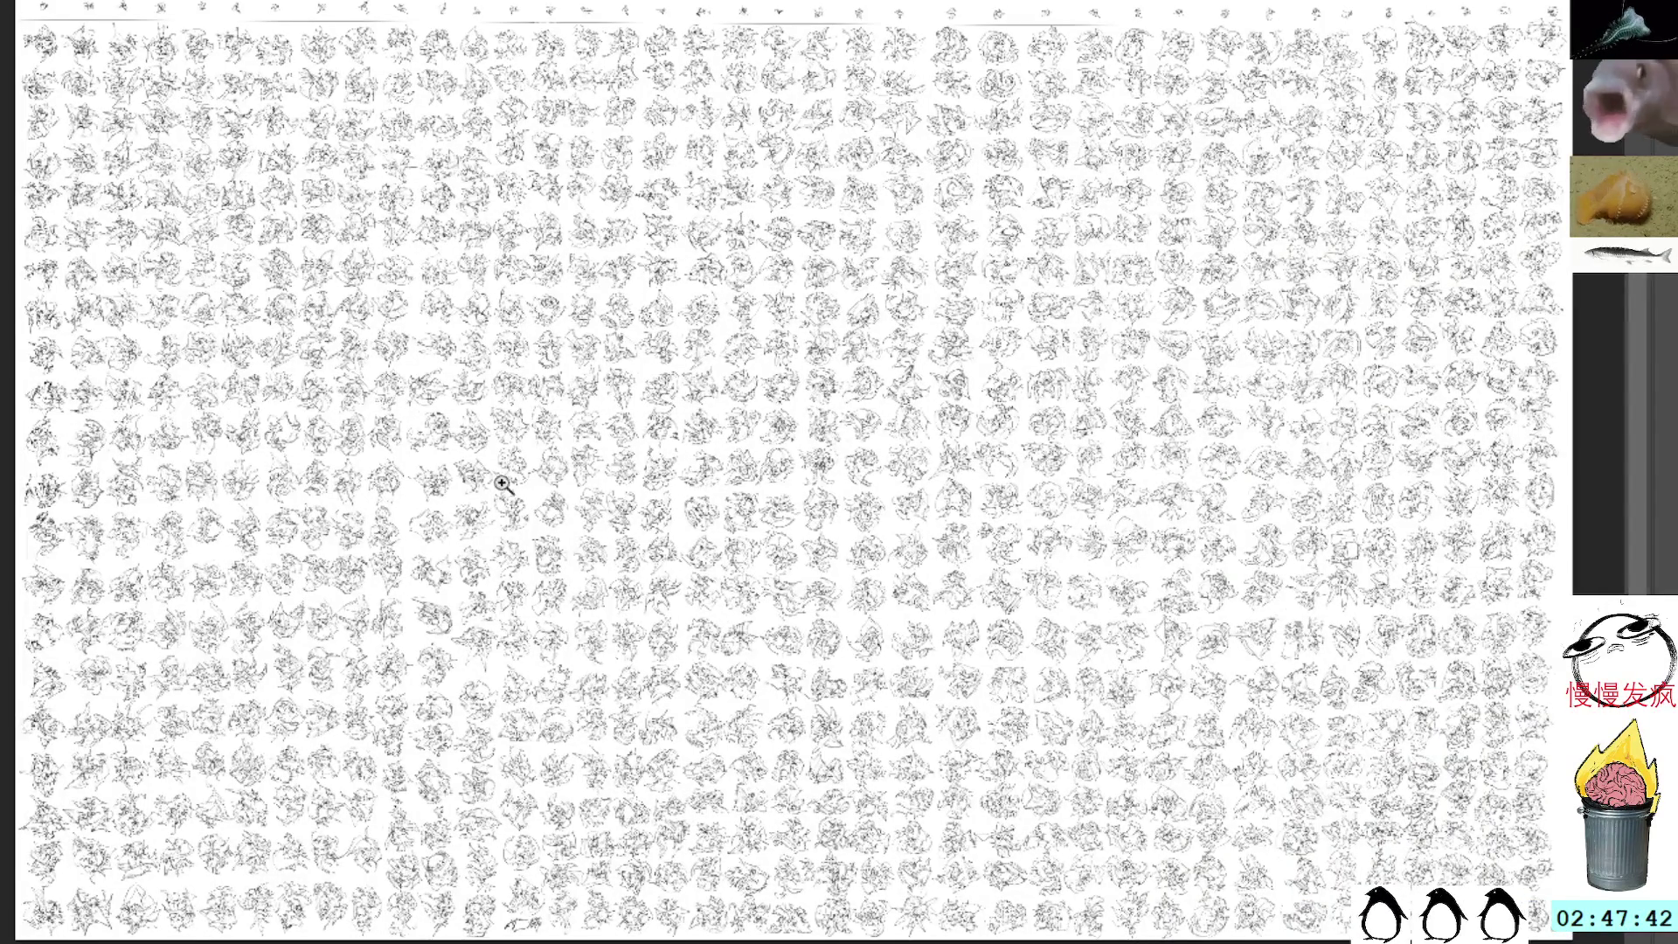
Step: Lasso one scribble from the grid and paste it into the blank document's centre
scroll(486, 479, "up", 6)
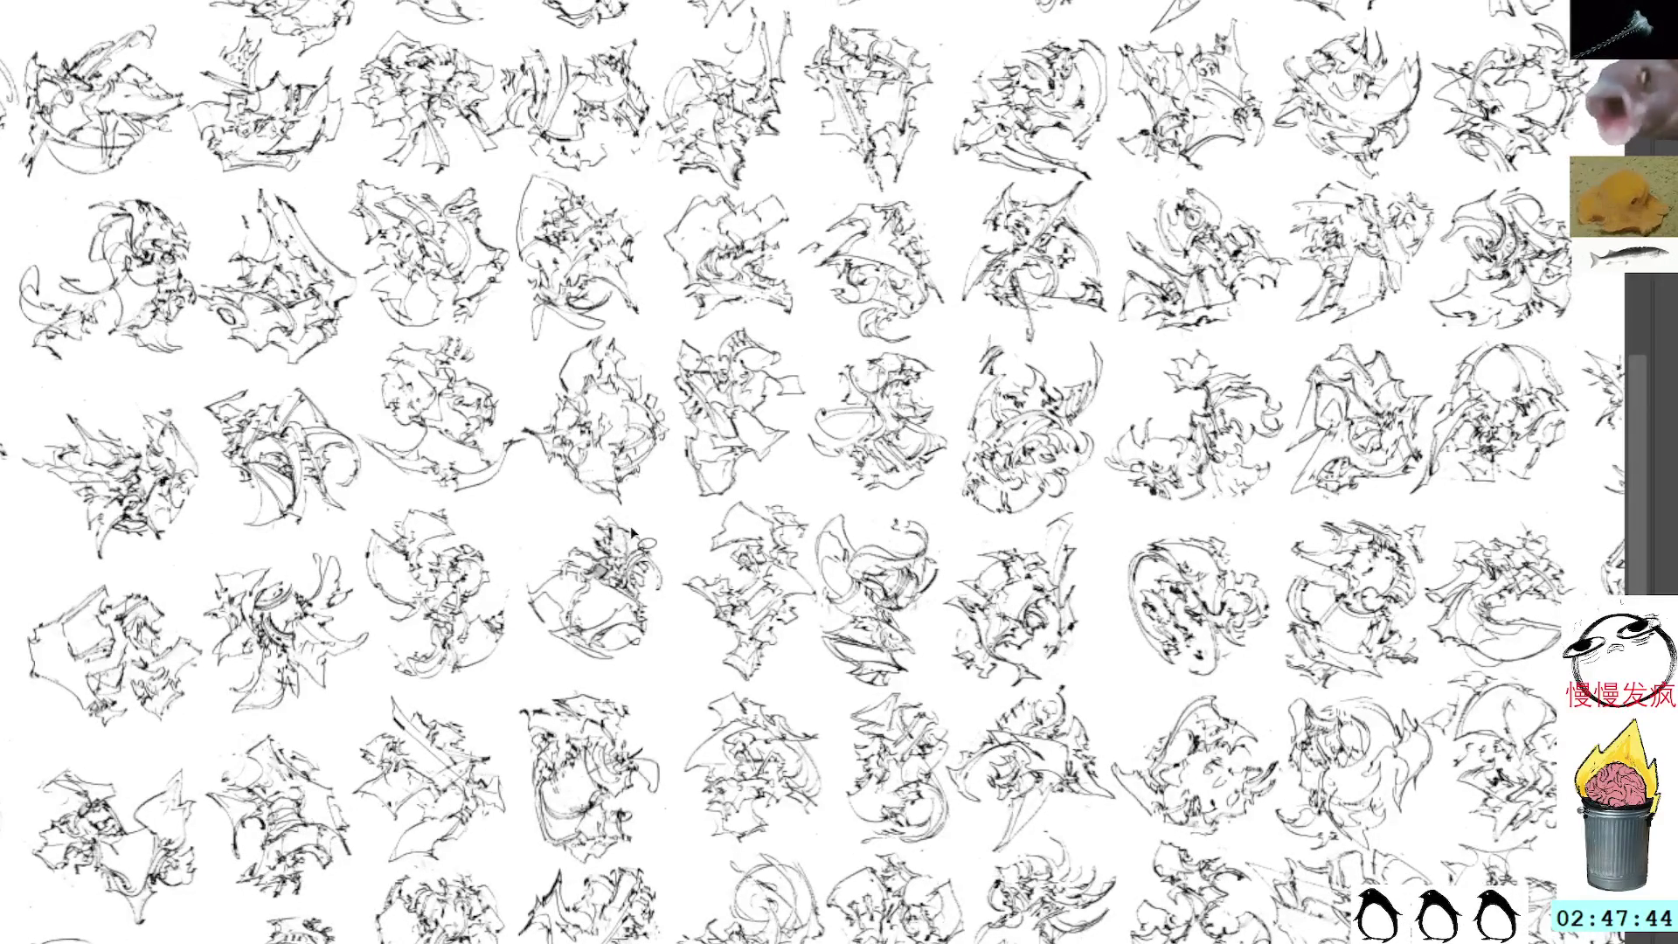
mouse_move(630, 509)
left_mouse_down()
mouse_move(519, 584)
mouse_move(644, 666)
mouse_move(634, 511)
left_mouse_up()
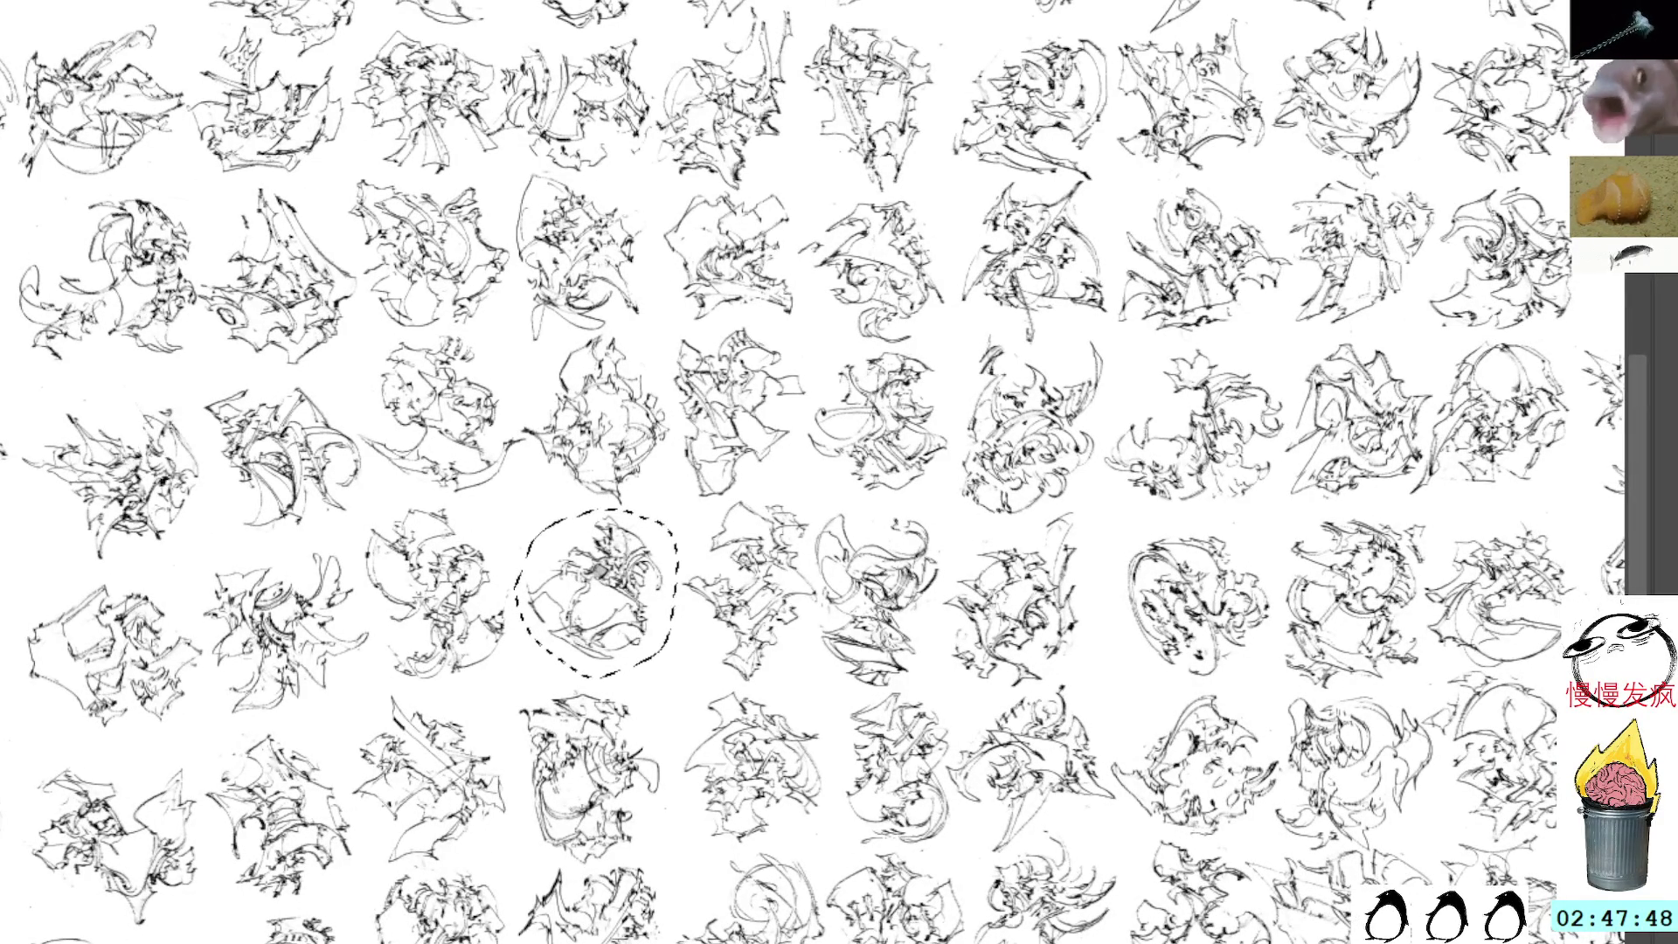
key("ctrl+Tab")
key("ctrl+v")
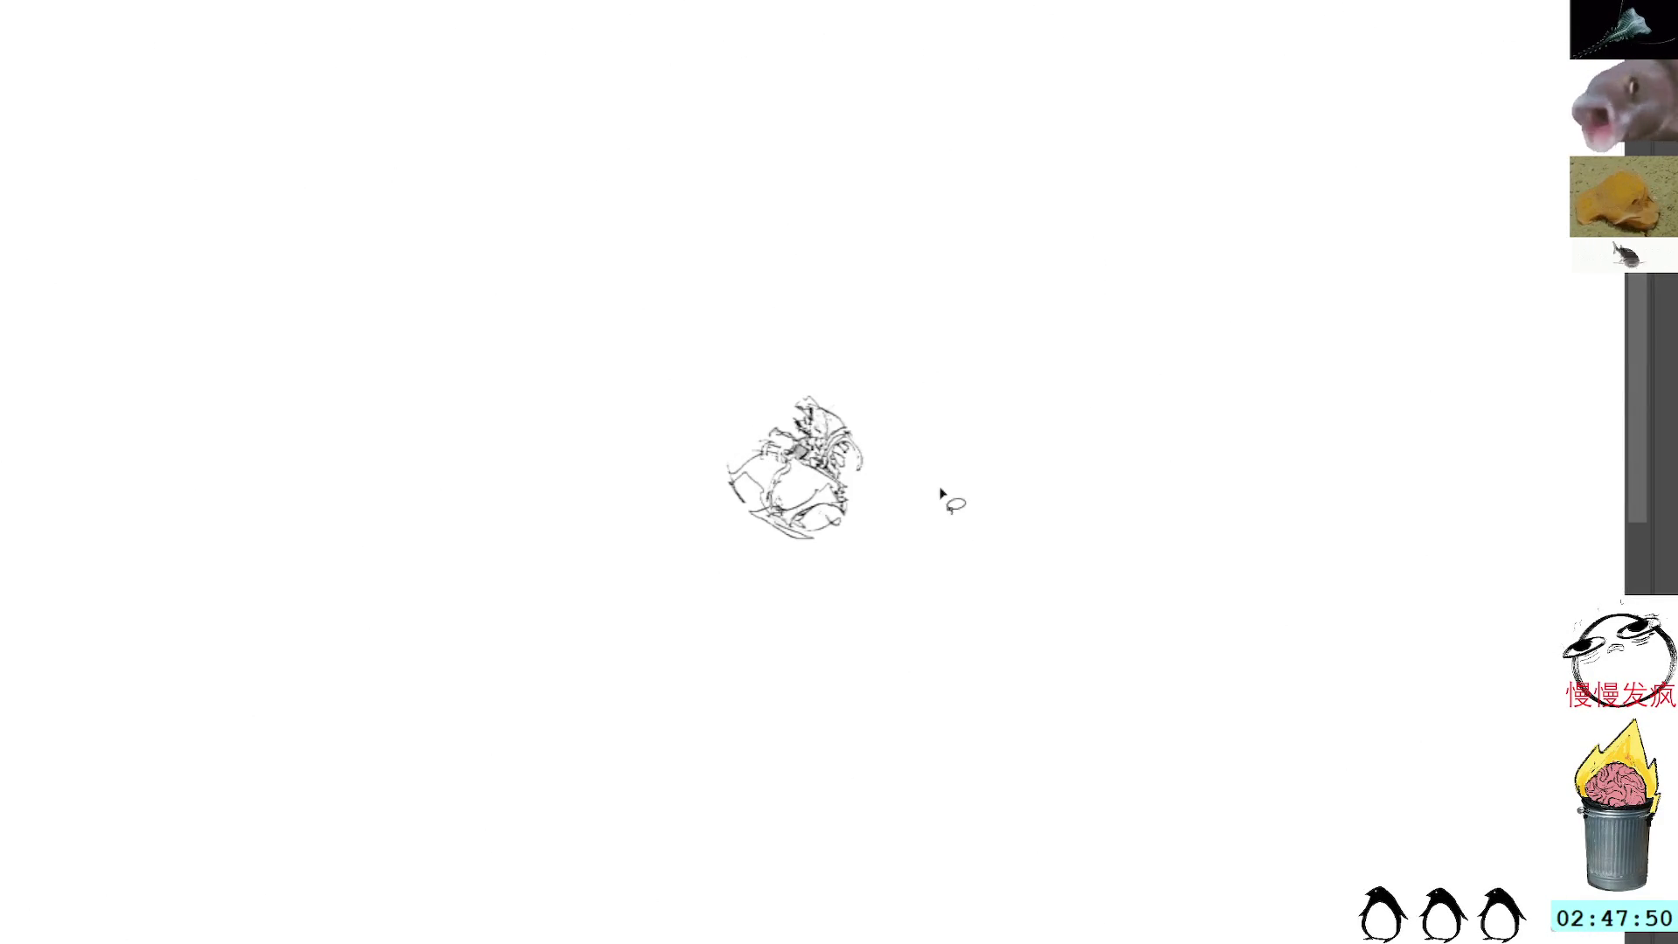
key("ctrl+Tab")
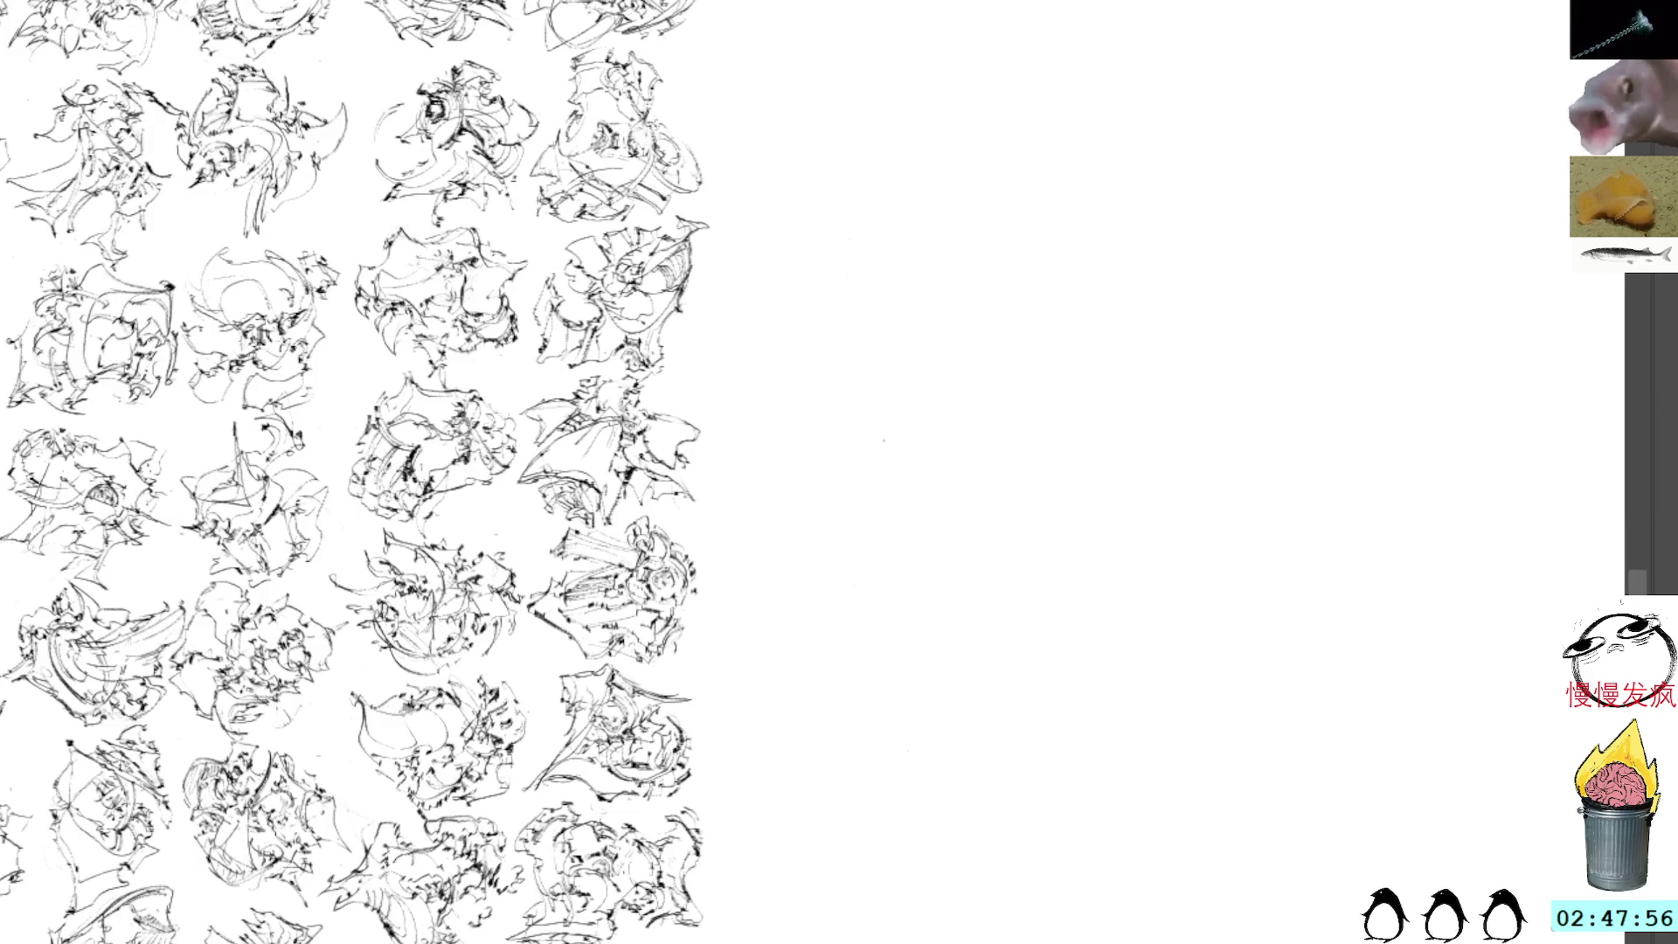
key("ctrl+z")
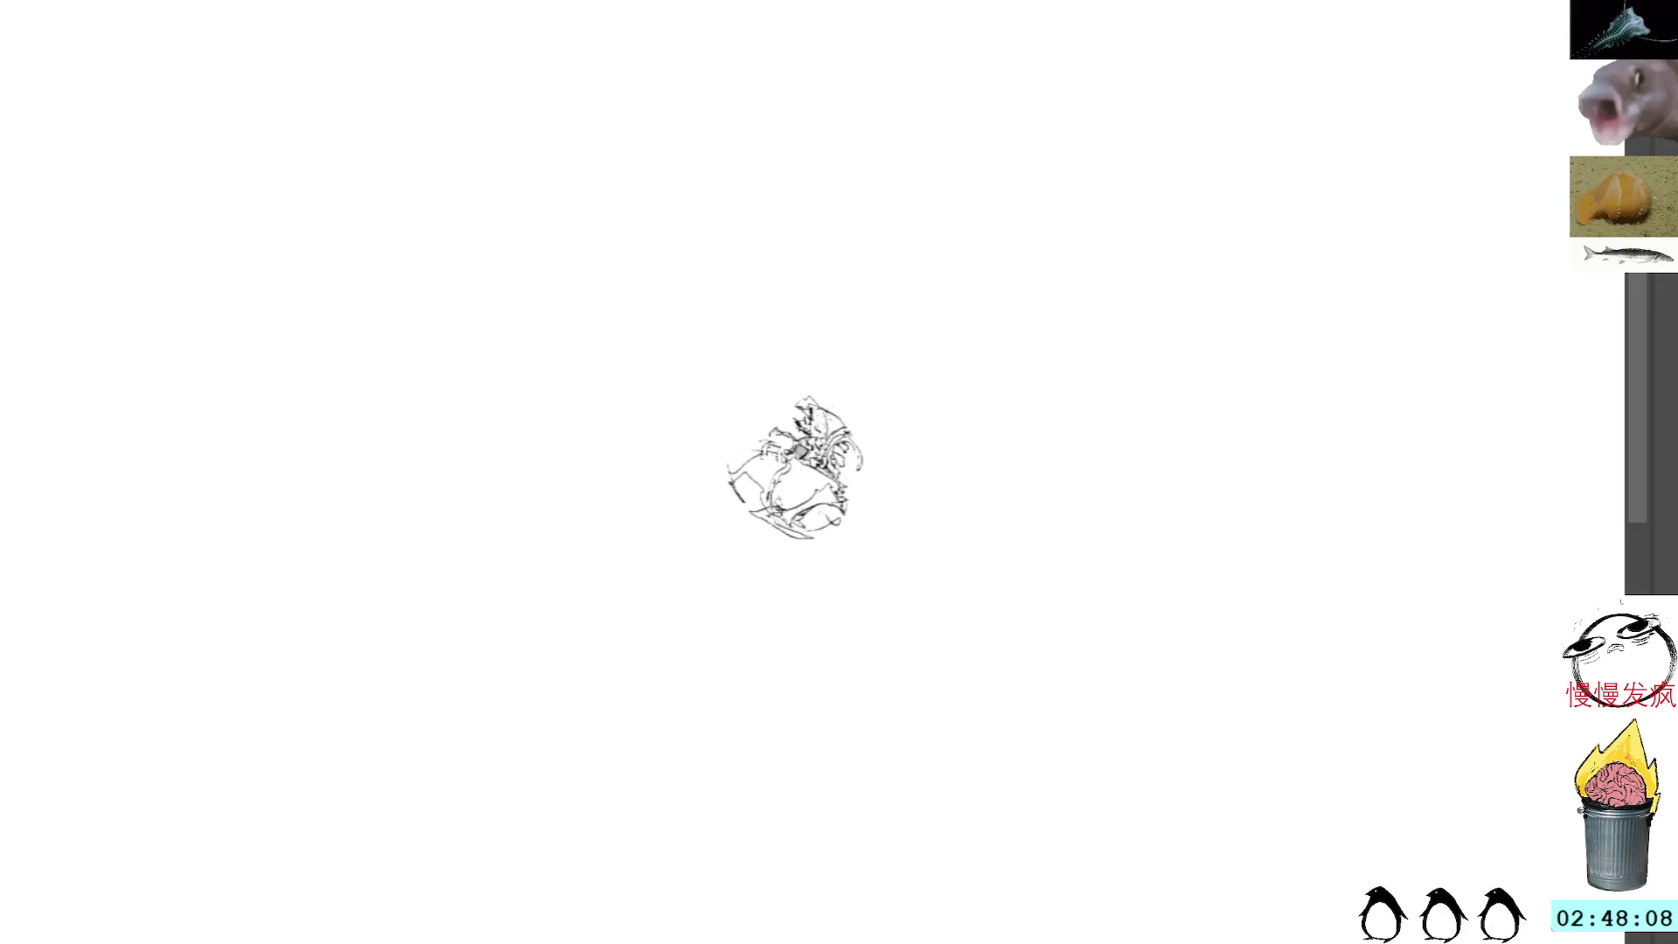
key("ctrl+z")
key("ctrl+shift+z")
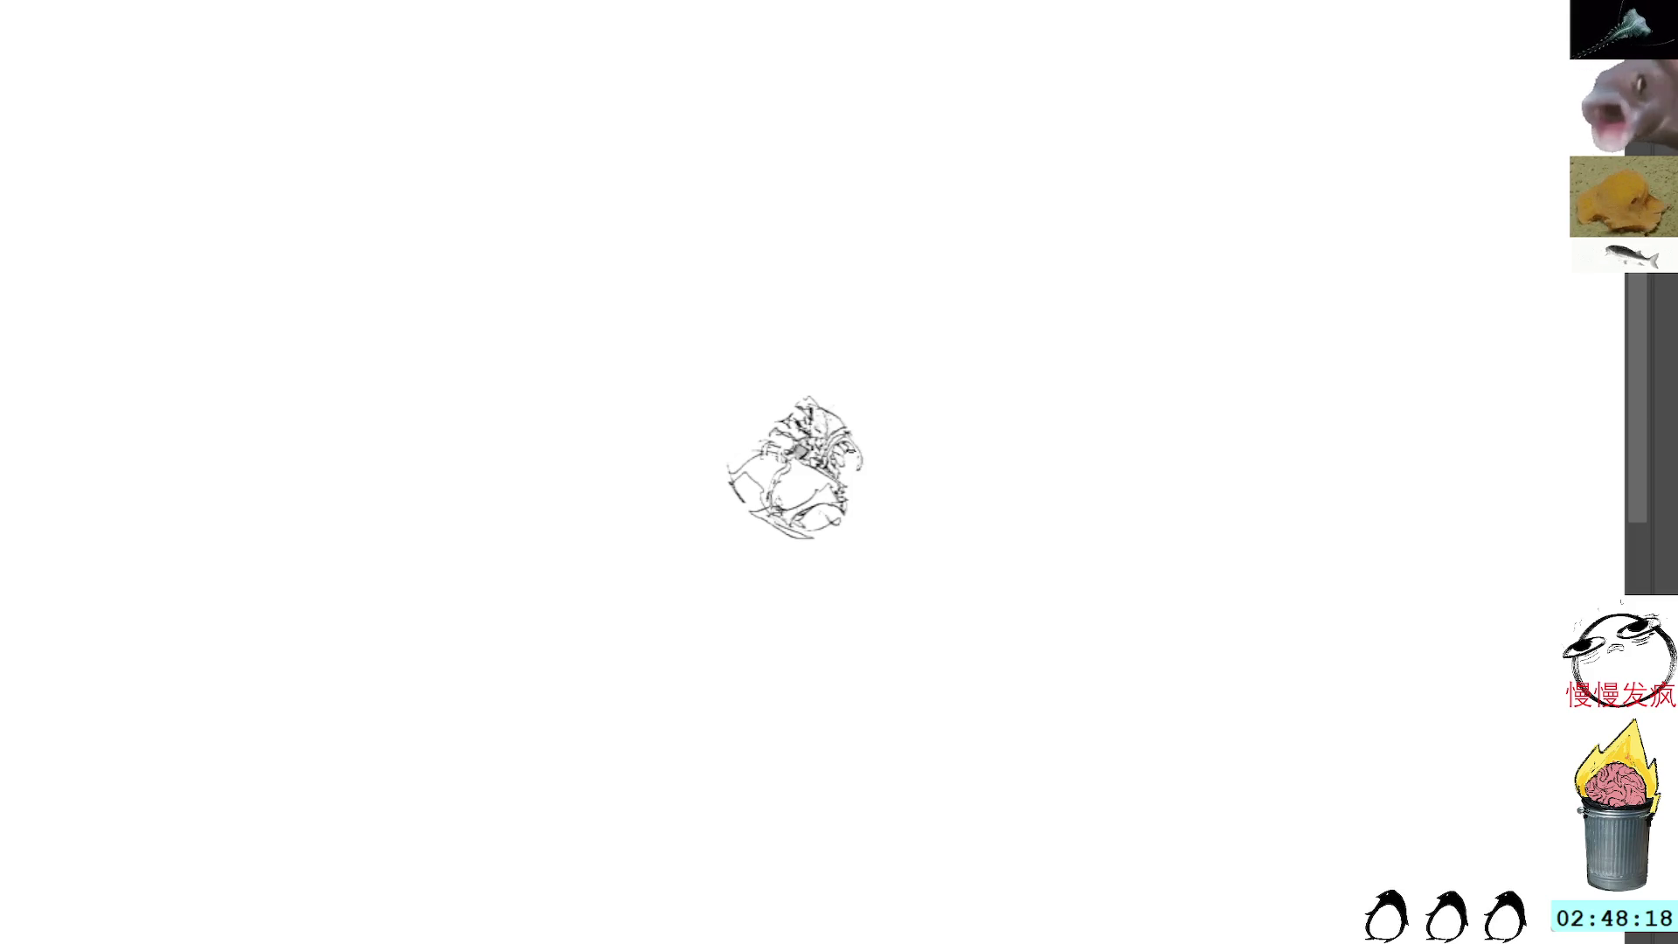
Step: Draw new marks off the scribble's upper right, including a thin stroke reaching right
left_click_drag(841, 404, 868, 444)
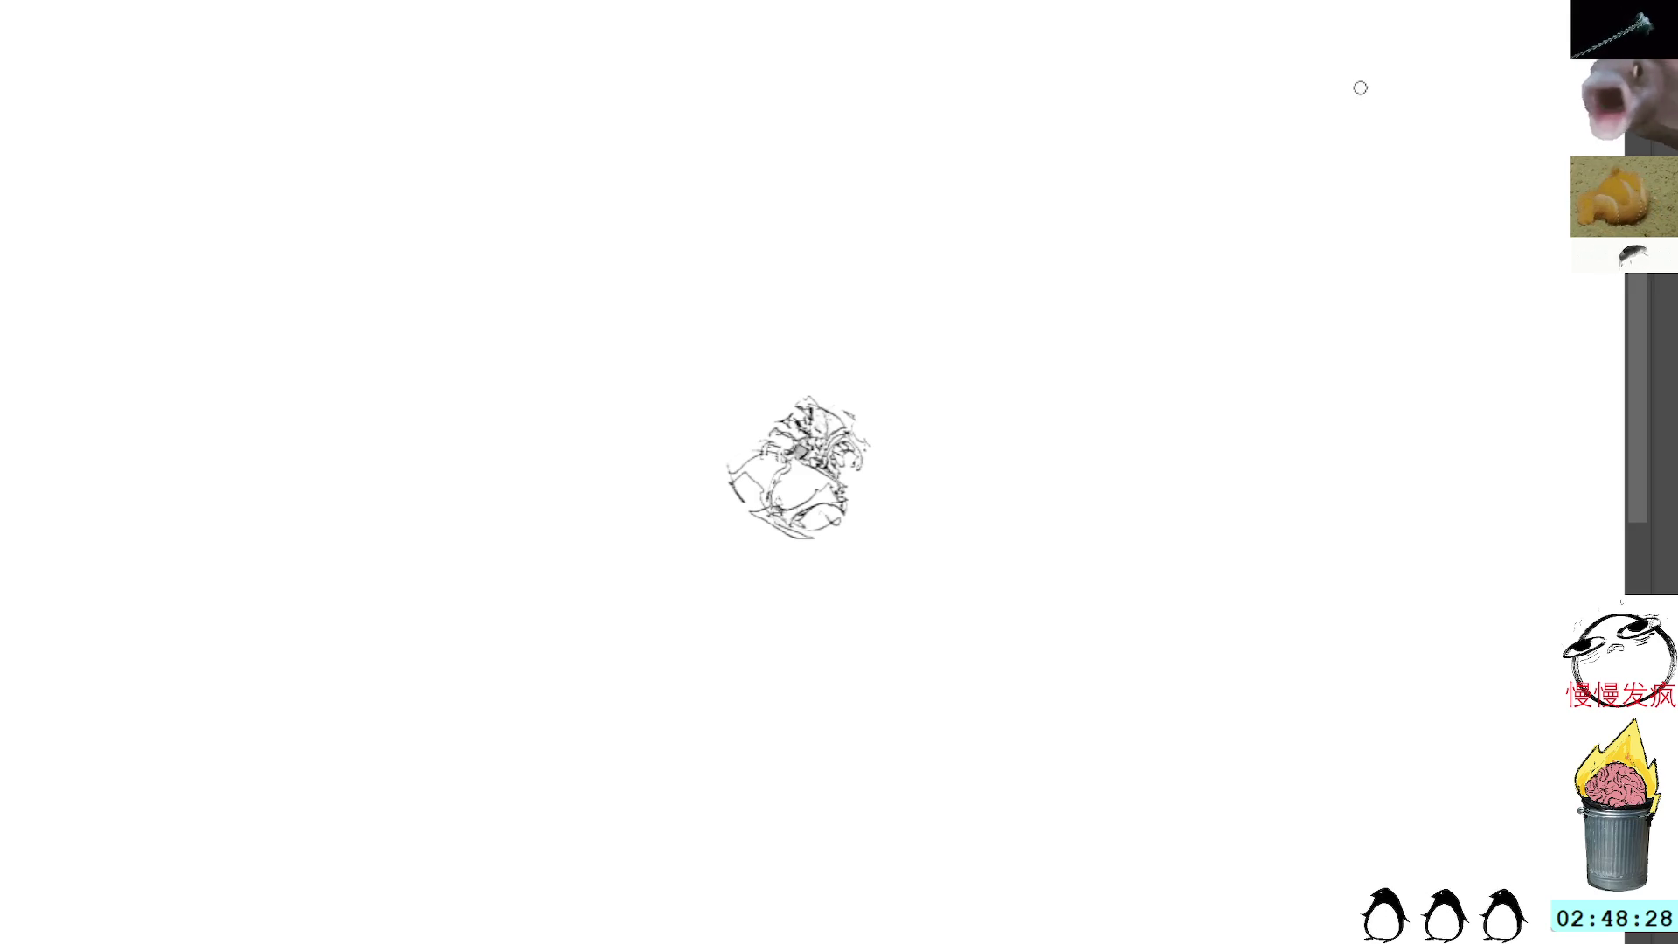
mouse_move(830, 407)
left_mouse_down()
mouse_move(869, 446)
mouse_move(874, 428)
mouse_move(868, 460)
mouse_move(909, 491)
left_mouse_up()
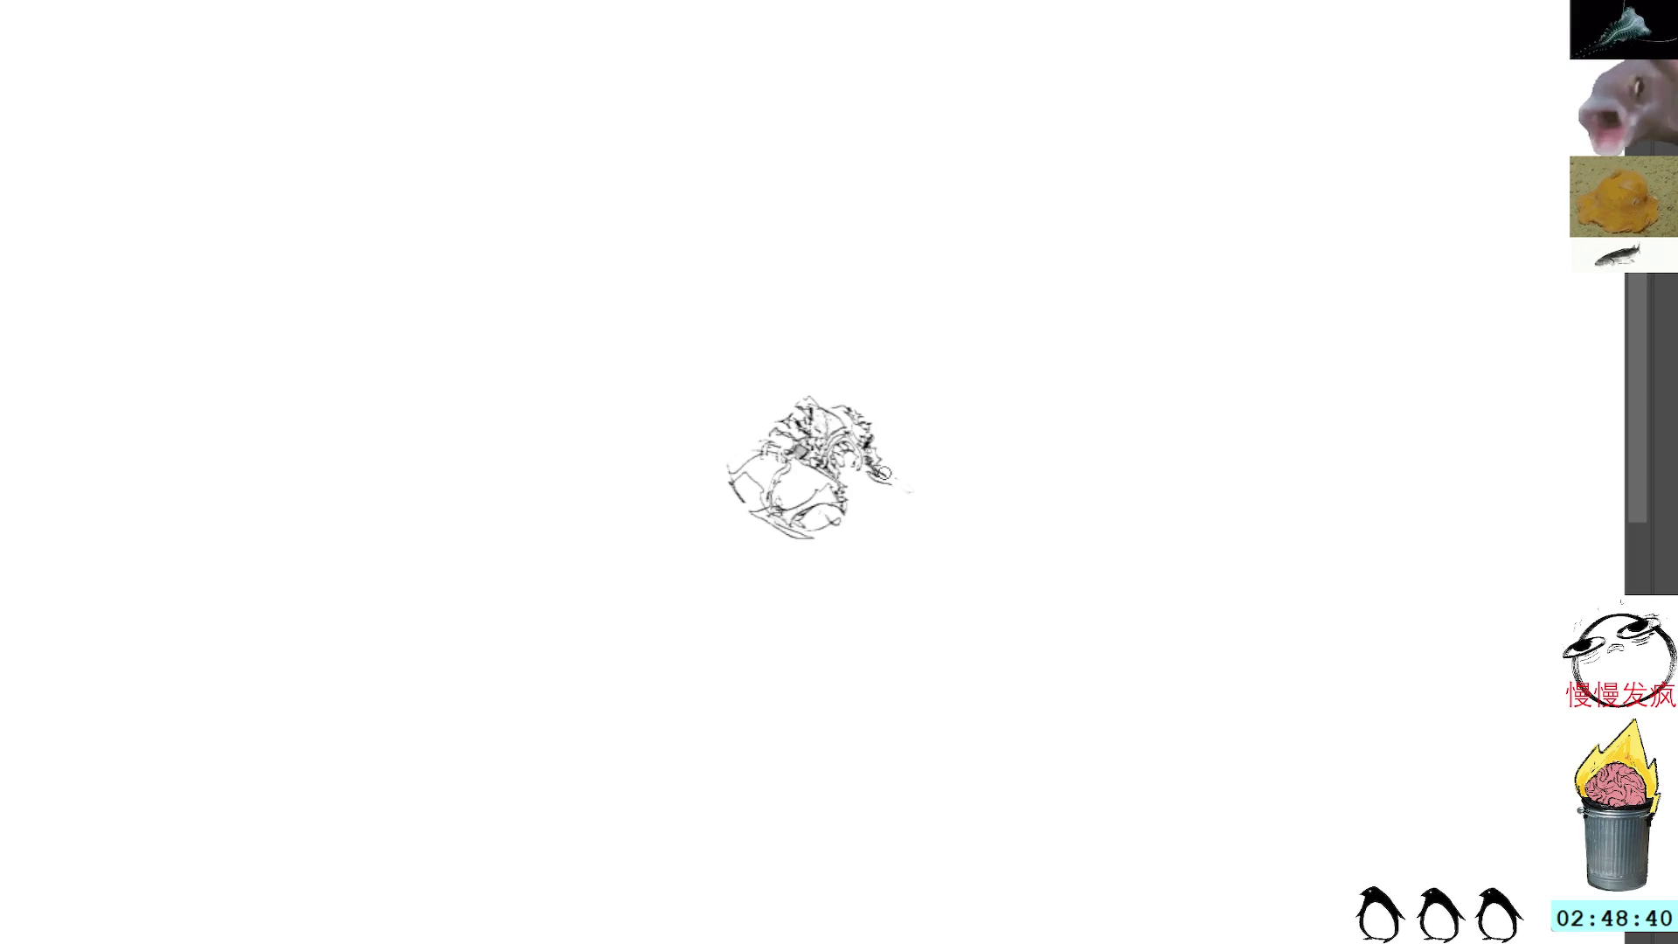
mouse_move(885, 477)
left_mouse_down()
mouse_move(944, 504)
mouse_move(909, 480)
mouse_move(900, 463)
mouse_move(917, 456)
mouse_move(909, 471)
left_mouse_up()
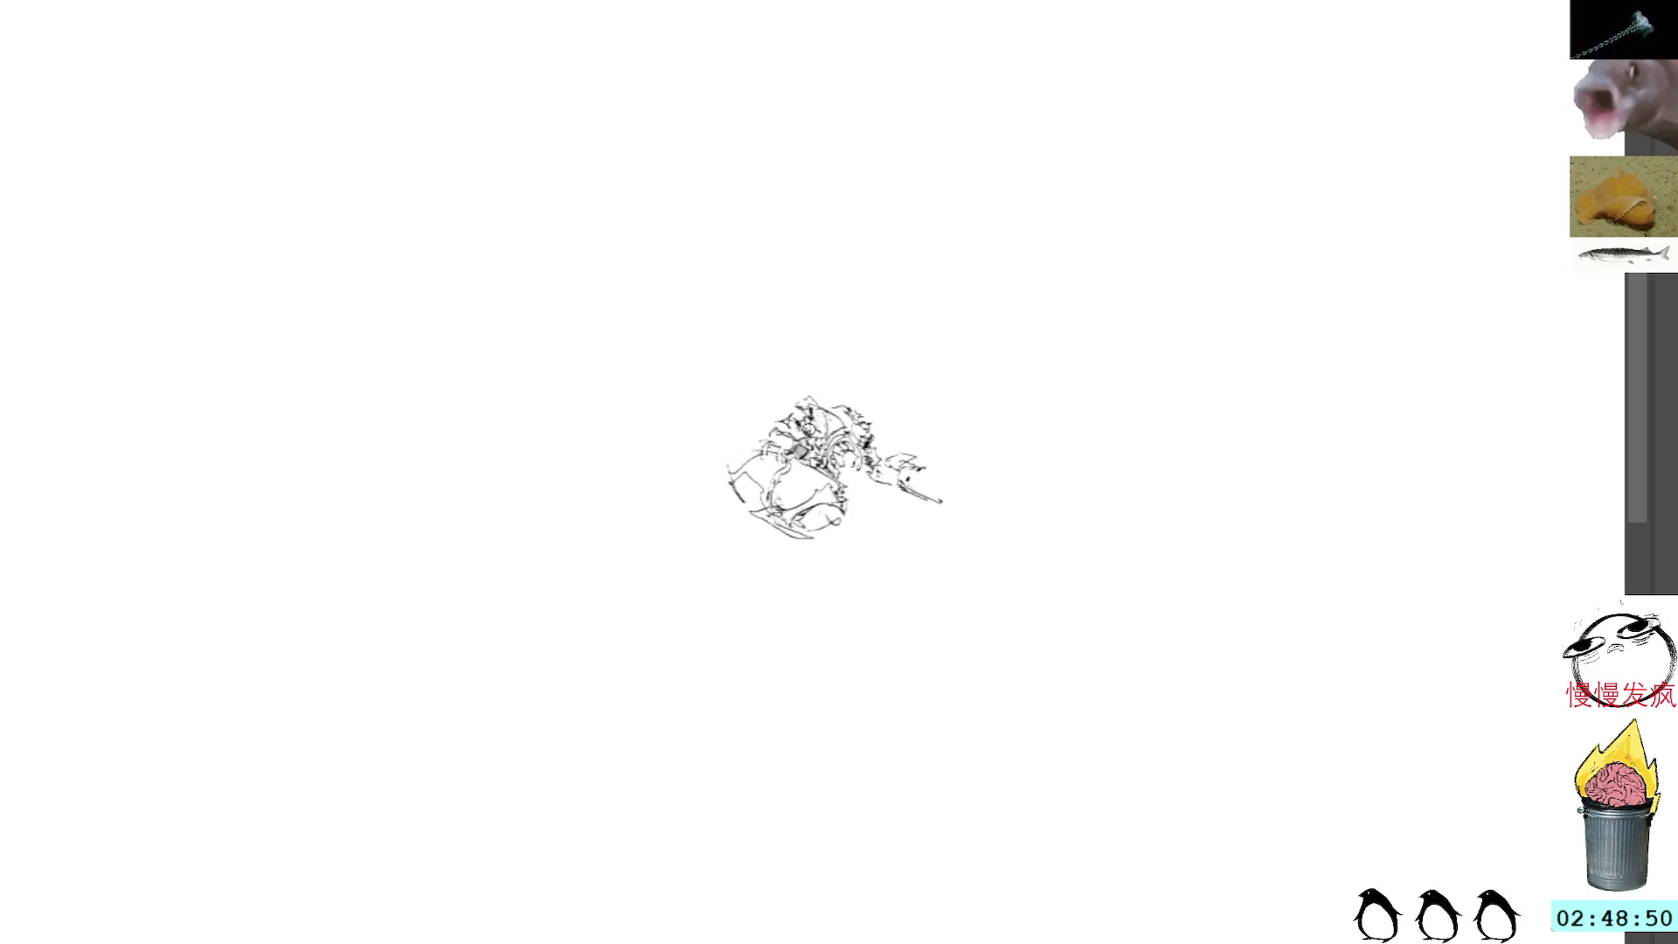
mouse_move(869, 441)
left_mouse_down()
mouse_move(836, 390)
mouse_move(849, 462)
mouse_move(834, 409)
mouse_move(791, 428)
mouse_move(838, 479)
left_mouse_up()
key("ctrl+t")
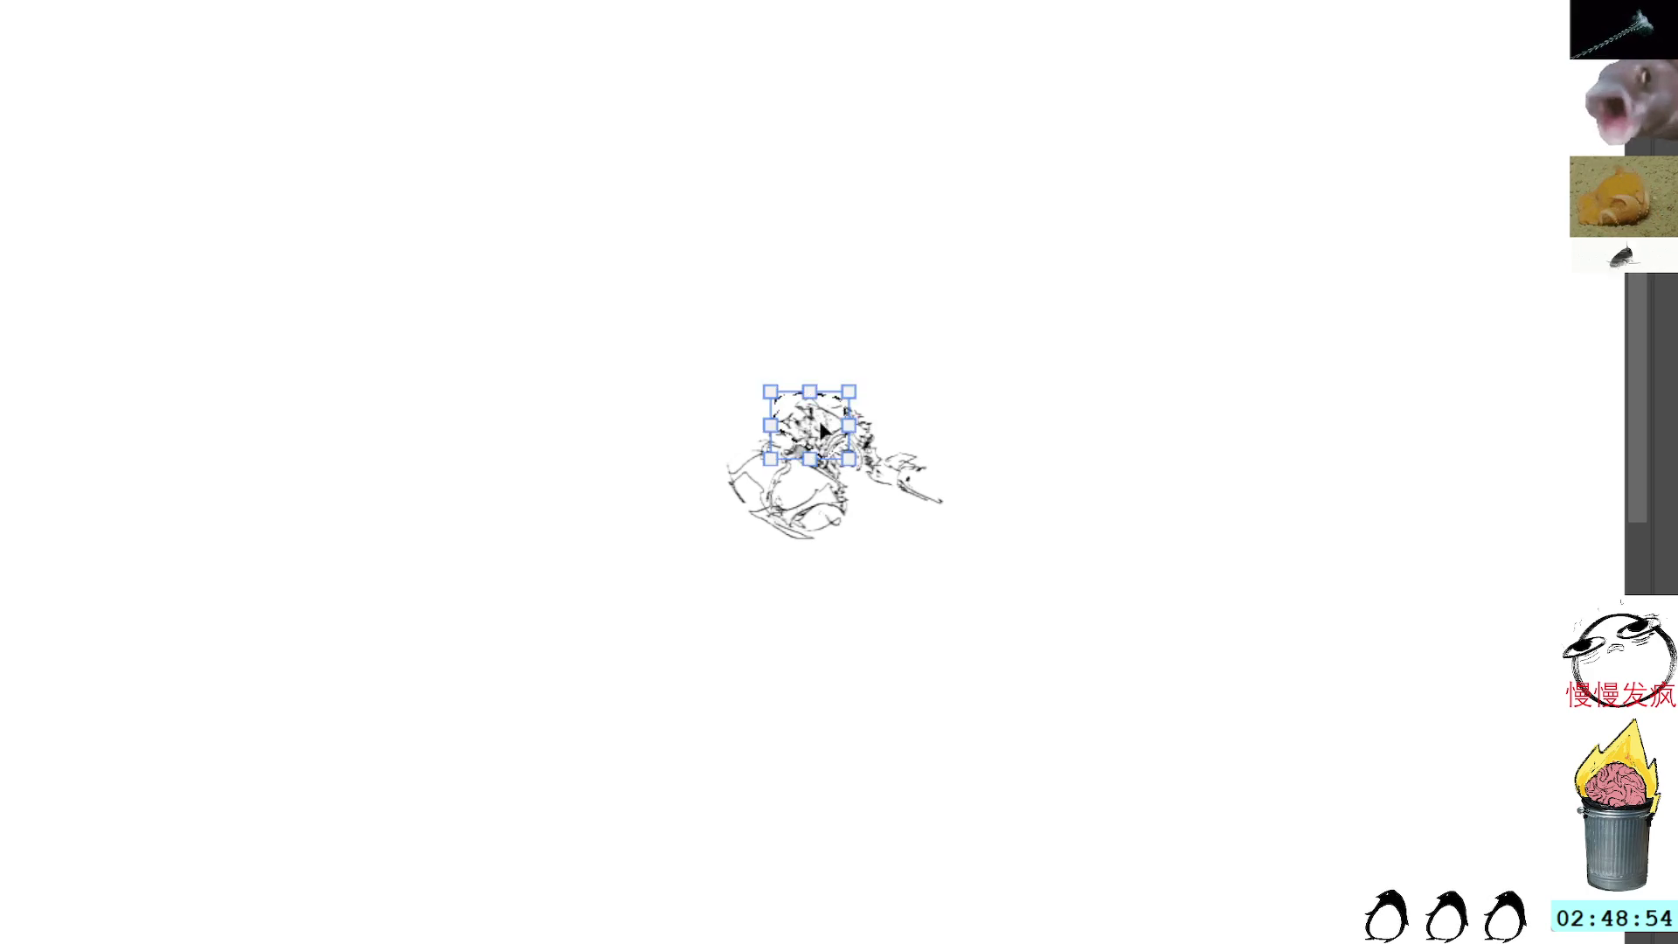
Step: Move the newest strokes up and to the right, adding small marks to the creature's top
left_click_drag(818, 422, 1029, 329)
key("Return")
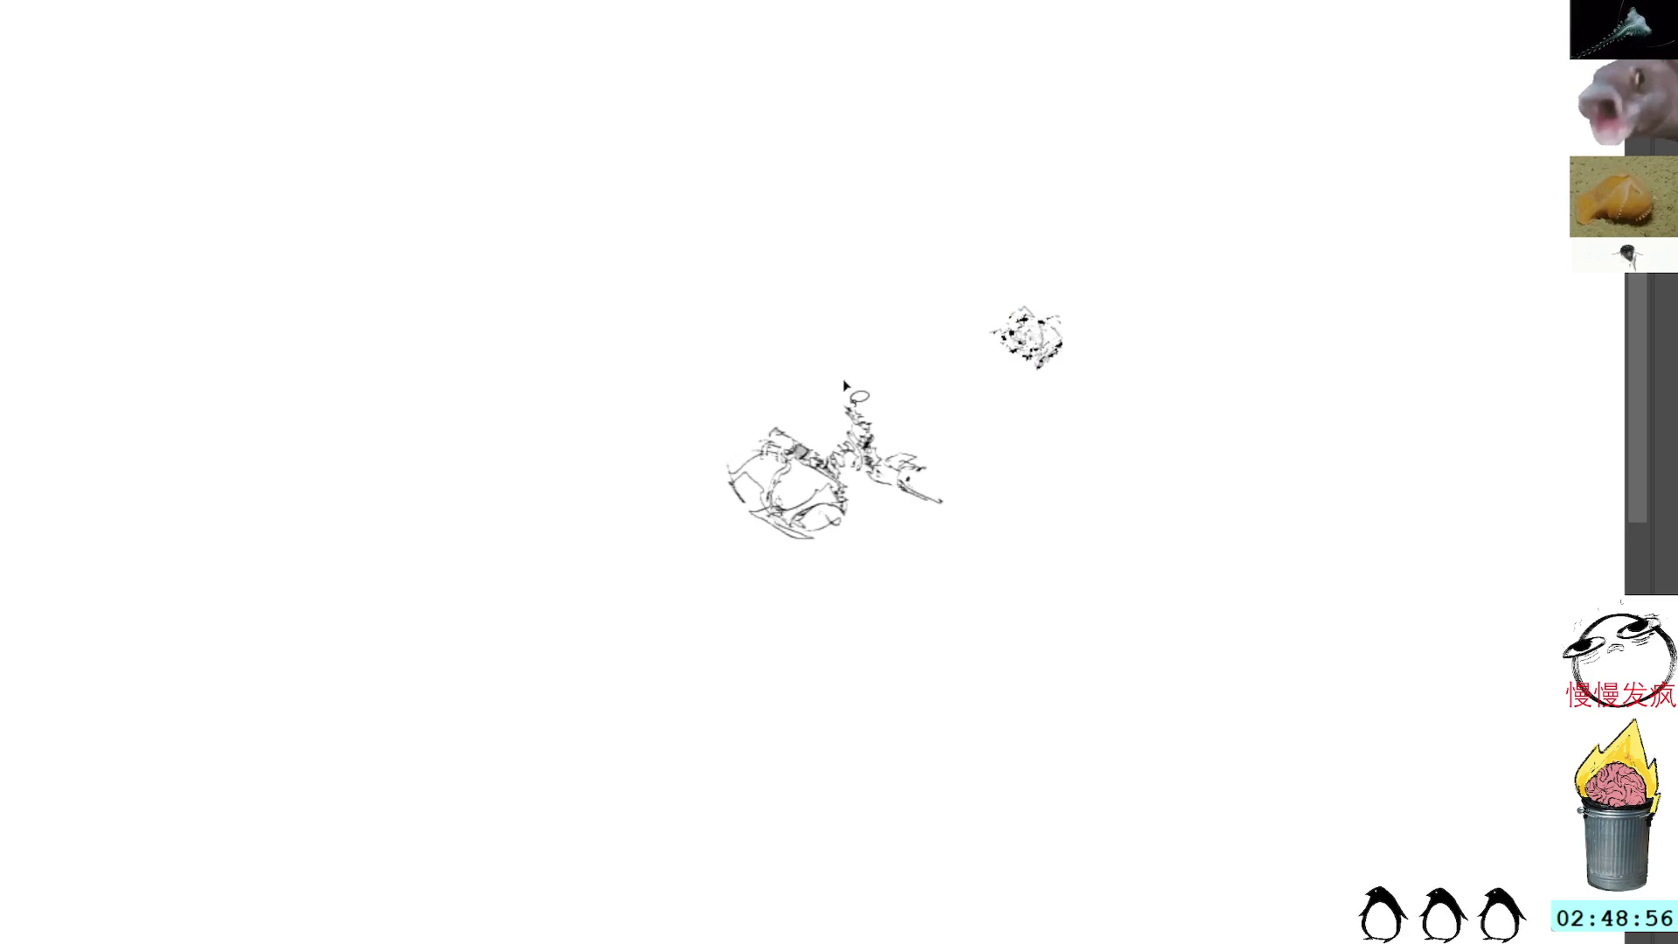
left_click_drag(837, 421, 842, 449)
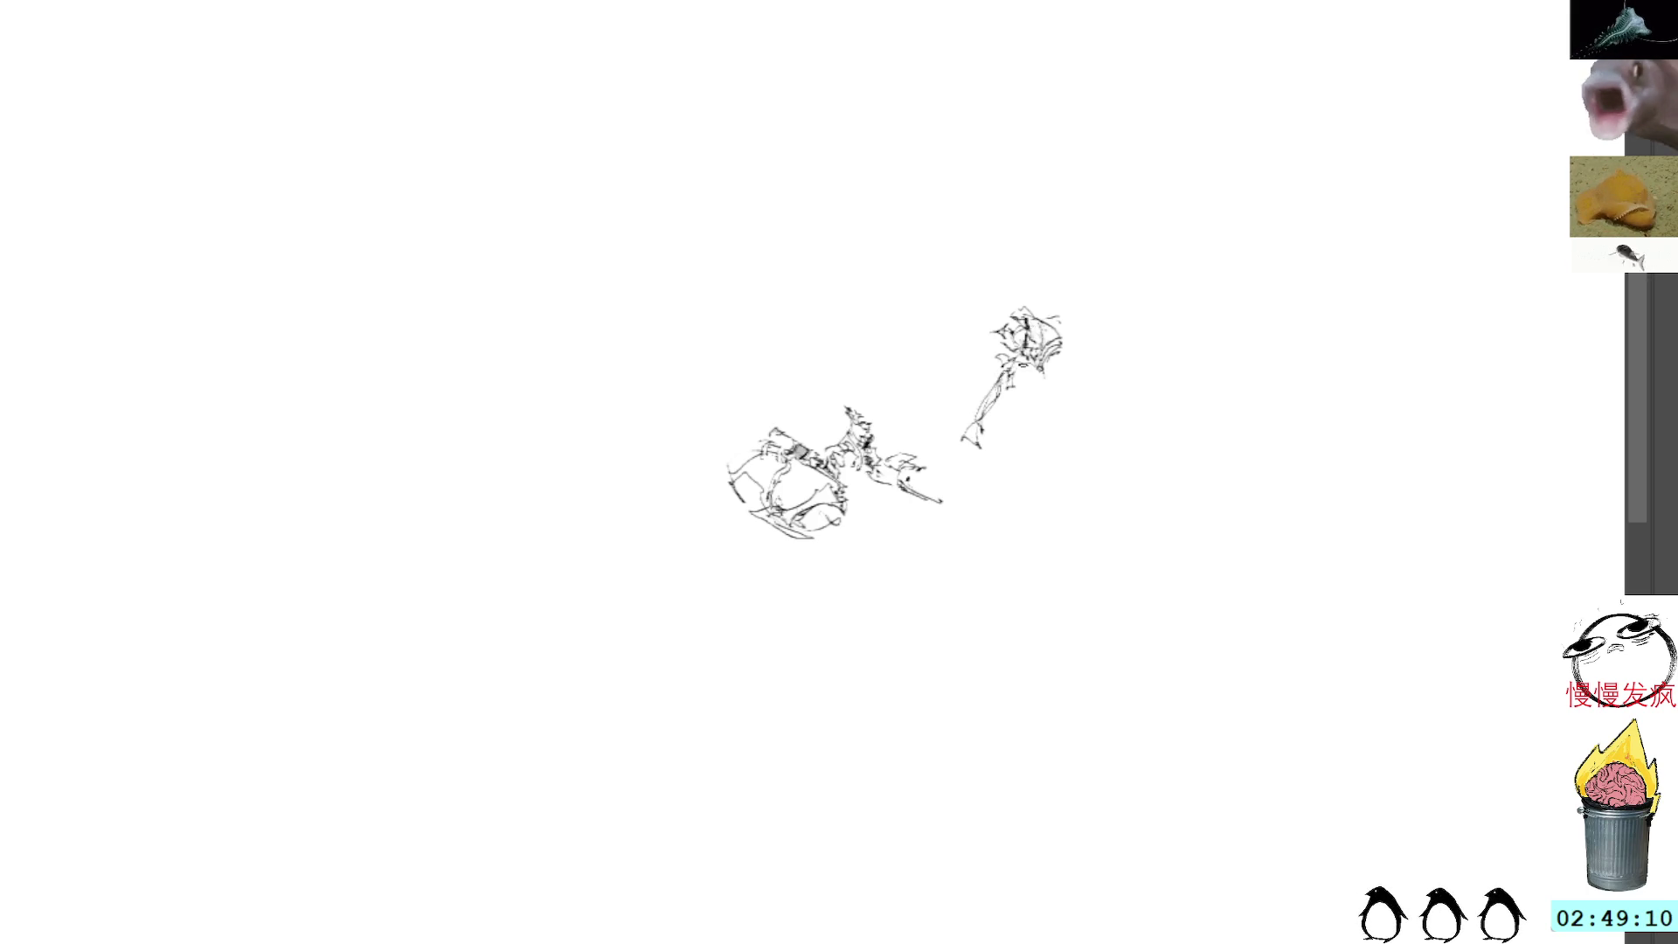
Step: Sketch the standing cloaked figure's head, looping body and both sides, redrawing its left side
mouse_move(986, 384)
left_mouse_down()
mouse_move(975, 403)
mouse_move(1001, 391)
mouse_move(993, 433)
mouse_move(1030, 443)
left_mouse_up()
mouse_move(1031, 377)
left_mouse_down()
mouse_move(1040, 441)
mouse_move(1037, 384)
mouse_move(1049, 433)
mouse_move(1053, 377)
mouse_move(1077, 428)
mouse_move(1057, 381)
mouse_move(1079, 408)
left_mouse_up()
left_click_drag(978, 361, 1006, 377)
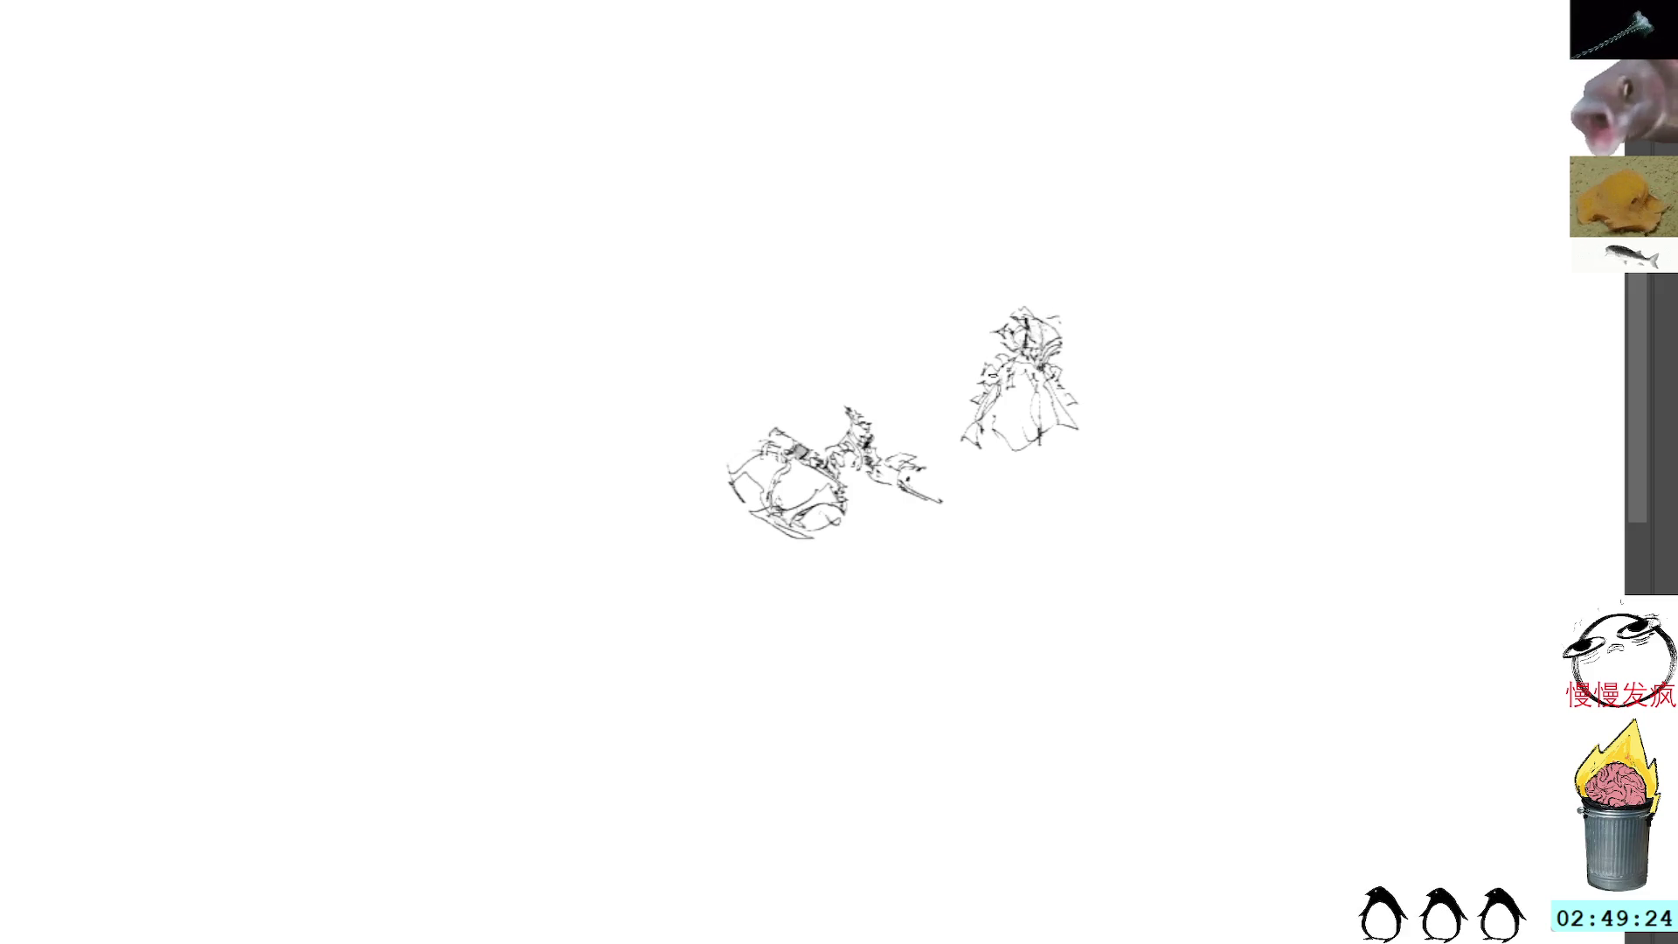
left_click_drag(1040, 316, 1062, 366)
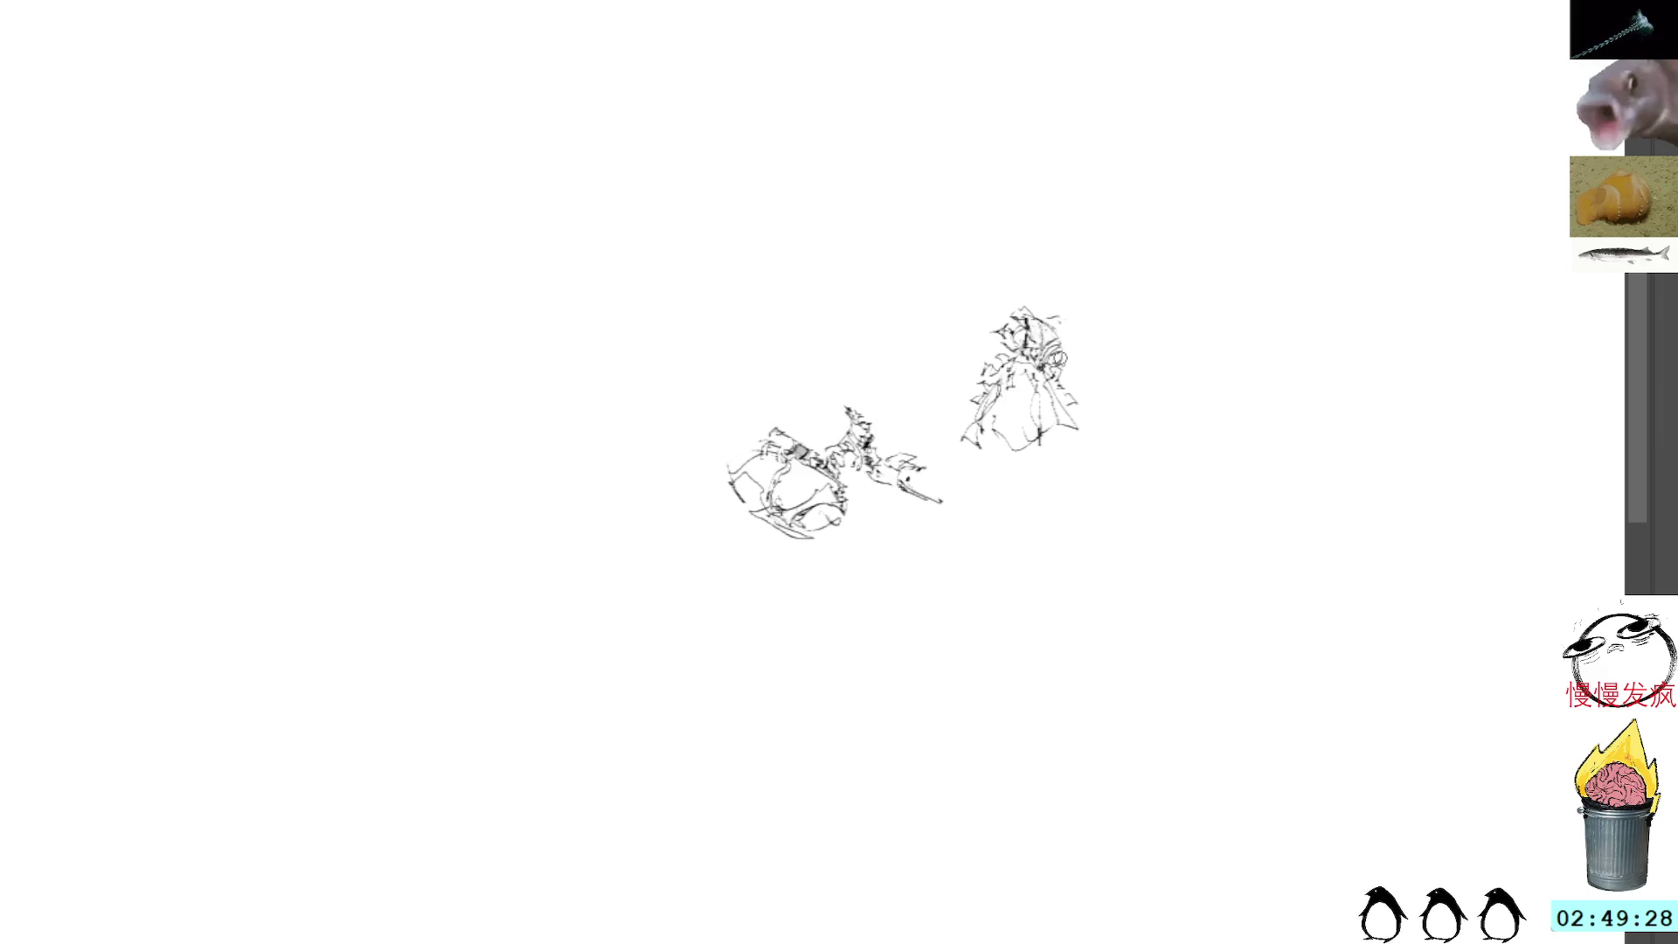
left_click_drag(979, 349, 1002, 368)
key("ctrl+z")
key("ctrl+z")
key("ctrl+z")
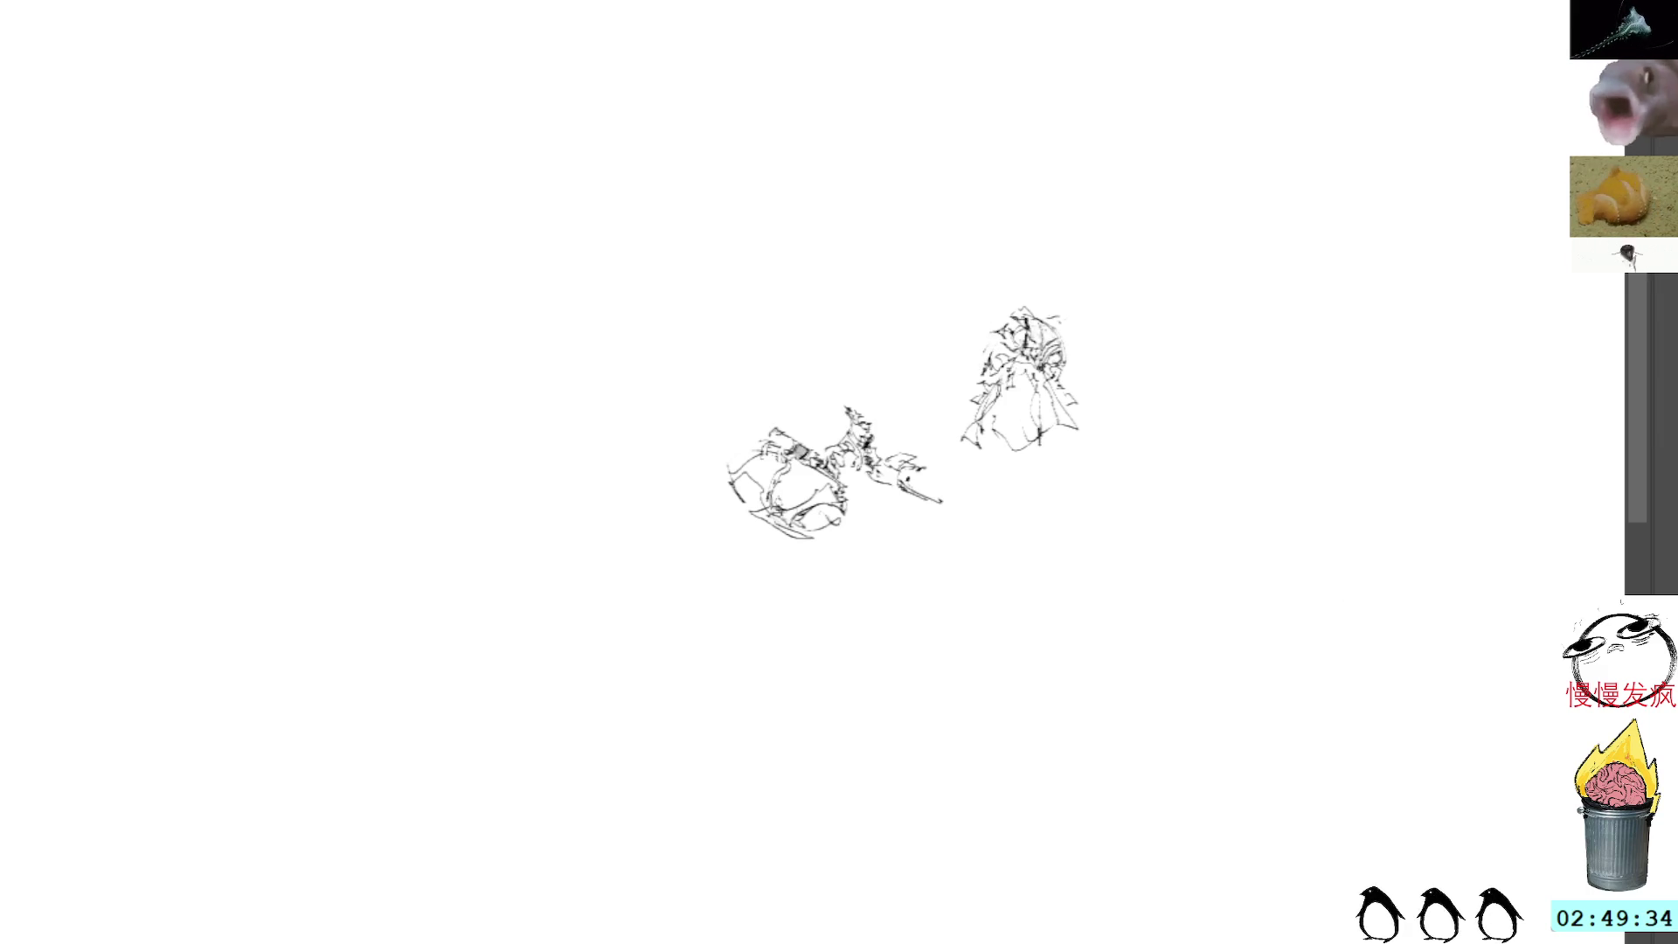
left_click_drag(991, 343, 982, 368)
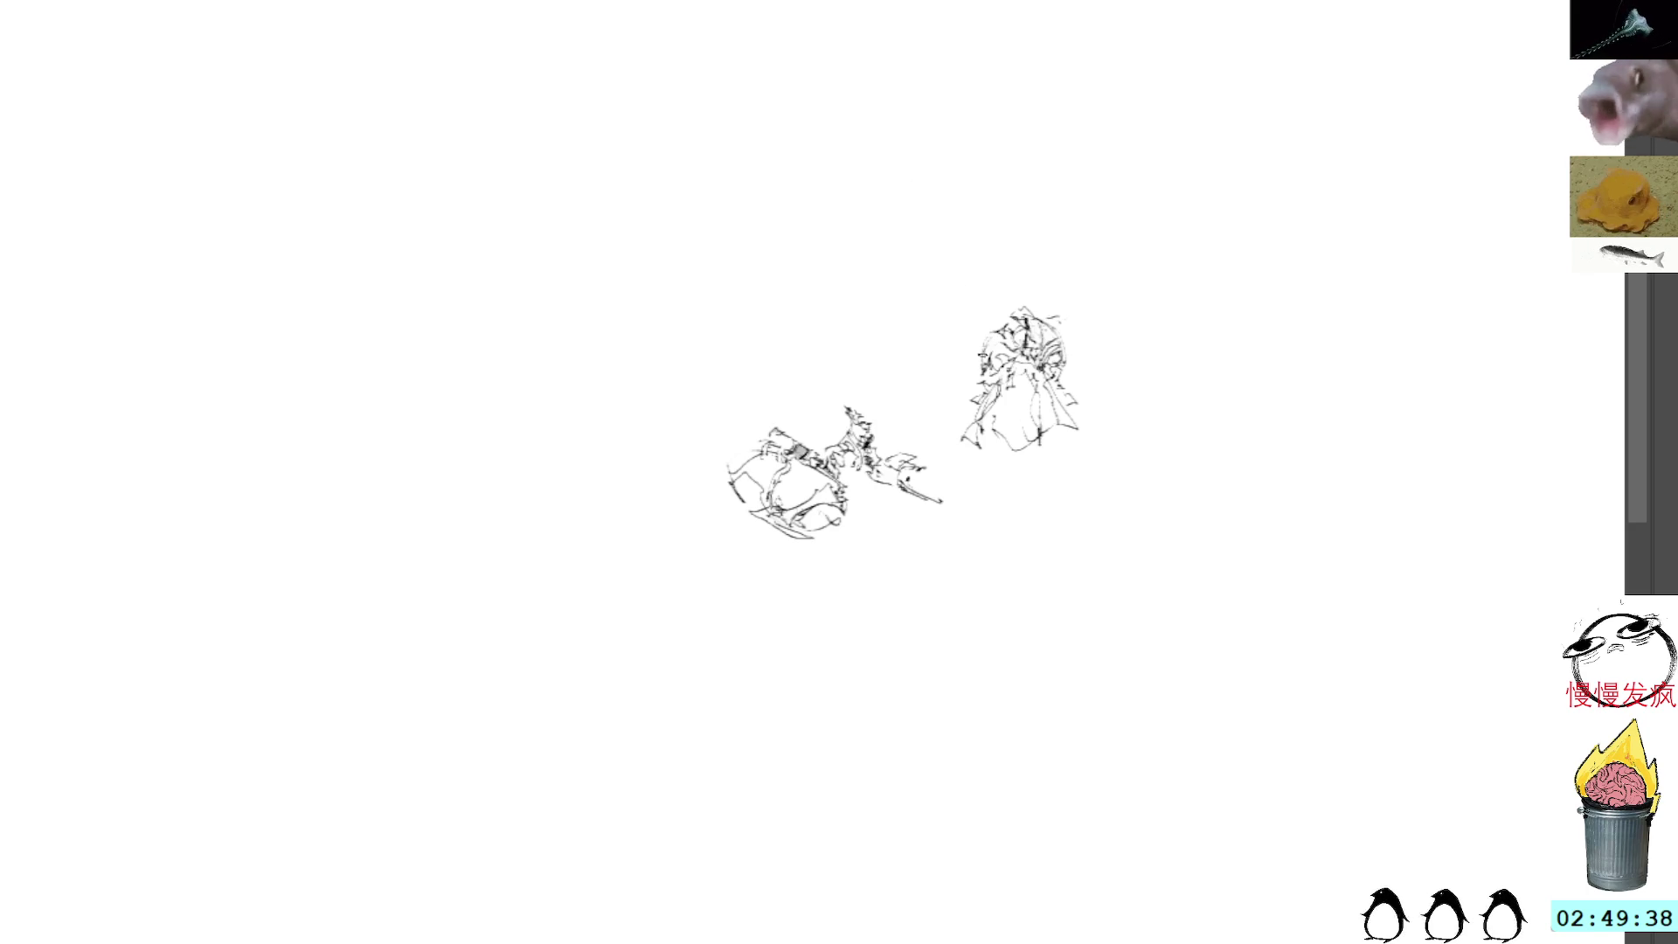
mouse_move(1060, 364)
left_mouse_down()
mouse_move(1082, 421)
mouse_move(1029, 451)
left_mouse_up()
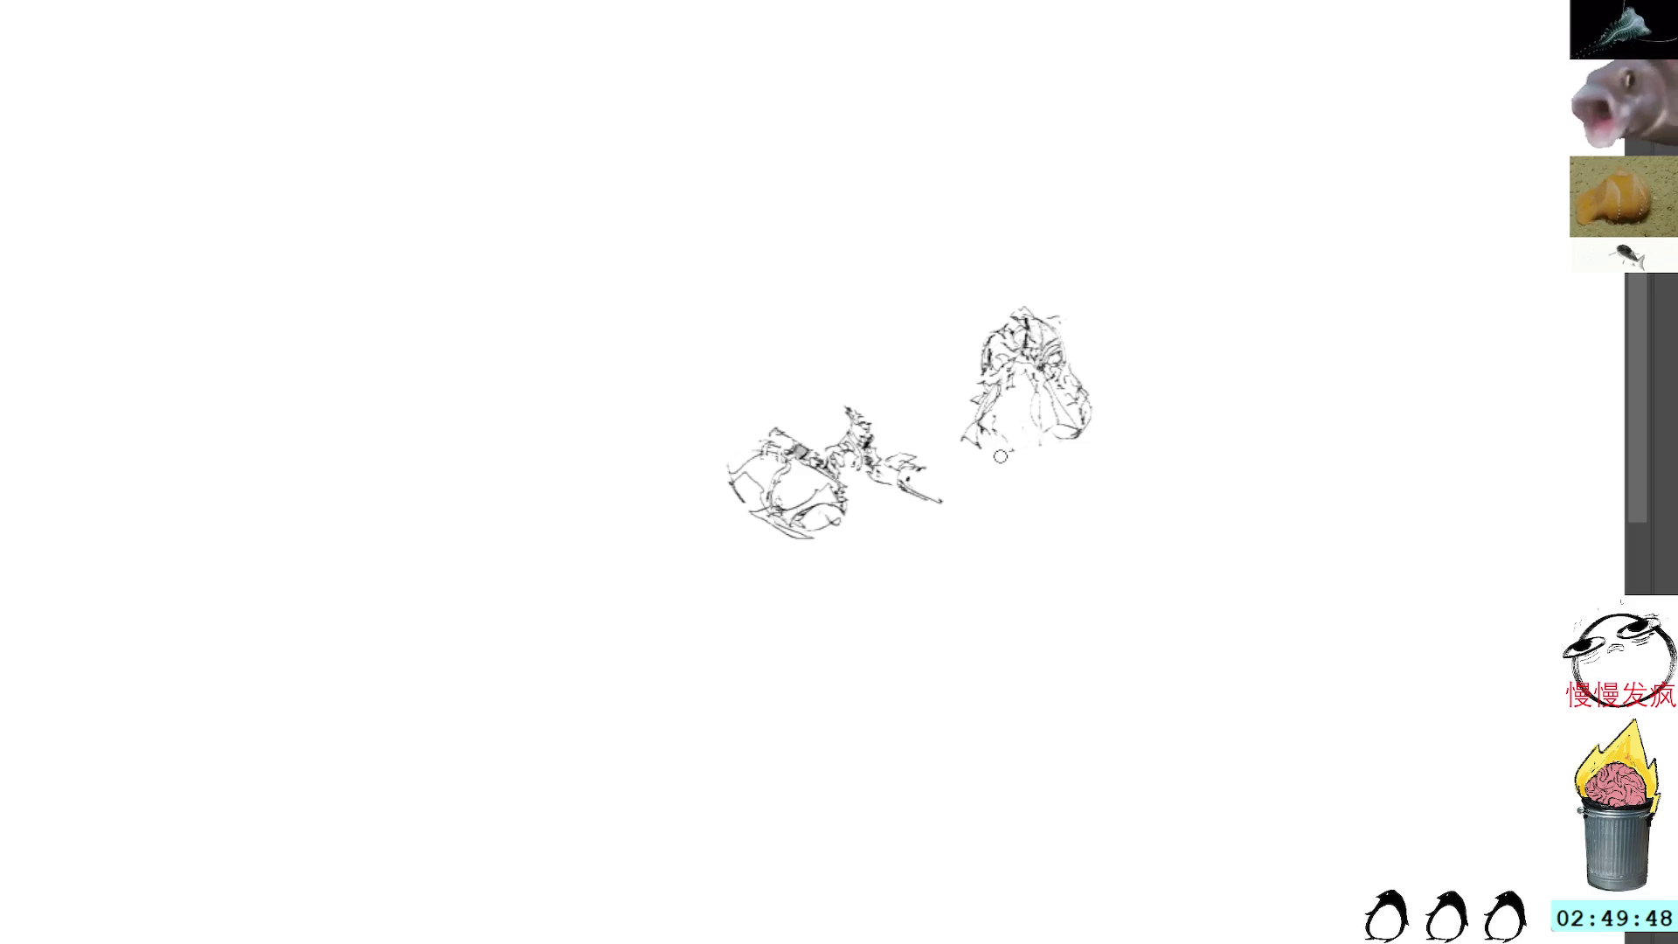
Step: Finish the cloak's lower edges and draw two legs beneath the cloaked figure
mouse_move(979, 448)
left_mouse_down()
mouse_move(1029, 459)
mouse_move(1085, 433)
left_mouse_up()
mouse_move(1073, 439)
left_mouse_down()
mouse_move(1087, 411)
mouse_move(1091, 442)
mouse_move(997, 479)
mouse_move(996, 516)
left_mouse_up()
left_click_drag(998, 457, 1012, 485)
left_click_drag(1006, 512, 1010, 517)
mouse_move(1018, 457)
left_mouse_down()
mouse_move(1014, 496)
mouse_move(1060, 480)
mouse_move(1073, 515)
left_mouse_up()
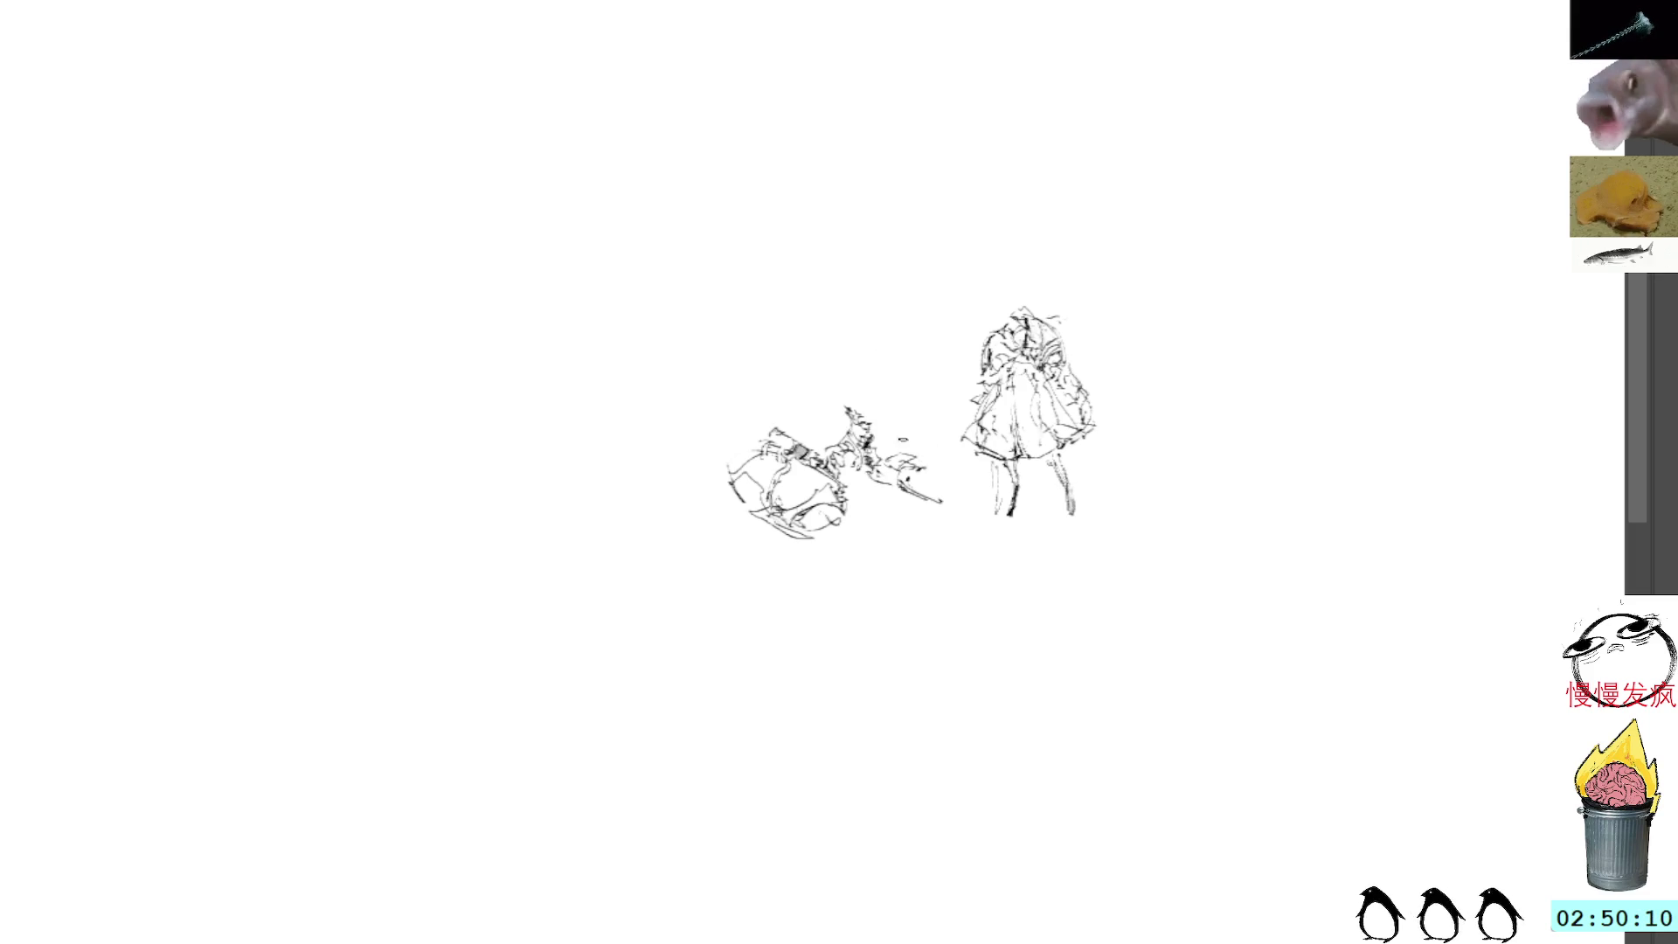
Step: Rotate the loose scribble beside the creature and place it on the standing figure
mouse_move(884, 453)
left_mouse_down()
mouse_move(939, 525)
mouse_move(932, 561)
left_mouse_up()
key("ctrl+t")
mouse_move(932, 473)
left_mouse_down()
mouse_move(1092, 416)
mouse_move(1088, 444)
left_mouse_up()
key("Return")
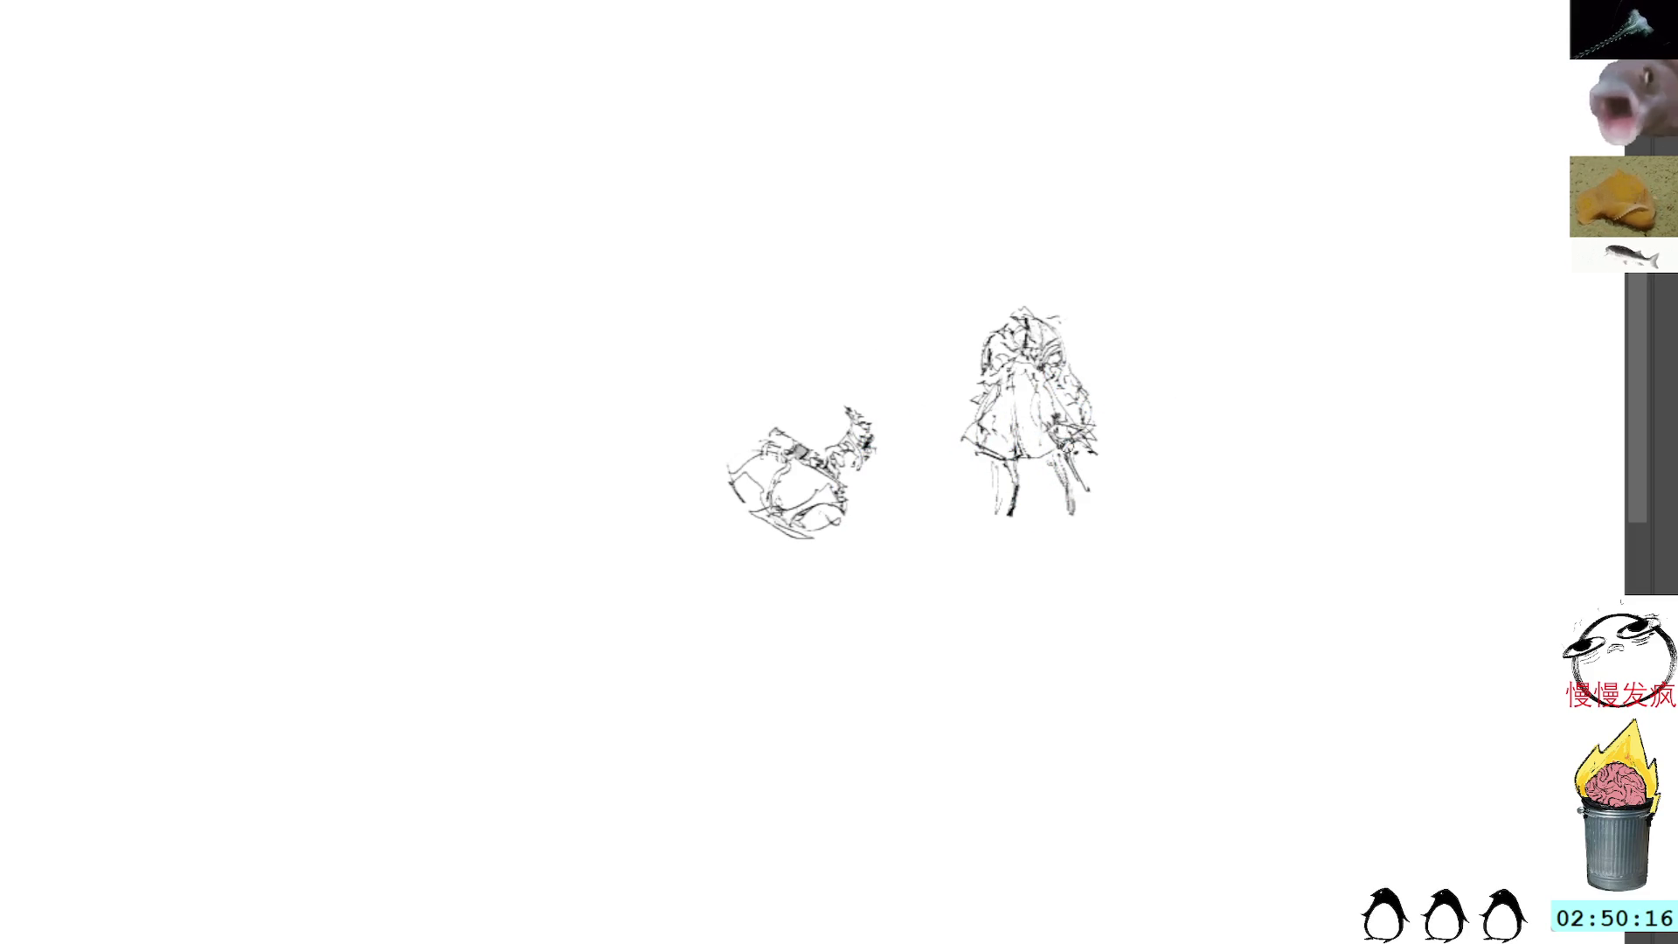
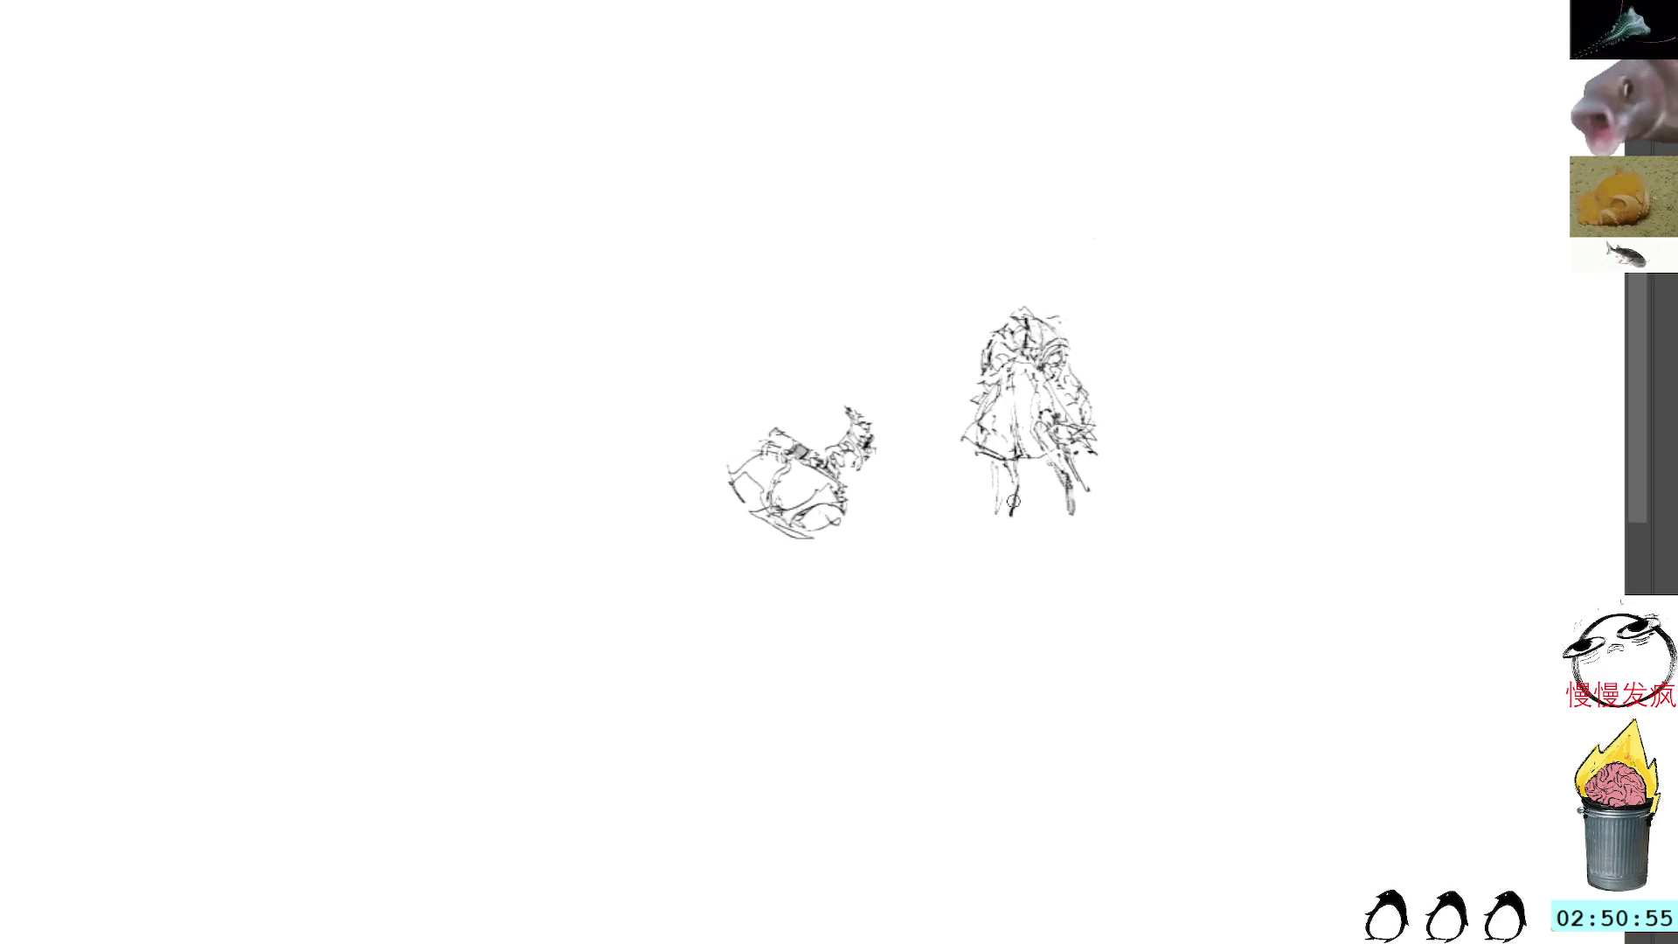
Step: Rework the standing figure's legs with brush strokes, undoing the extra lower-body marks
left_click_drag(1003, 491, 992, 518)
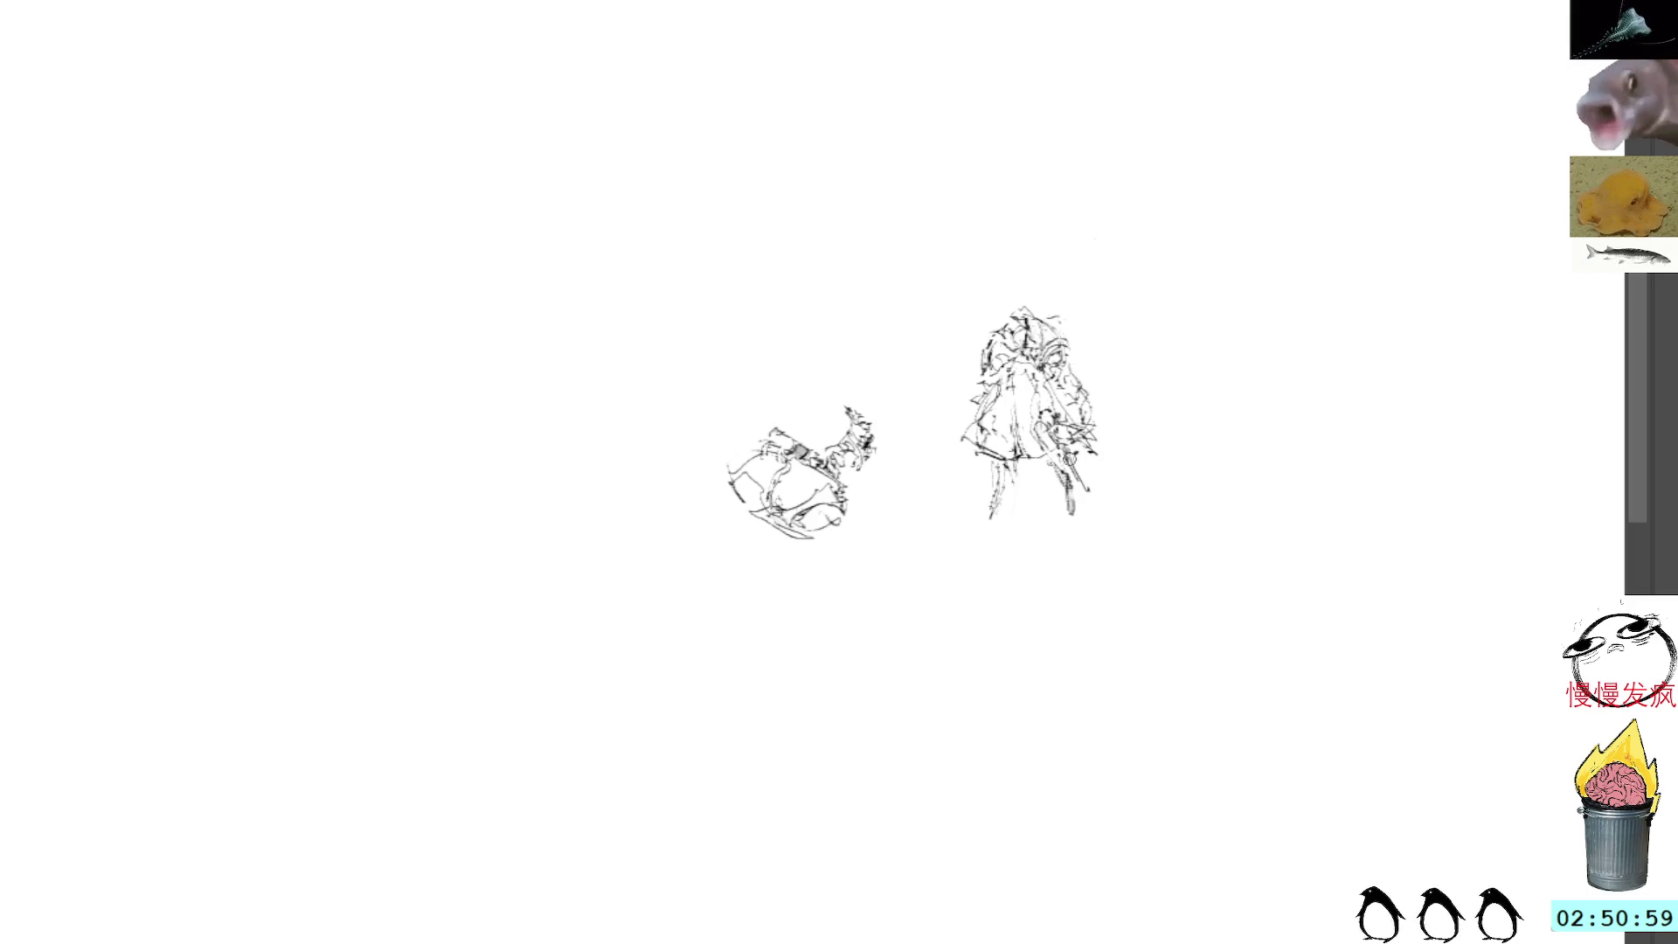
left_click_drag(1036, 467, 1014, 478)
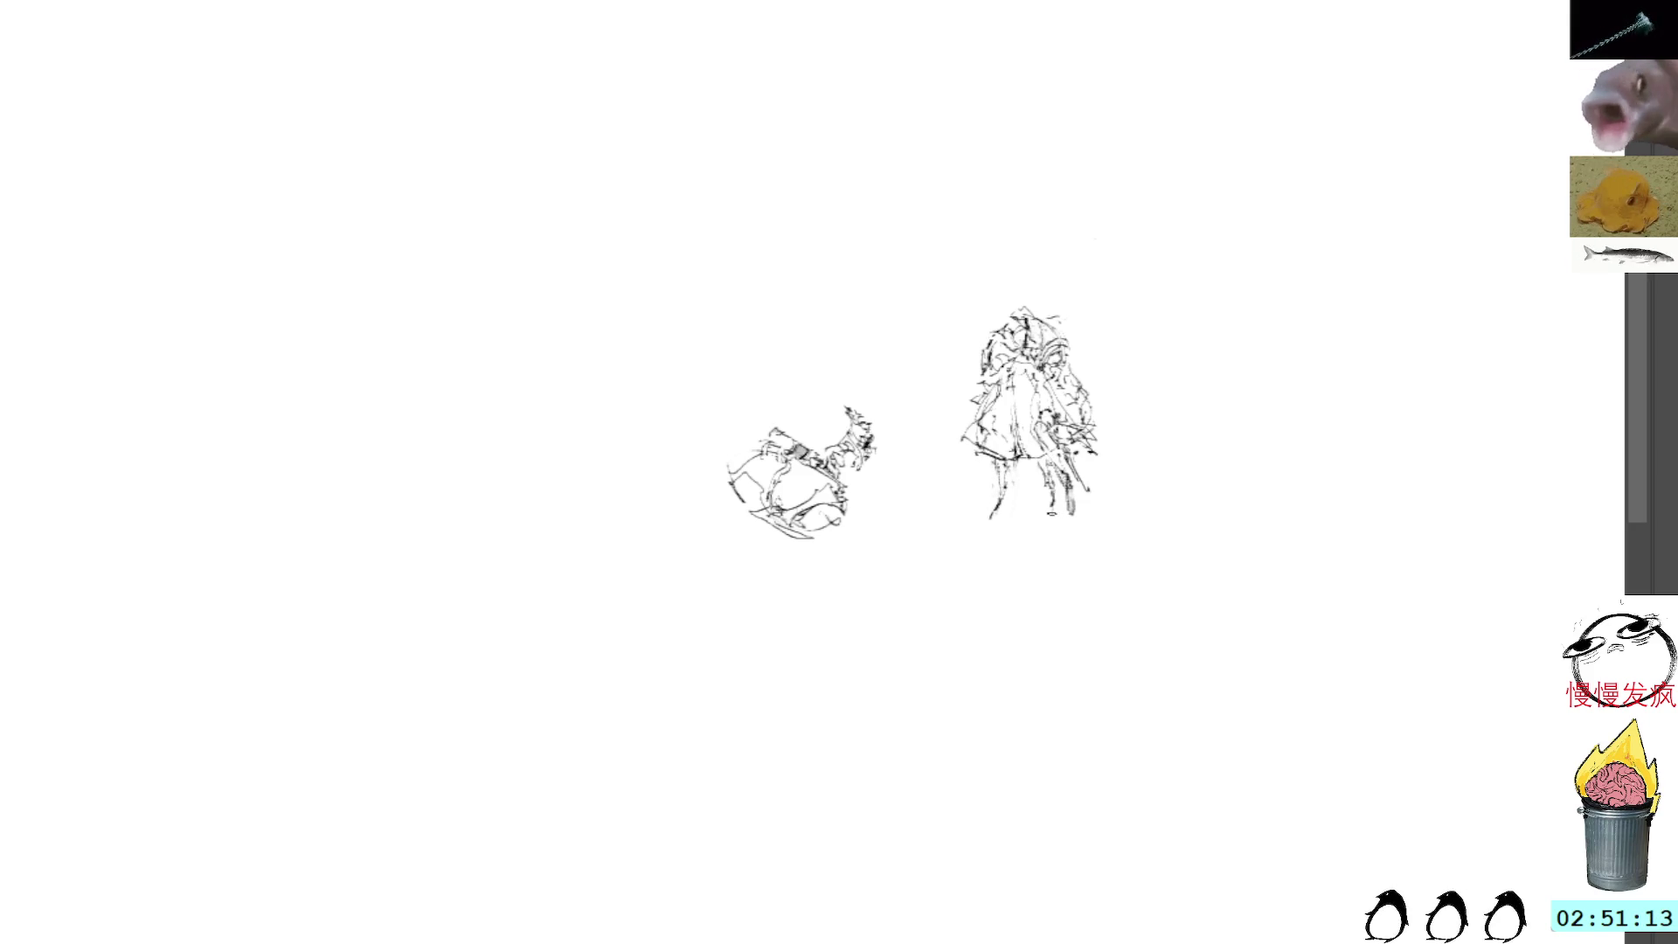
left_click_drag(1078, 501, 1086, 547)
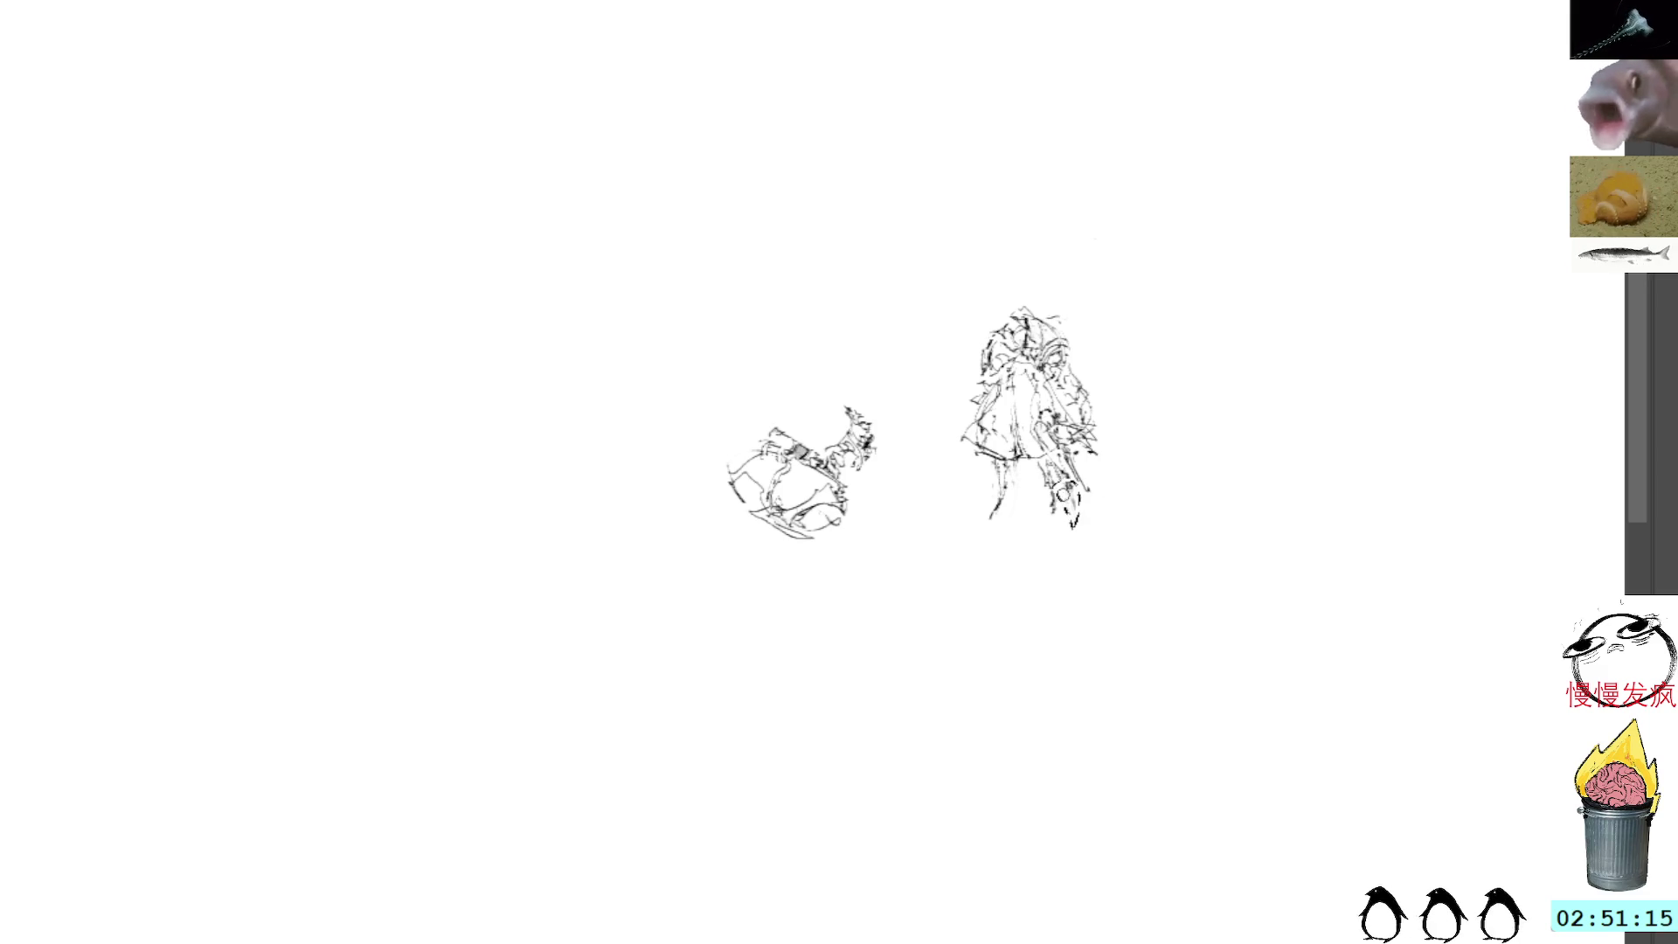
key("ctrl+z")
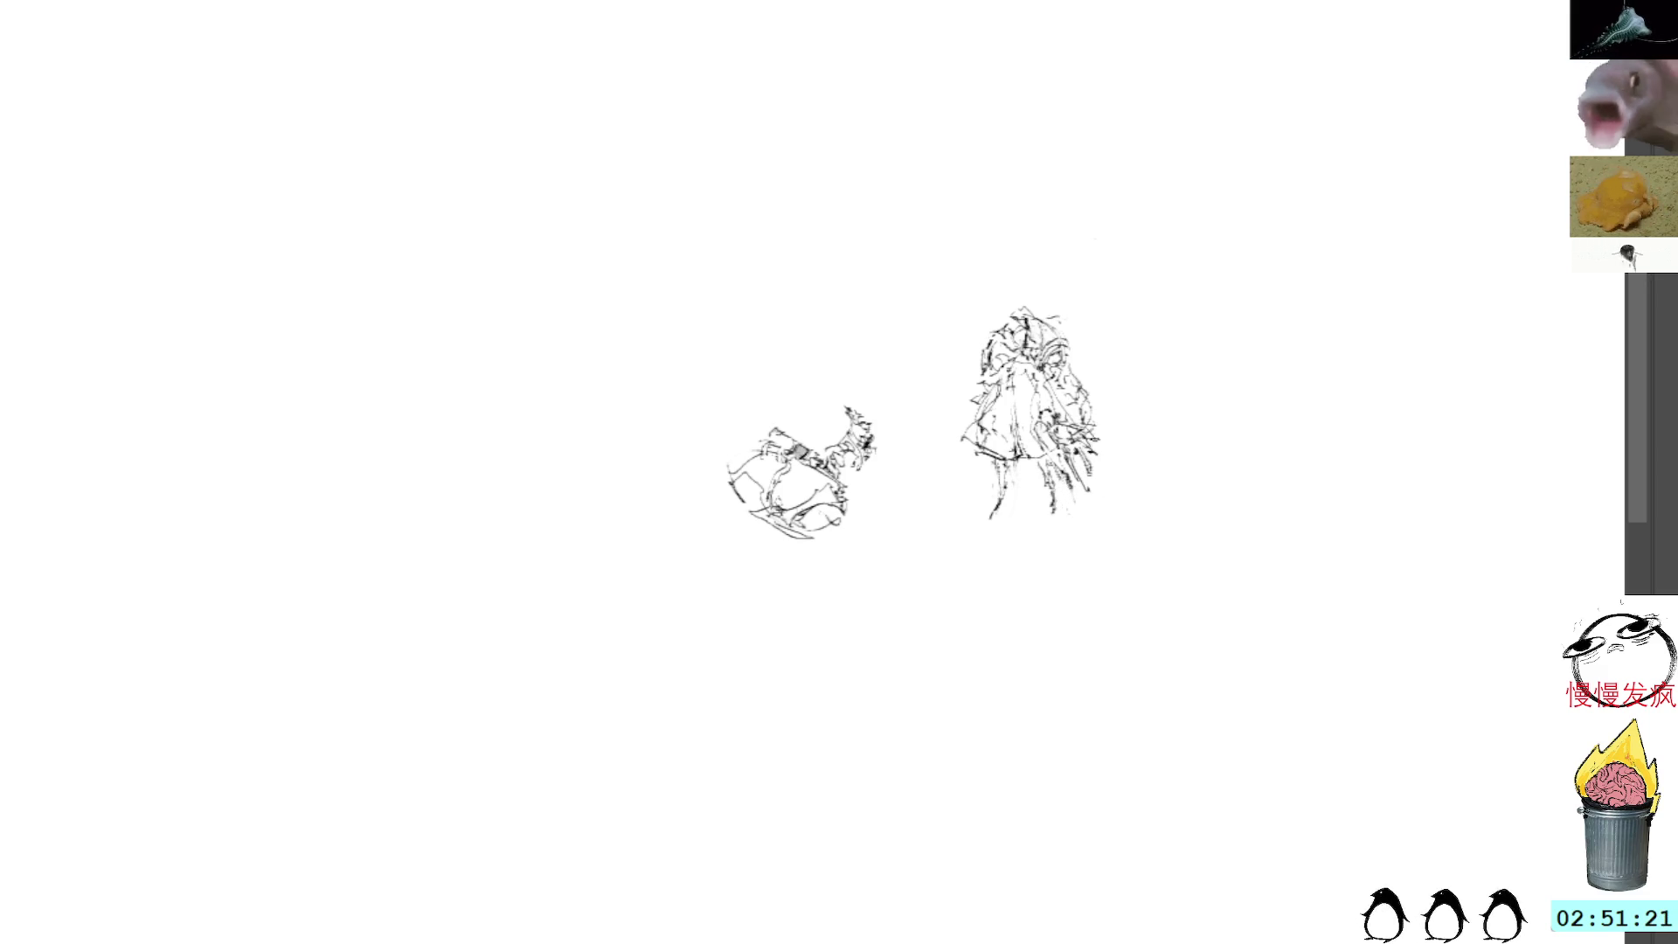
Step: Move the standing figure up-left, then rotate the crouching figure and shift it up-right
mouse_move(1035, 281)
left_mouse_down()
mouse_move(968, 337)
mouse_move(1147, 452)
mouse_move(1049, 284)
left_mouse_up()
mouse_move(1074, 376)
left_mouse_down()
mouse_move(825, 257)
mouse_move(718, 136)
left_mouse_up()
key("Return")
mouse_move(856, 333)
left_mouse_down()
mouse_move(737, 562)
mouse_move(874, 340)
left_mouse_up()
mouse_move(922, 288)
left_mouse_down()
mouse_move(790, 313)
mouse_move(965, 355)
left_mouse_up()
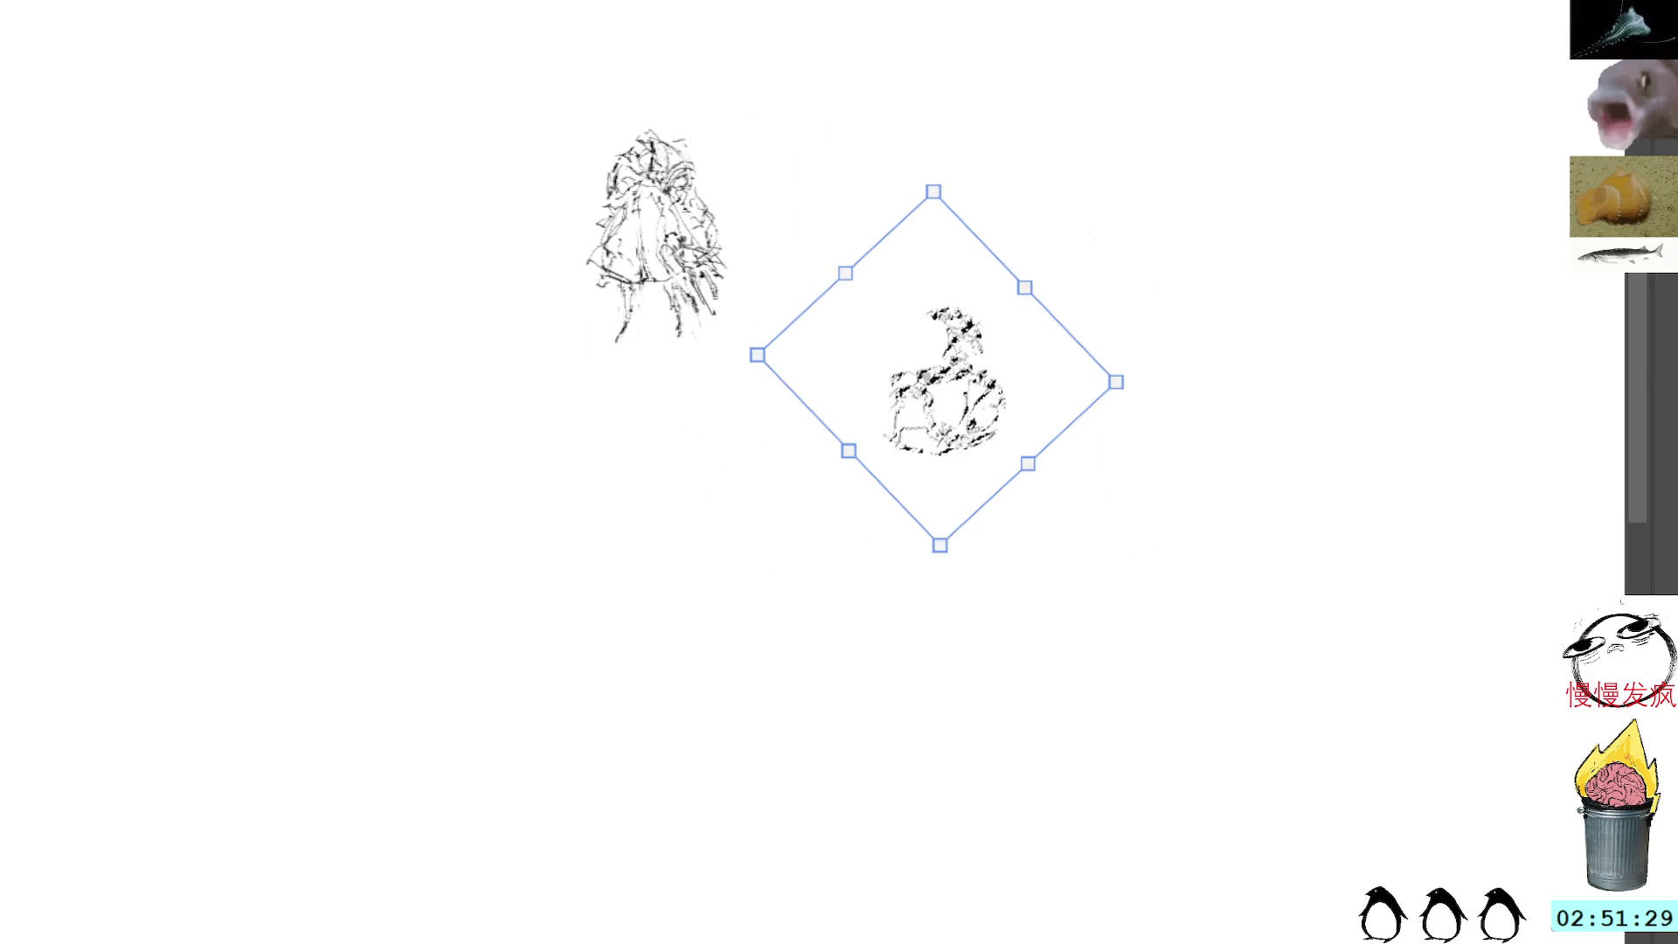
Step: Add small strokes atop the crouching figure and lift that sketch up and to the right
key("Return")
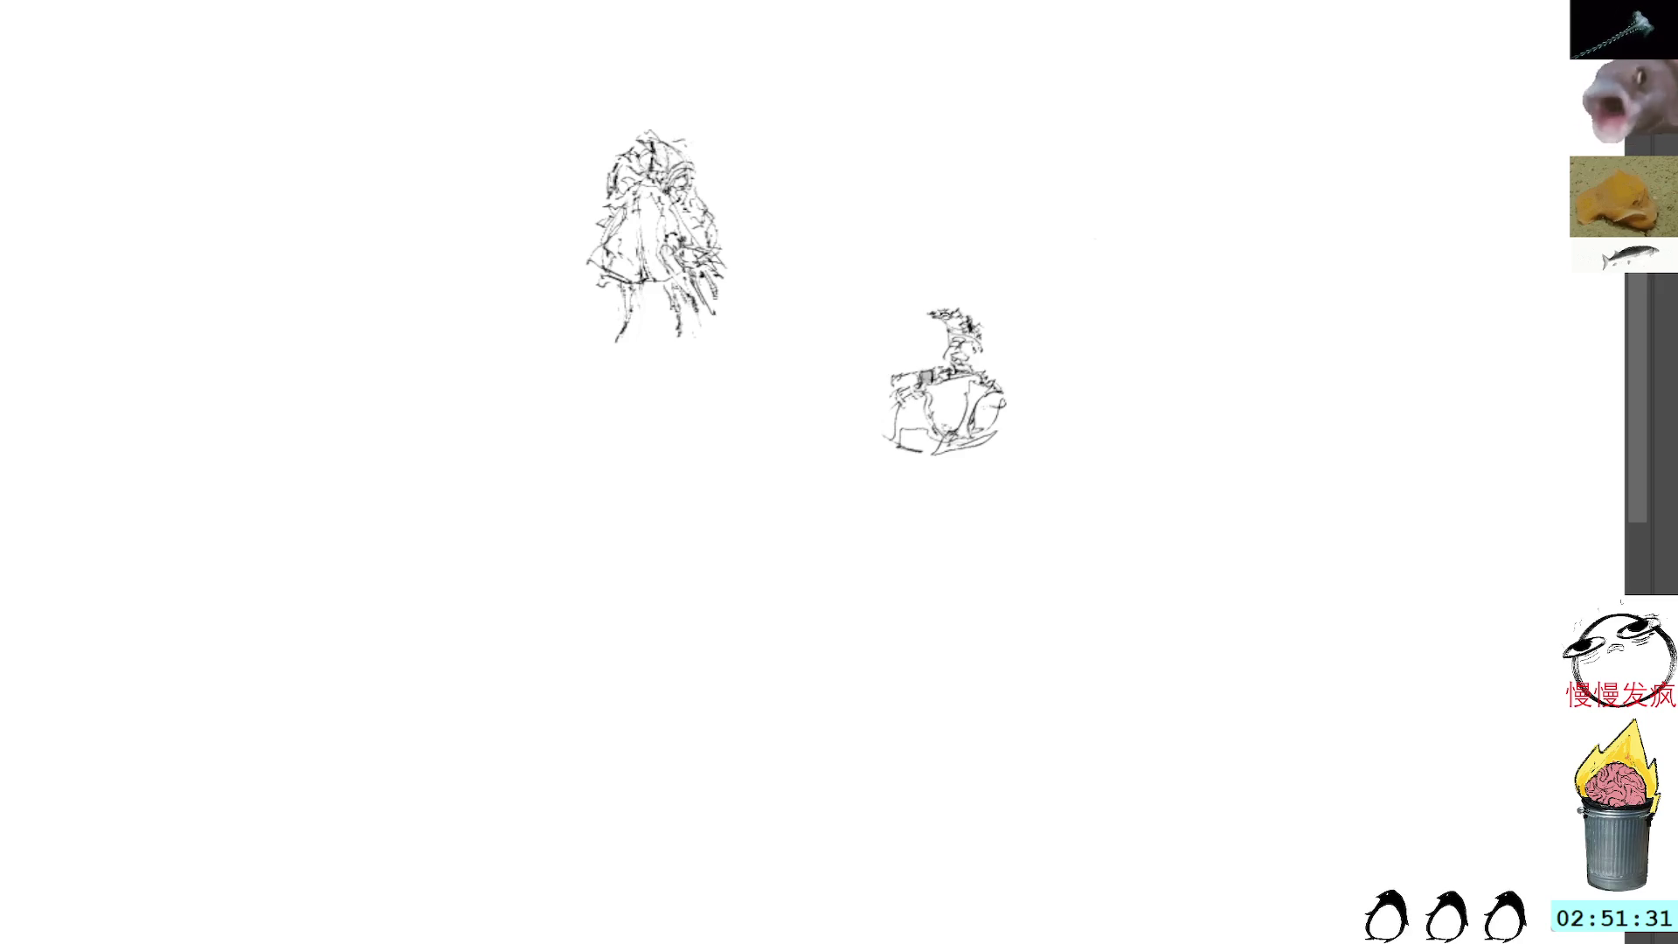
mouse_move(943, 316)
left_mouse_down()
mouse_move(996, 297)
mouse_move(984, 281)
left_mouse_up()
mouse_move(934, 355)
left_mouse_down()
mouse_move(983, 406)
mouse_move(985, 282)
mouse_move(1086, 316)
mouse_move(1059, 275)
mouse_move(1049, 284)
mouse_move(1062, 262)
mouse_move(1077, 283)
mouse_move(1038, 332)
mouse_move(1044, 304)
mouse_move(1026, 319)
left_mouse_up()
key("Return")
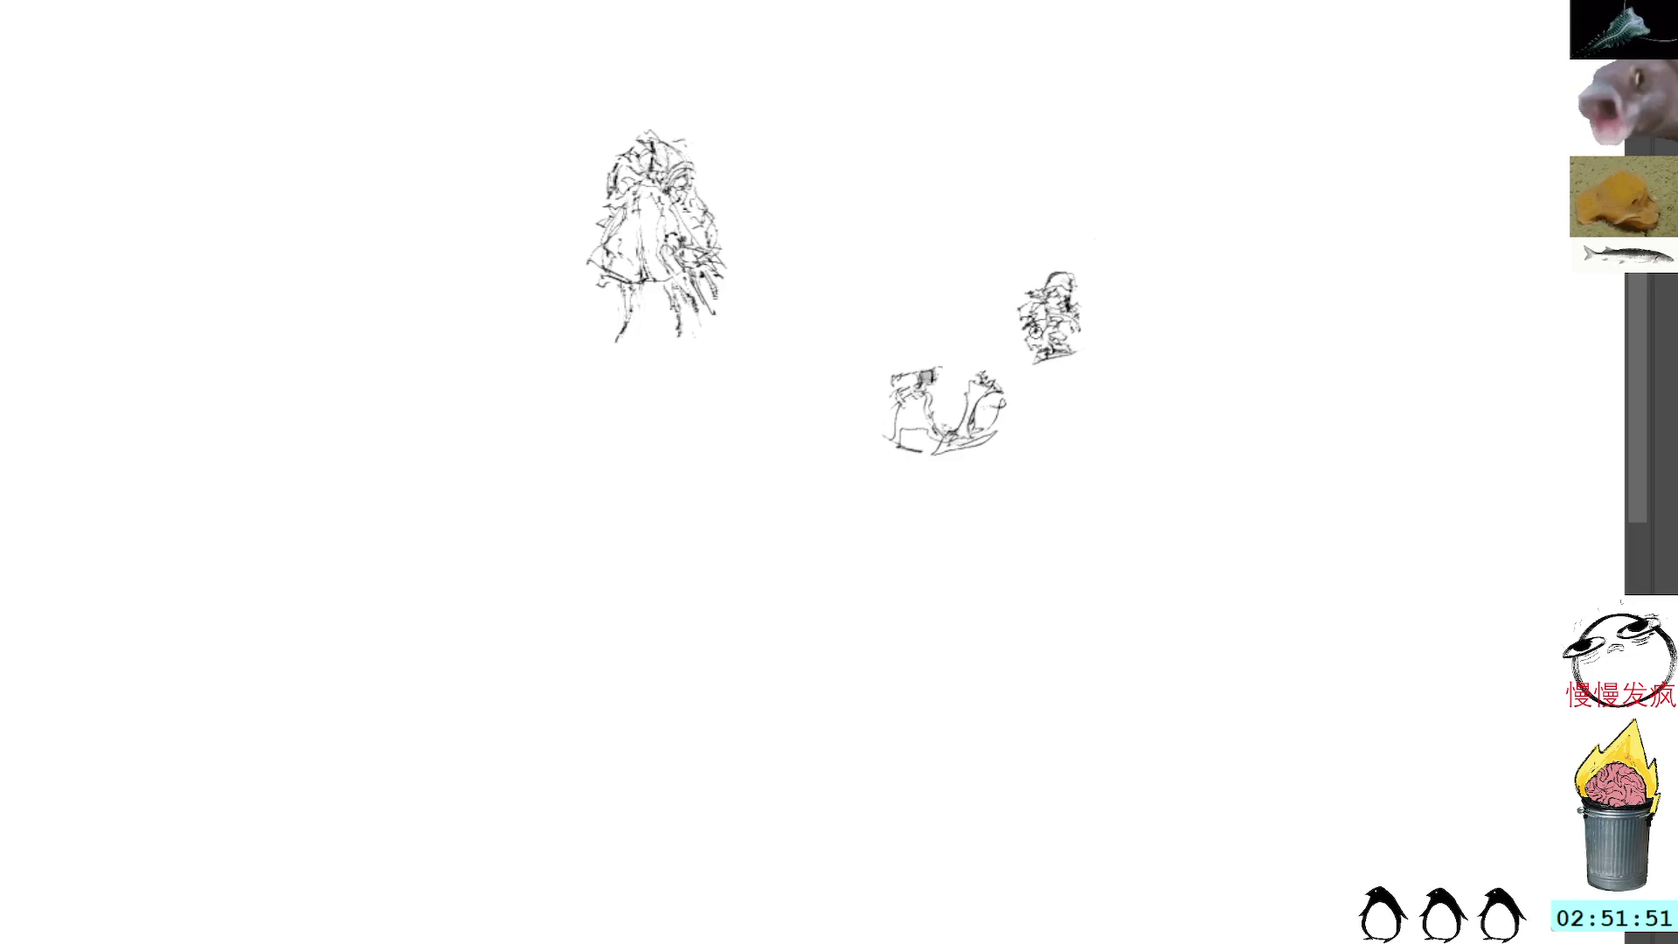
Step: Hatch the small right-hand sketch and add robe strokes with a loop at its lower right
left_click_drag(1073, 325, 1077, 317)
left_click_drag(1068, 325, 1084, 316)
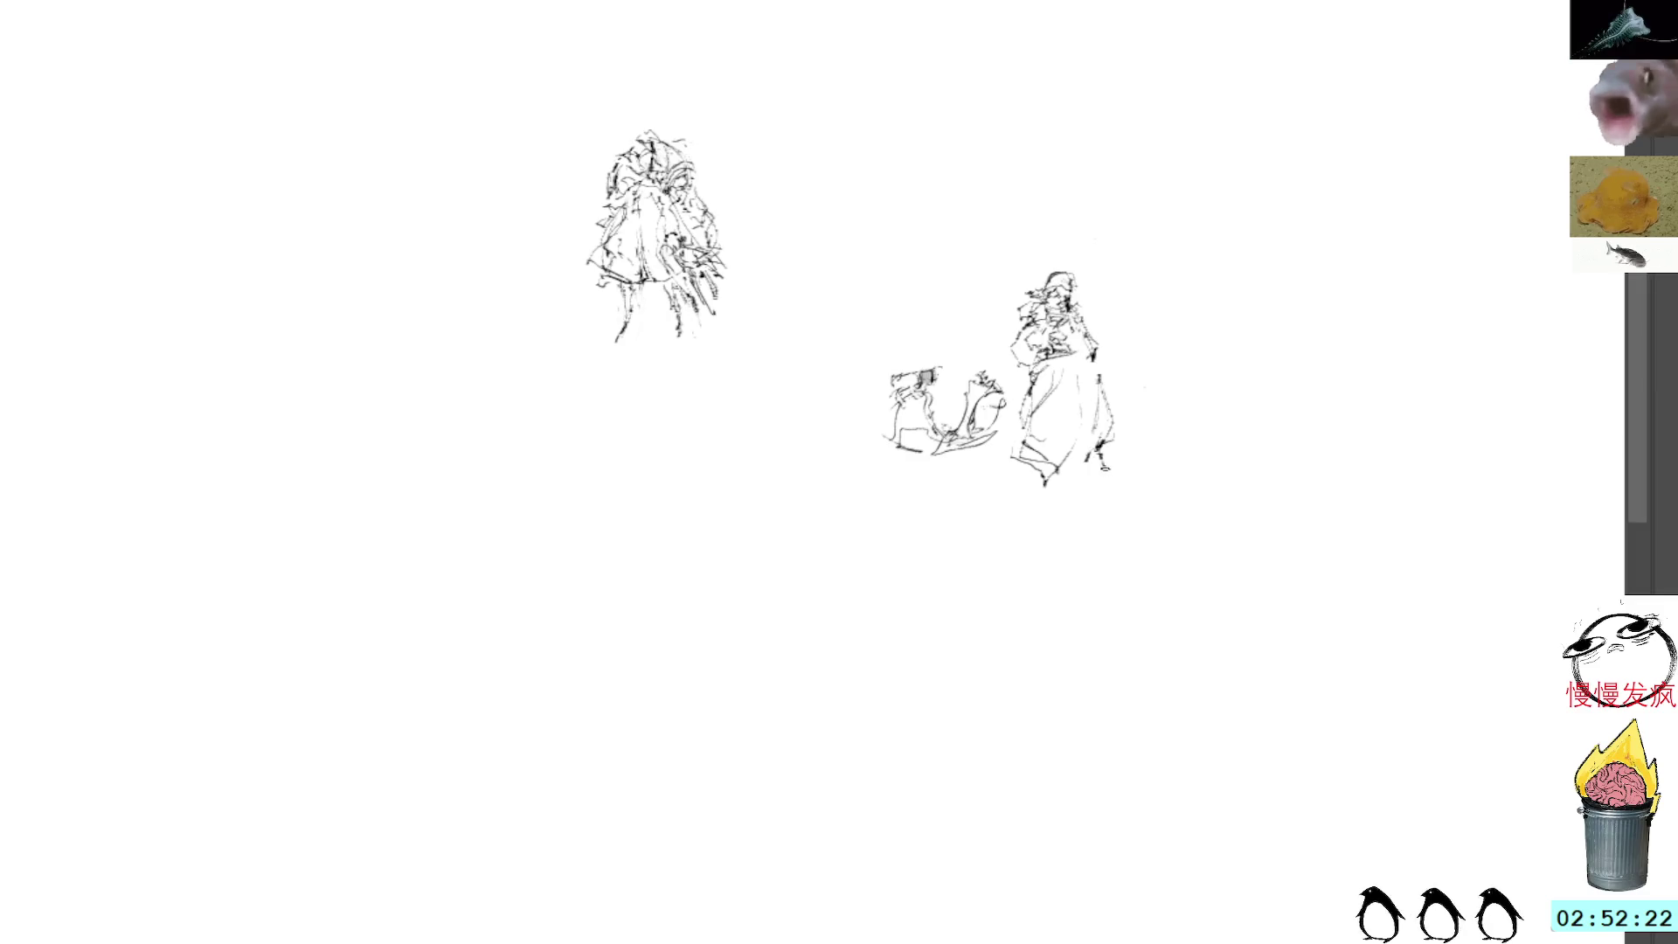
mouse_move(1111, 444)
left_mouse_down()
mouse_move(1073, 472)
mouse_move(1106, 464)
mouse_move(1106, 446)
mouse_move(1100, 484)
mouse_move(1019, 478)
left_mouse_up()
Step: Darken the robe's lower hem and sketch the robed figure's feet
key("ctrl+z")
mouse_move(1051, 470)
left_mouse_down()
mouse_move(1027, 491)
mouse_move(1053, 480)
mouse_move(1033, 469)
mouse_move(1027, 488)
mouse_move(1059, 475)
left_mouse_up()
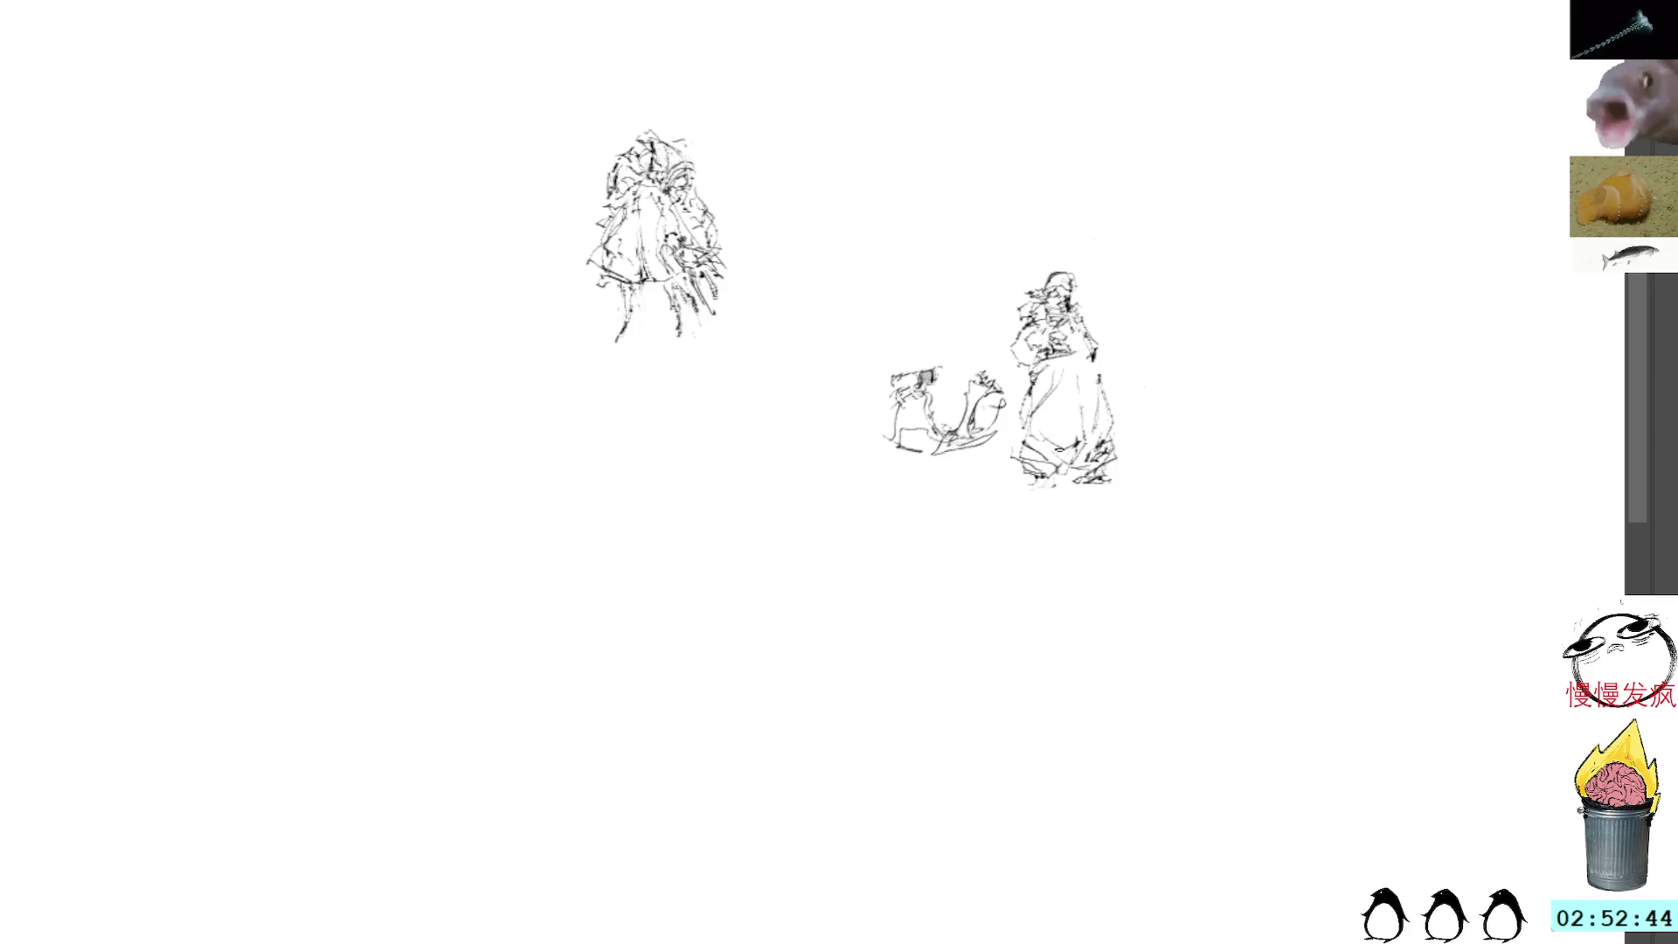
left_click_drag(1048, 474, 1036, 493)
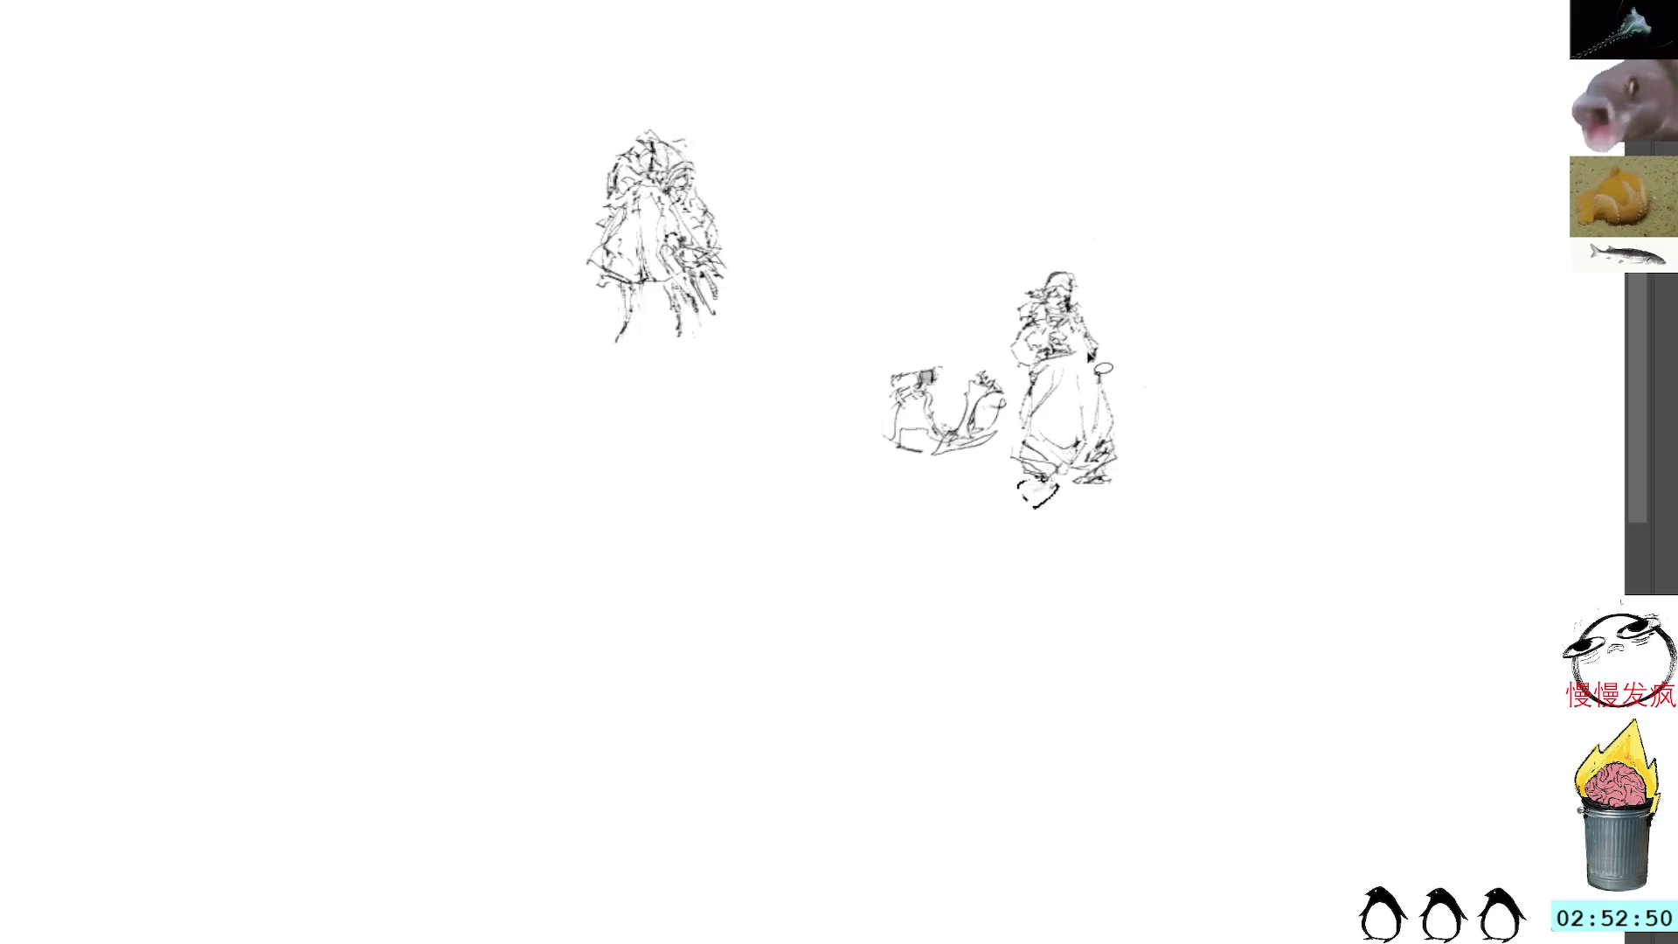
left_click_drag(1027, 479, 1058, 491)
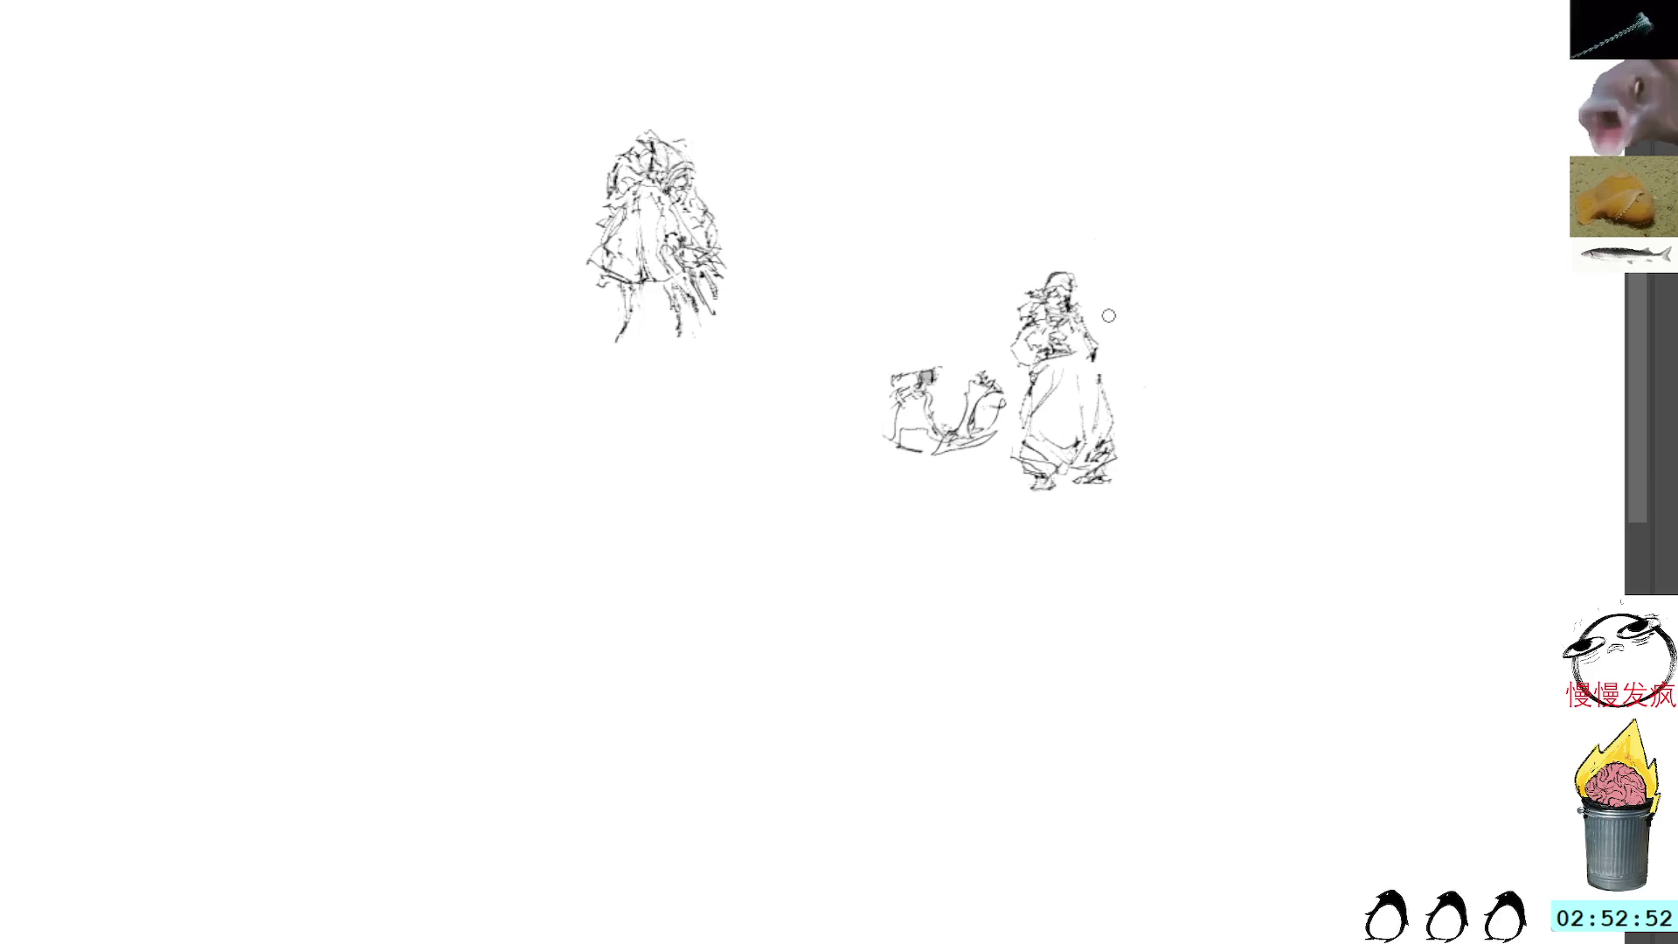
Step: Add side strokes to the robed figure and move it beneath the top-left standing figure
left_click_drag(1099, 339, 1104, 367)
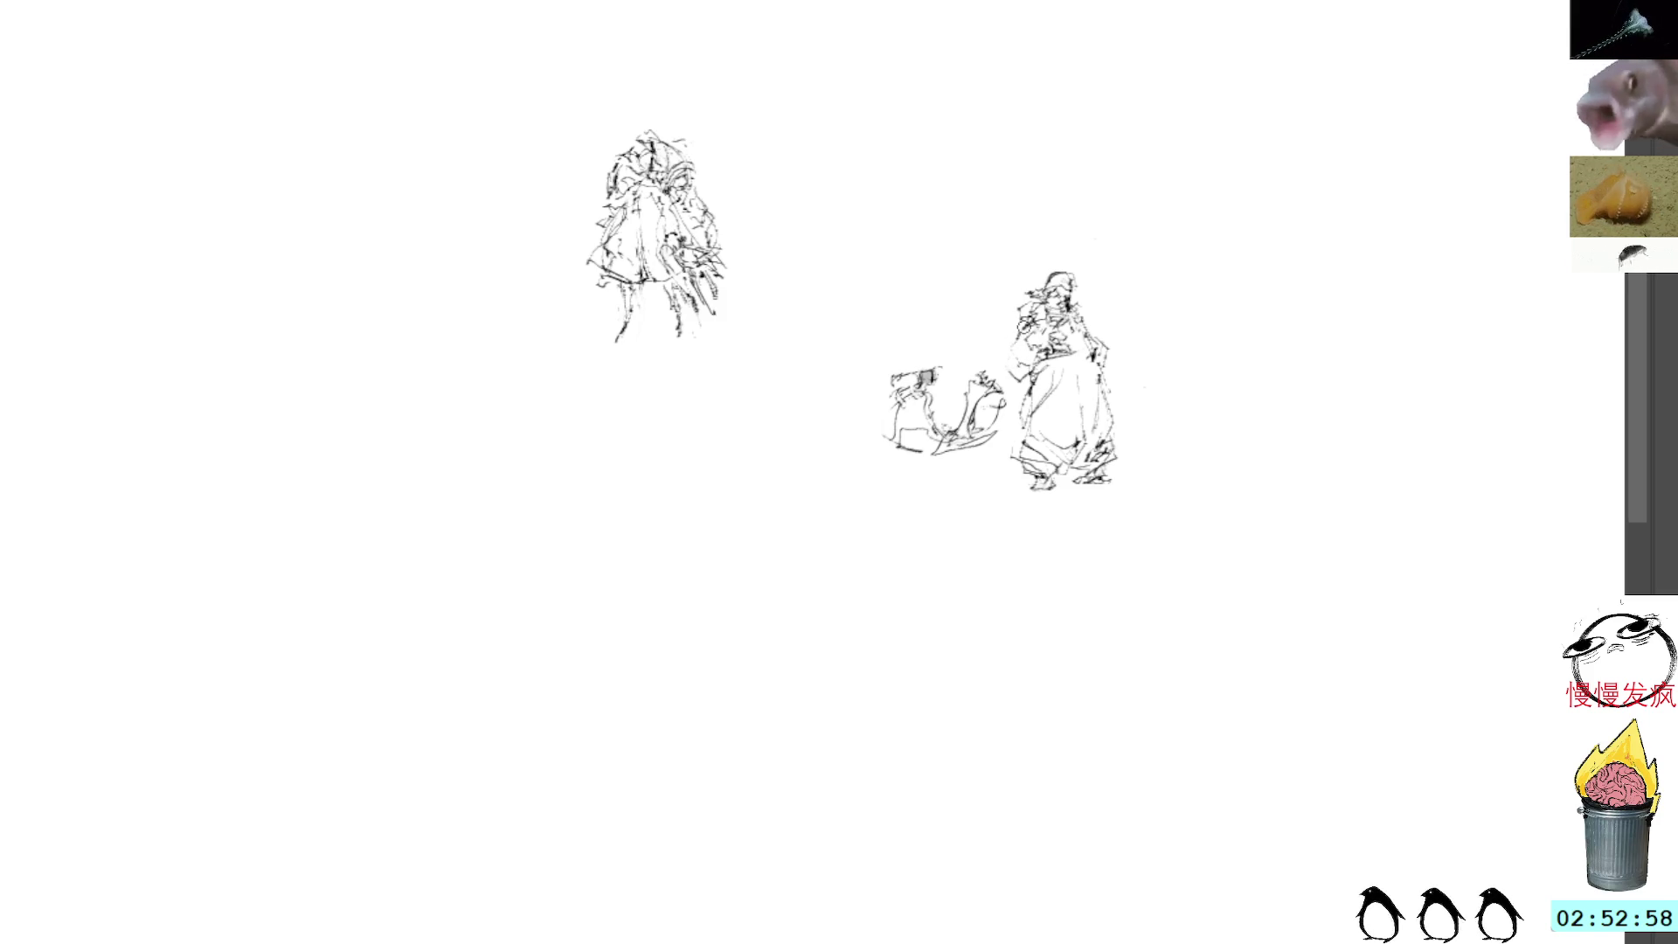
left_click_drag(1005, 357, 1044, 341)
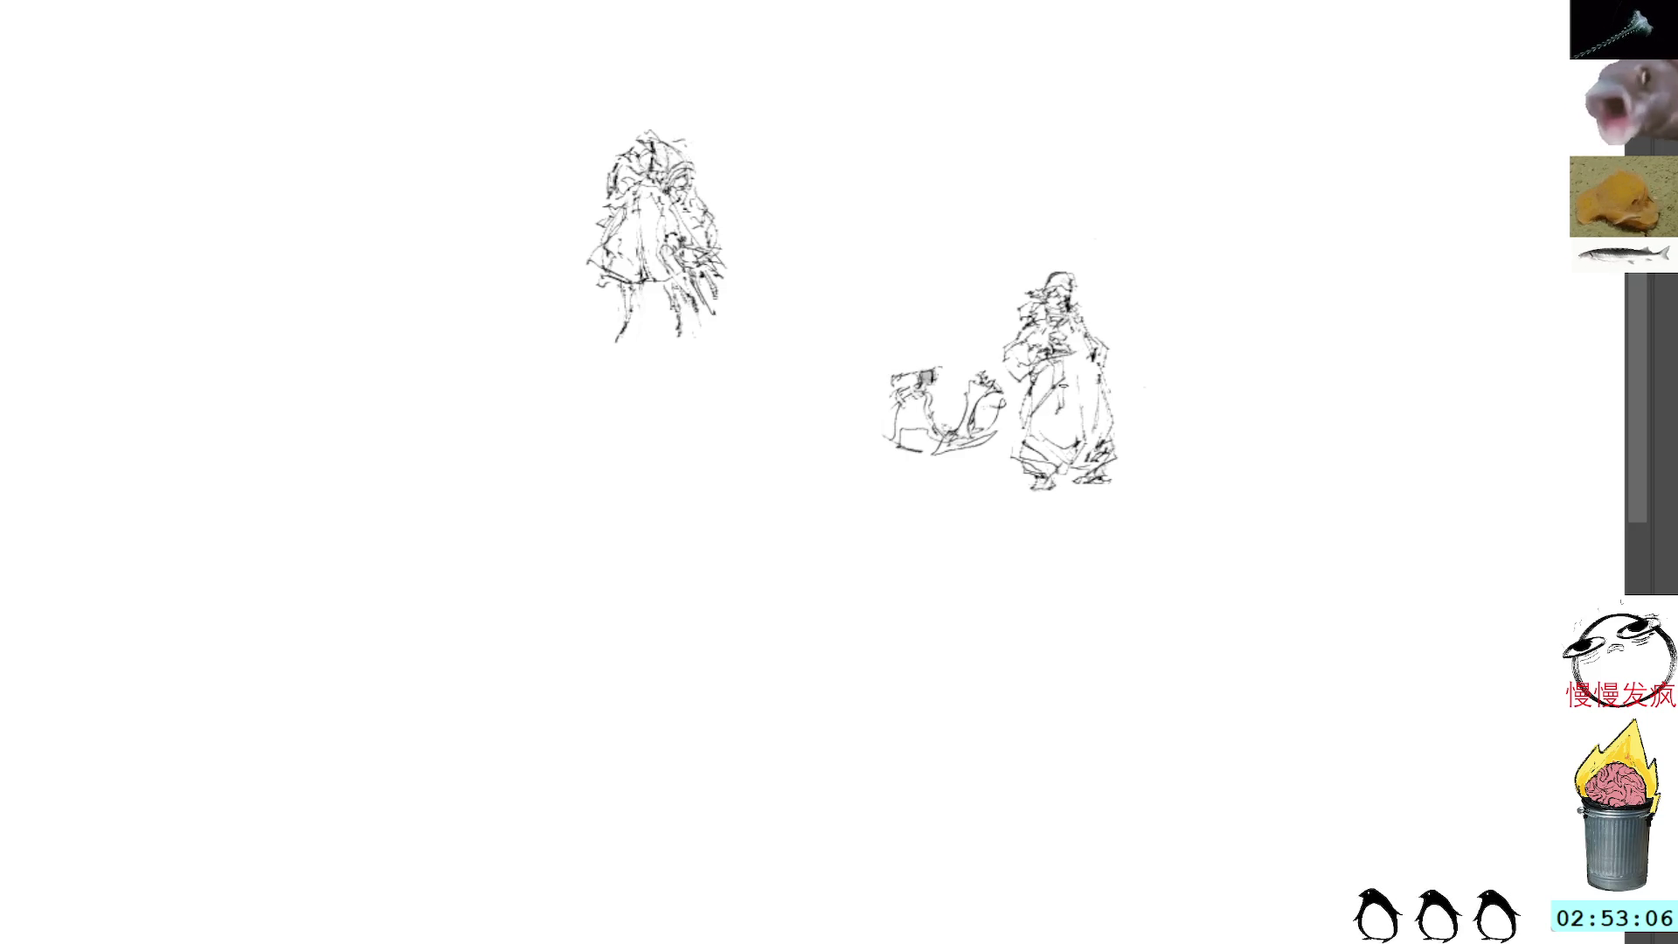
mouse_move(1073, 251)
left_mouse_down()
mouse_move(1044, 263)
mouse_move(992, 367)
mouse_move(1014, 454)
mouse_move(1124, 289)
mouse_move(1112, 278)
left_mouse_up()
mouse_move(1099, 397)
left_mouse_down()
mouse_move(831, 232)
mouse_move(848, 249)
mouse_move(730, 402)
mouse_move(709, 500)
left_mouse_up()
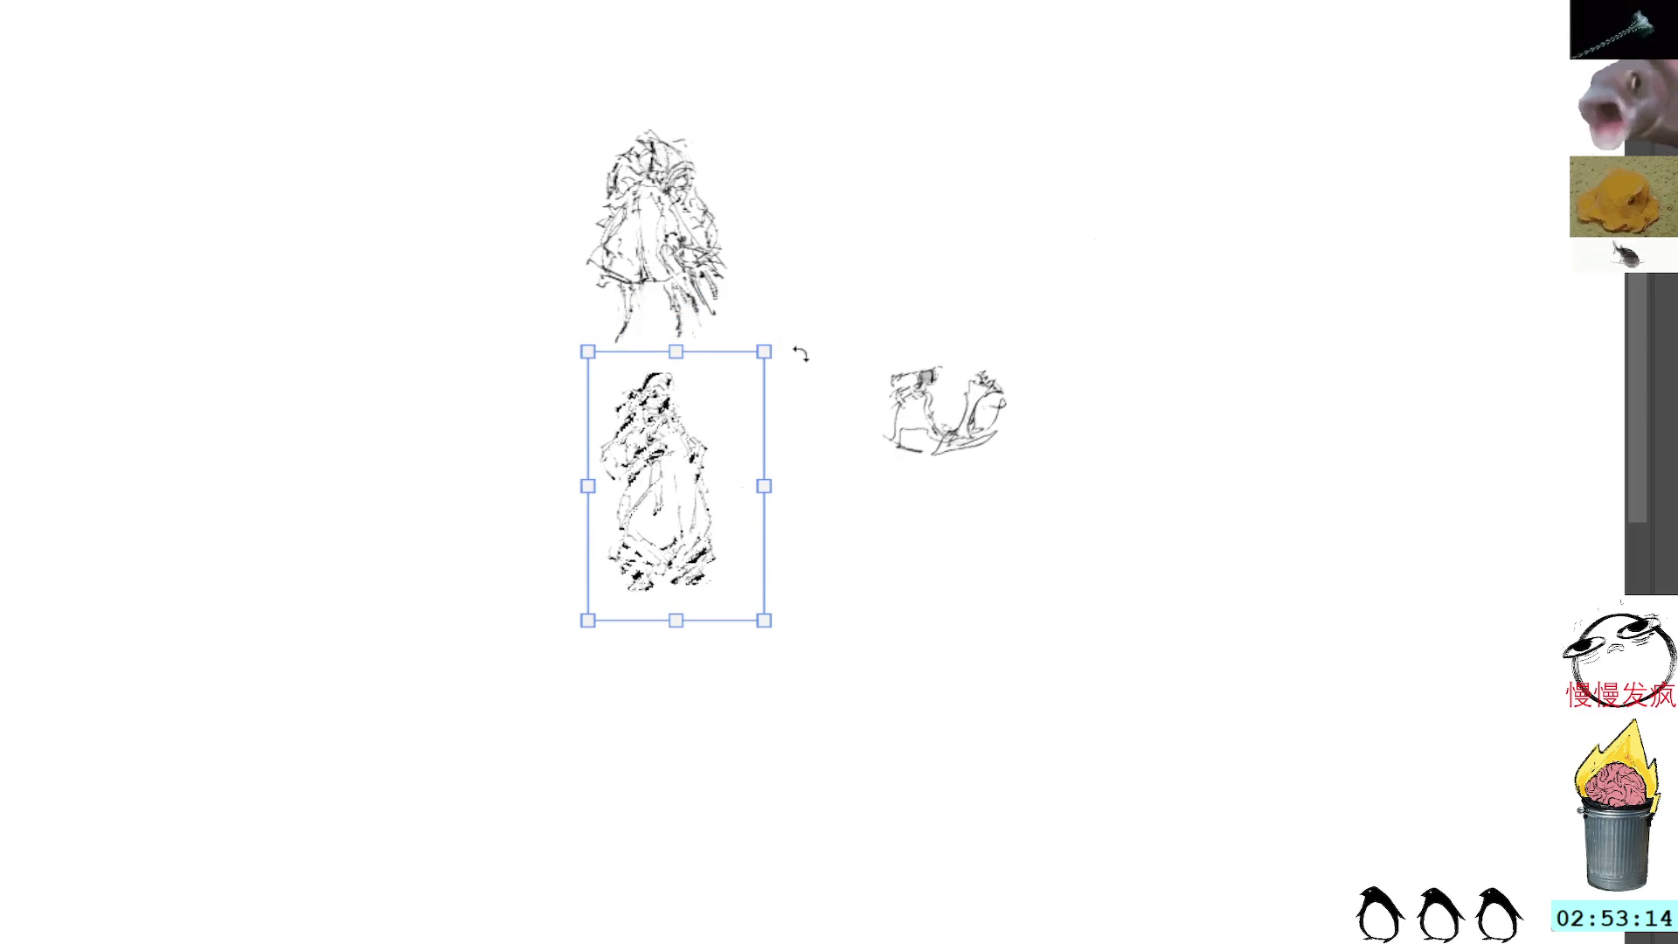
Step: Skew the lower robed figure to lean slightly right, then sketch a hat-like head on the small sketch
left_click(826, 313)
key("ctrl+z")
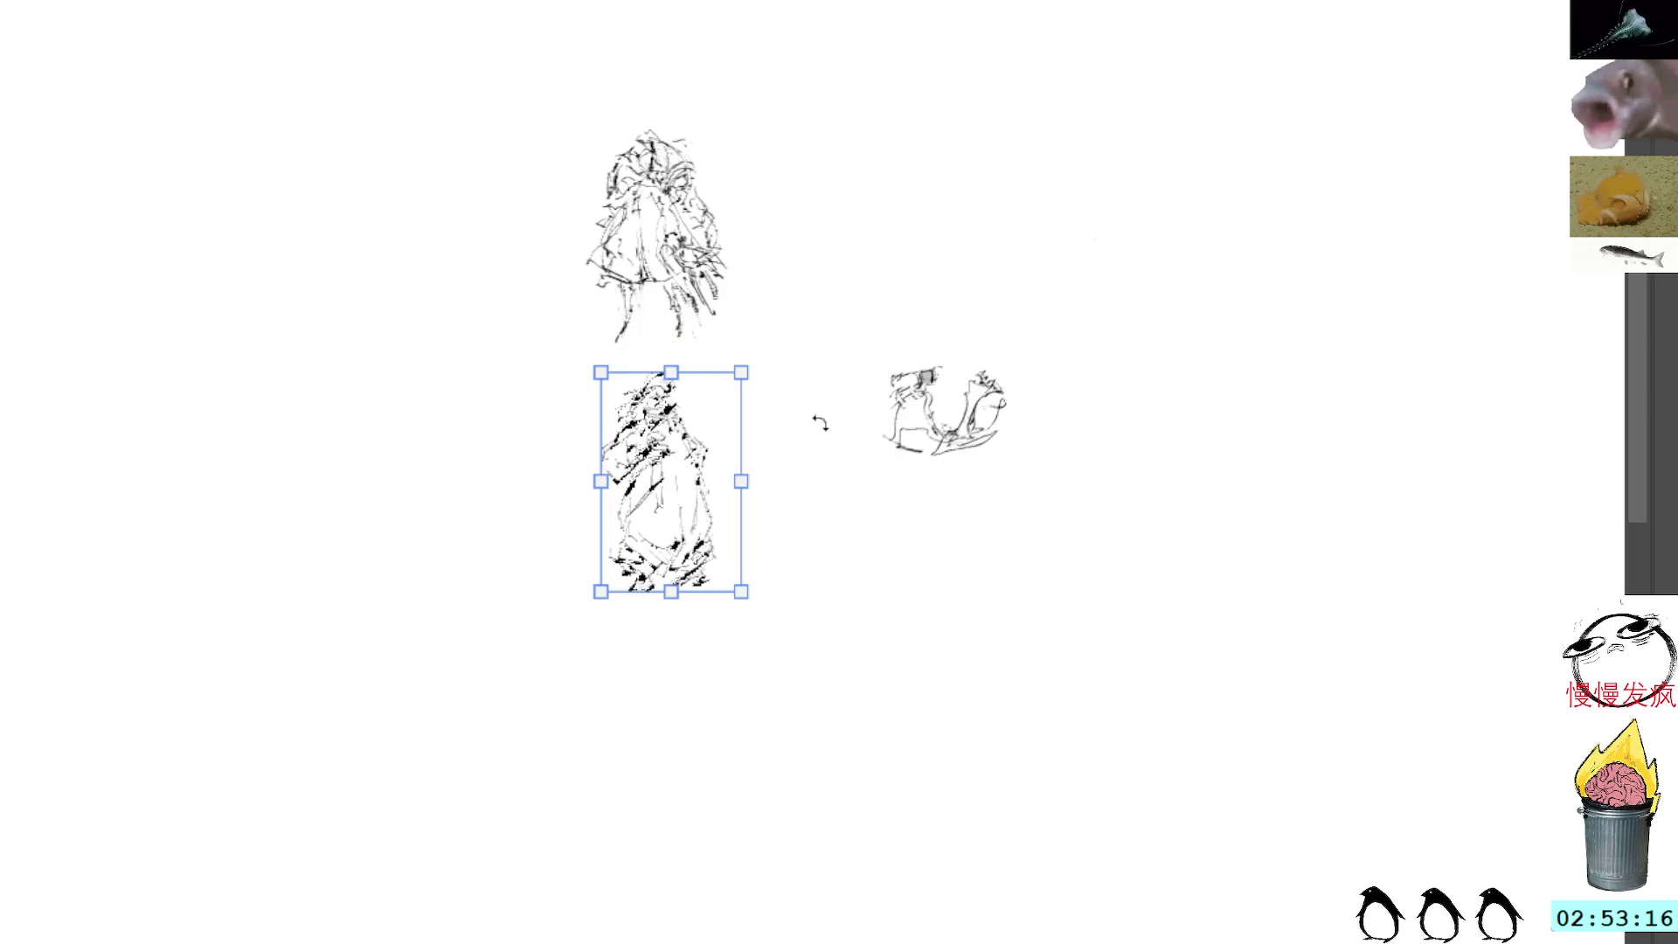
mouse_move(678, 372)
left_mouse_down()
mouse_move(754, 371)
mouse_move(651, 376)
mouse_move(651, 442)
mouse_move(673, 367)
left_mouse_up()
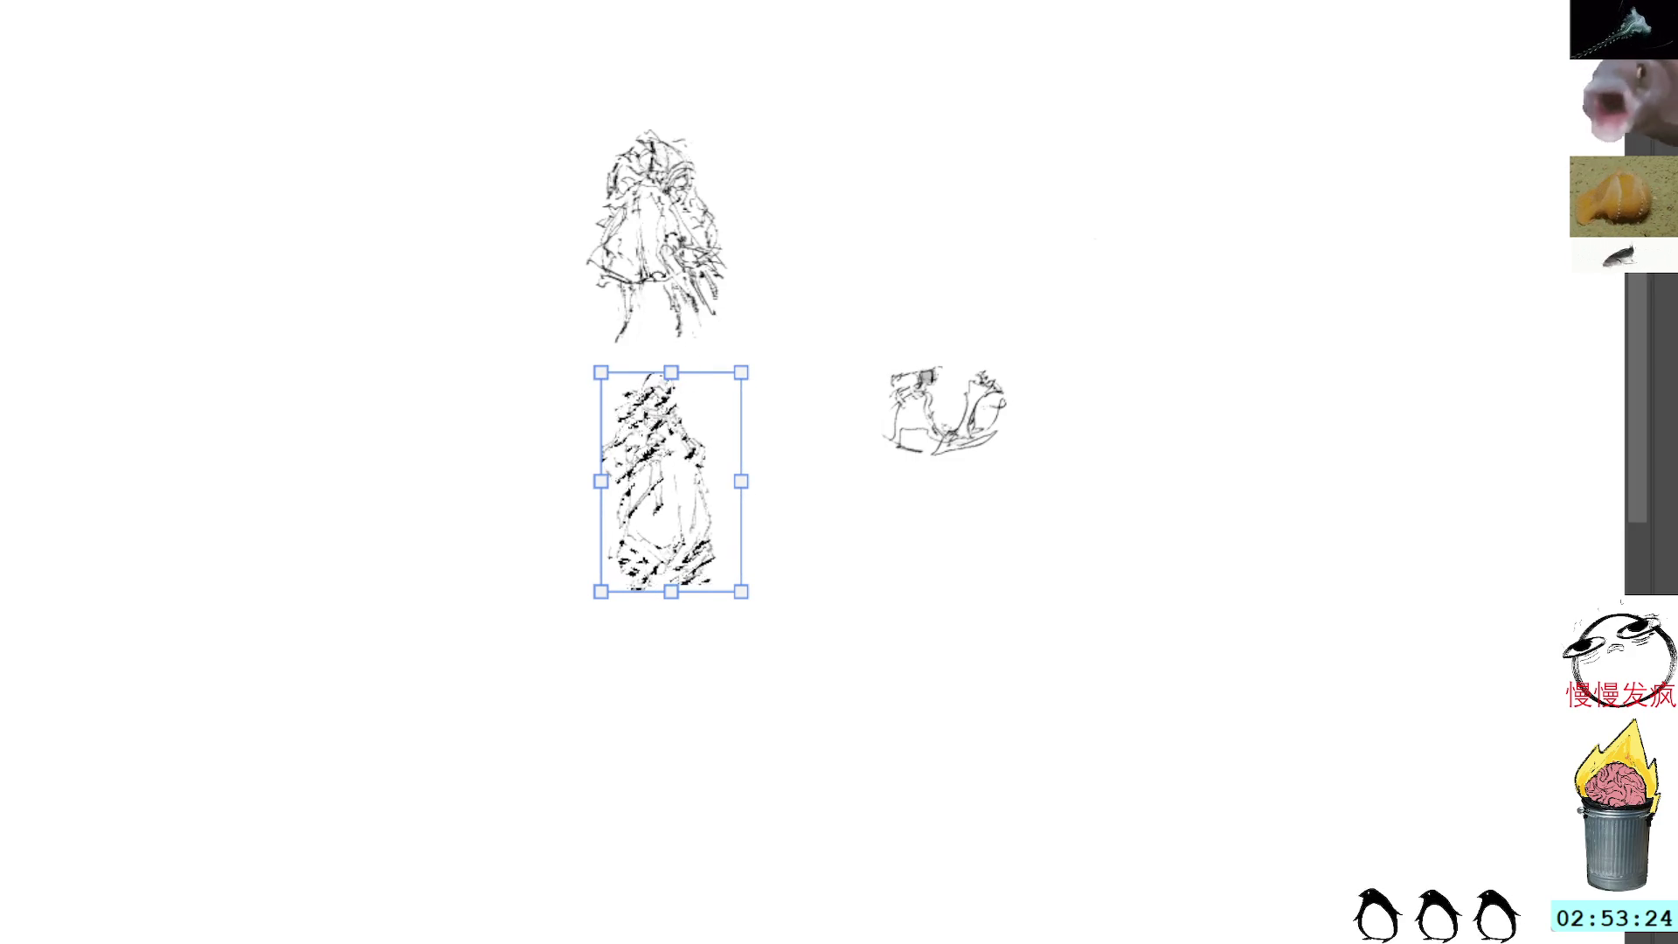
left_click_drag(671, 373, 687, 378)
key("Return")
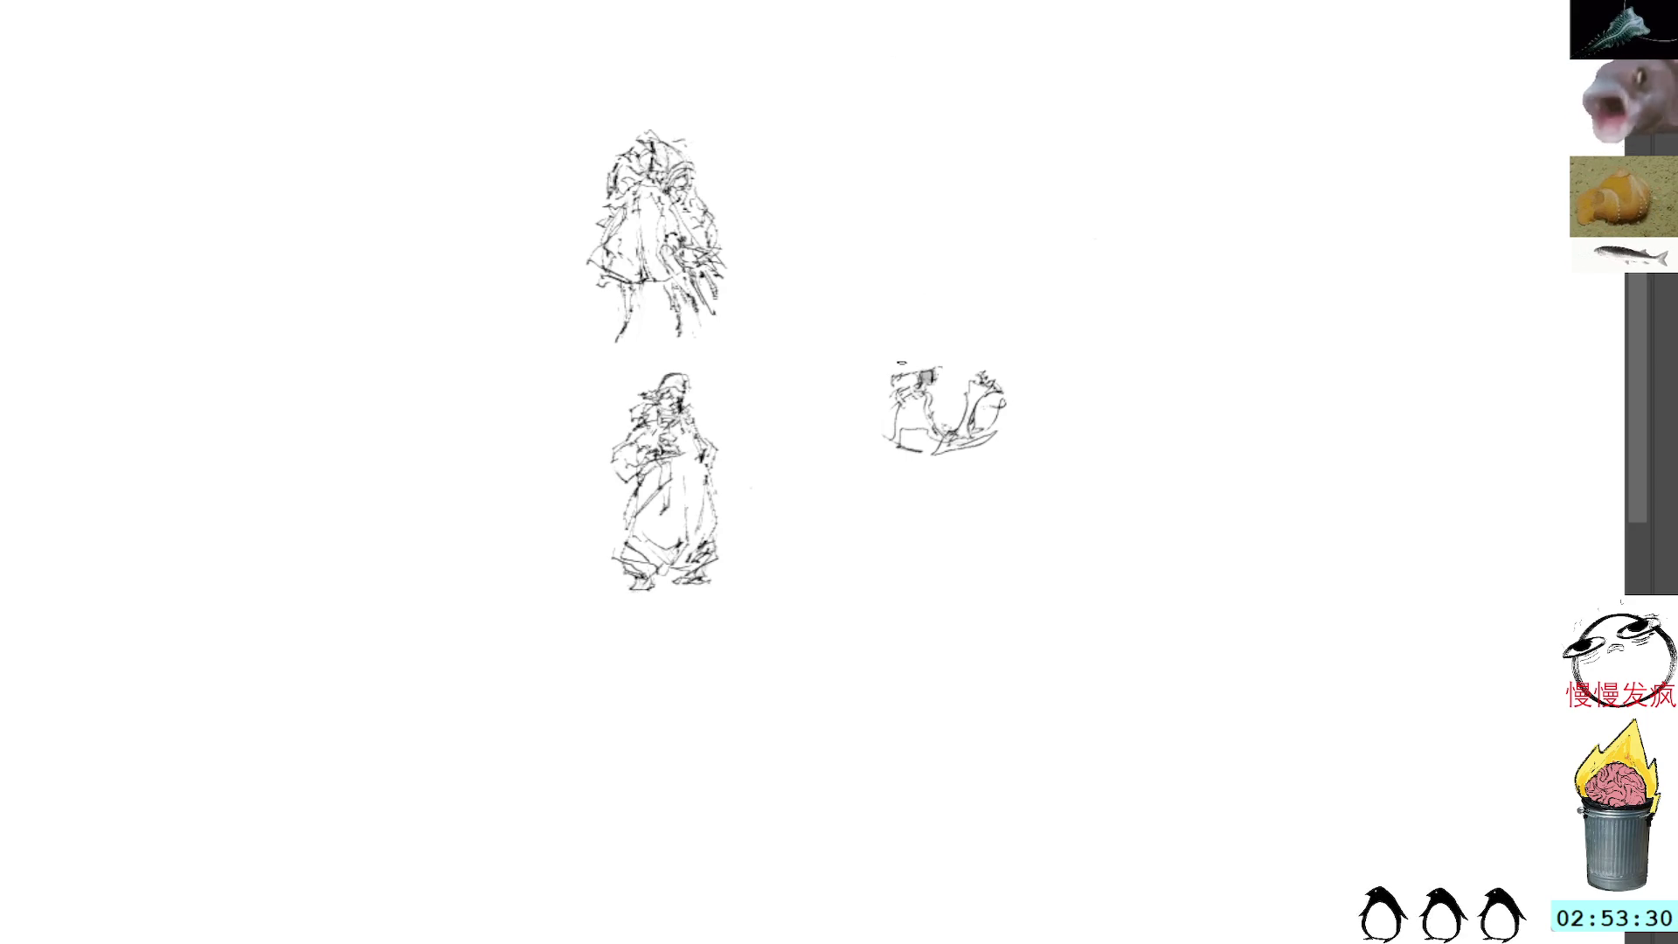
mouse_move(909, 355)
left_mouse_down()
mouse_move(900, 370)
mouse_move(924, 337)
mouse_move(852, 412)
mouse_move(949, 473)
mouse_move(969, 385)
left_mouse_up()
Step: Shift the small figure left, and move the leftover sketch and middle figure up-right
key("ctrl+t")
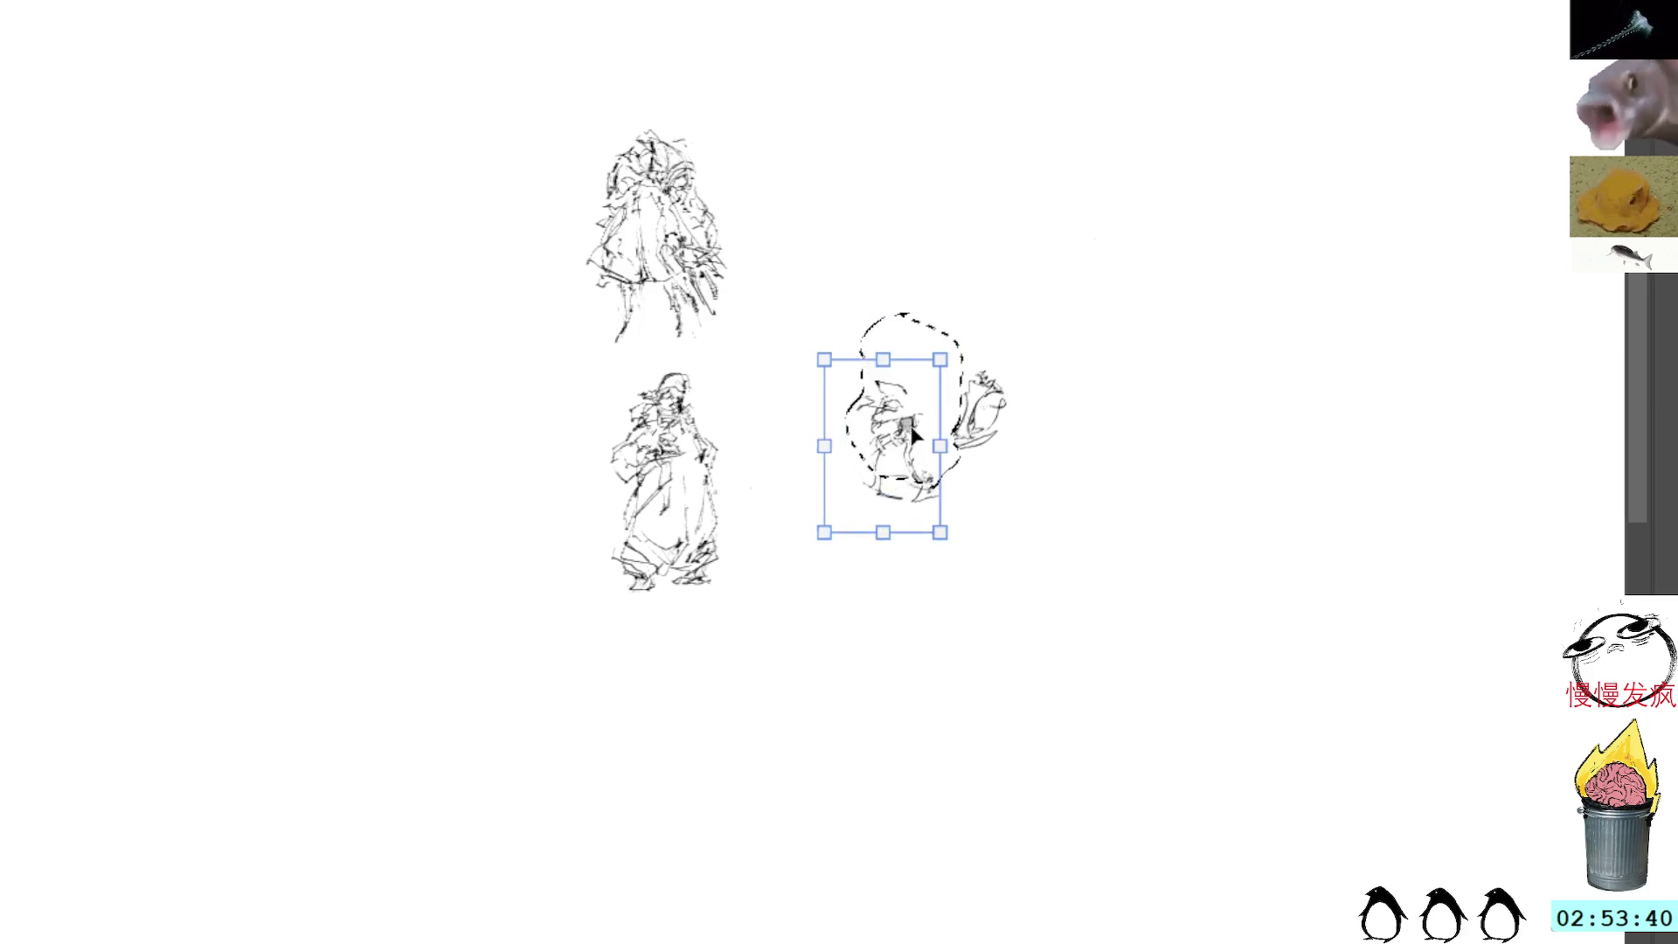
key("Return")
mouse_move(983, 339)
left_mouse_down()
mouse_move(996, 489)
mouse_move(1023, 359)
mouse_move(1051, 354)
mouse_move(1108, 276)
left_mouse_up()
key("ctrl+t")
key("Return")
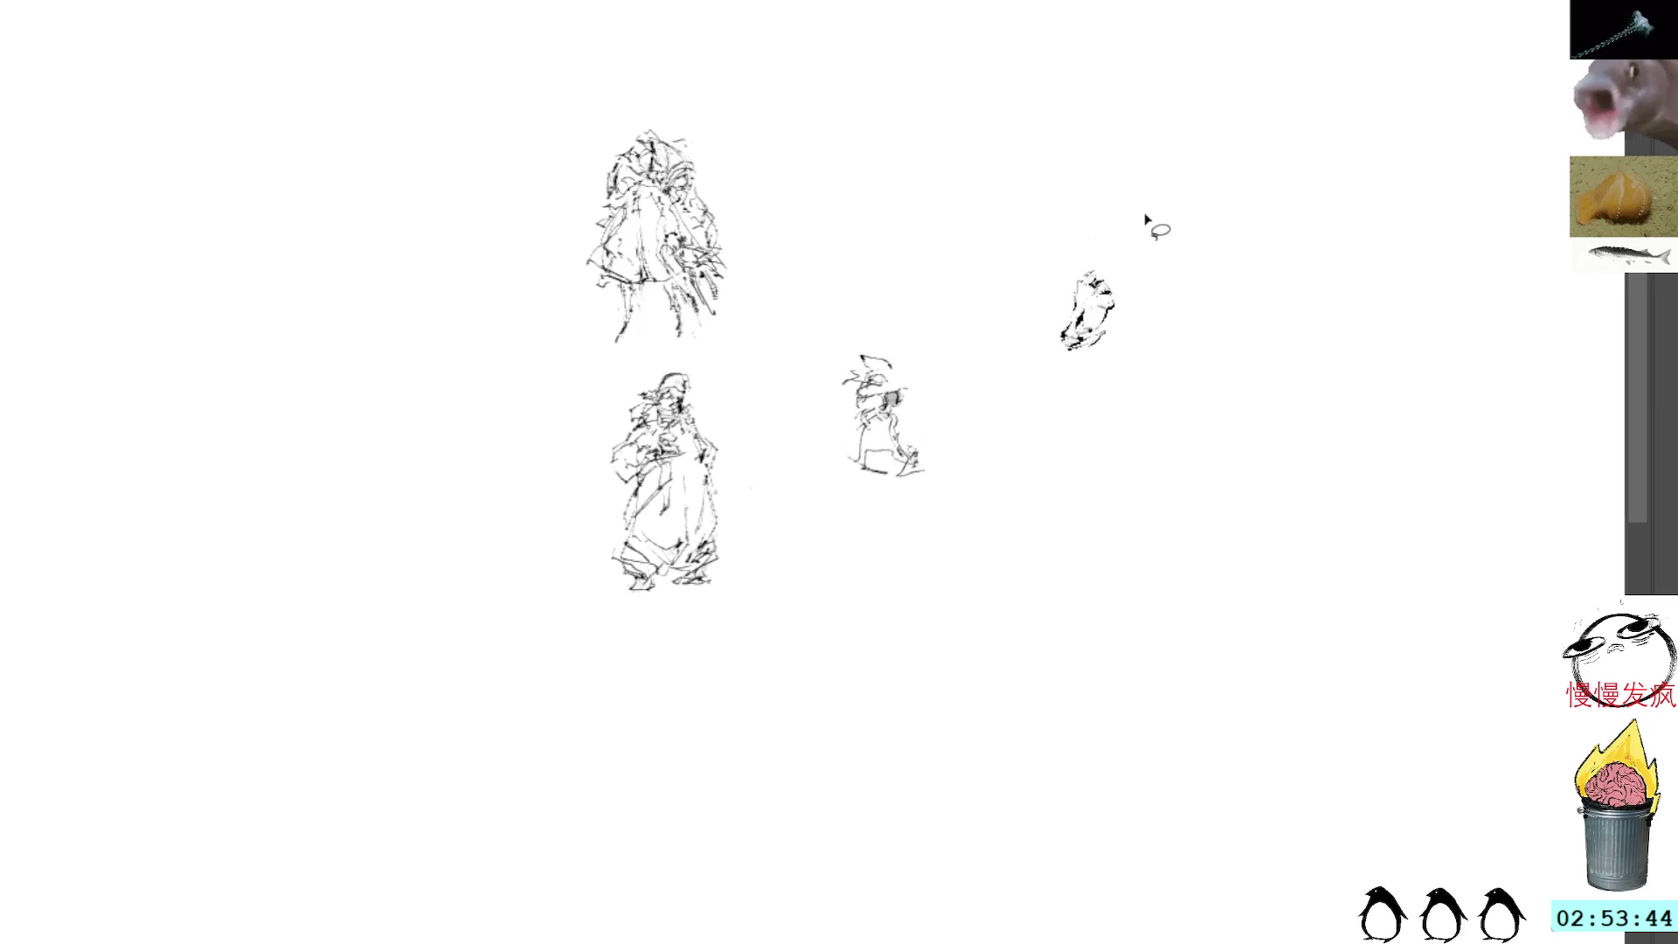
mouse_move(874, 331)
left_mouse_down()
mouse_move(962, 367)
mouse_move(983, 415)
mouse_move(985, 399)
left_mouse_up()
key("ctrl+t")
key("Return")
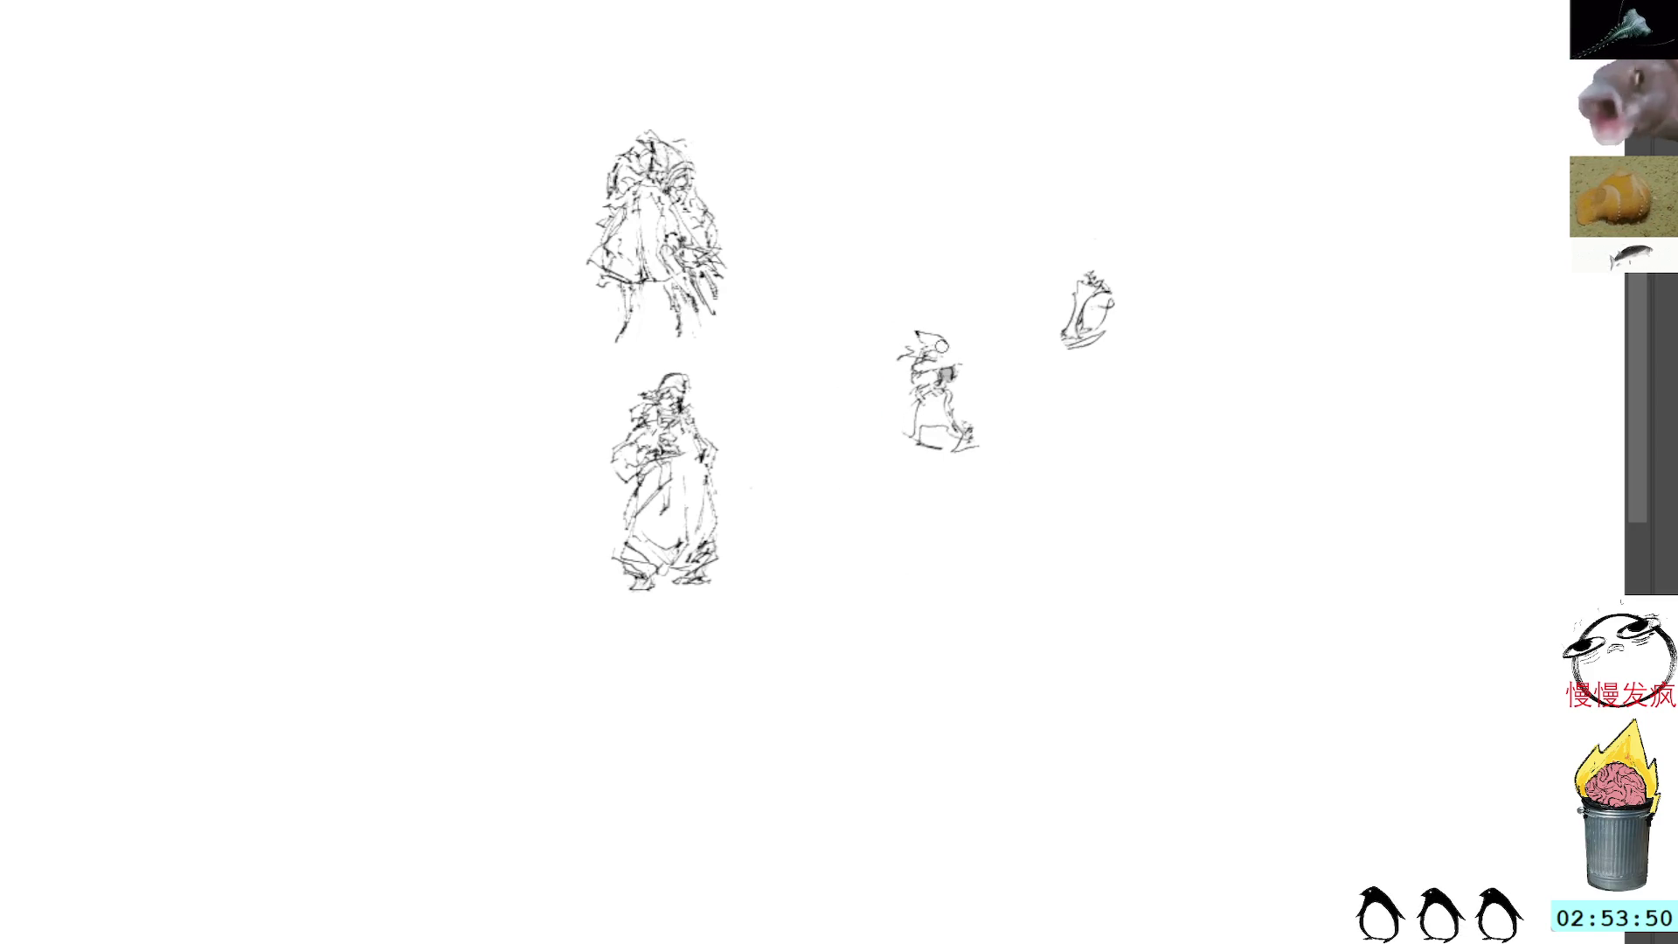
Step: Reshape and shade the middle figure's head, add spiky headdress strokes and leg marks
left_click_drag(942, 345, 953, 392)
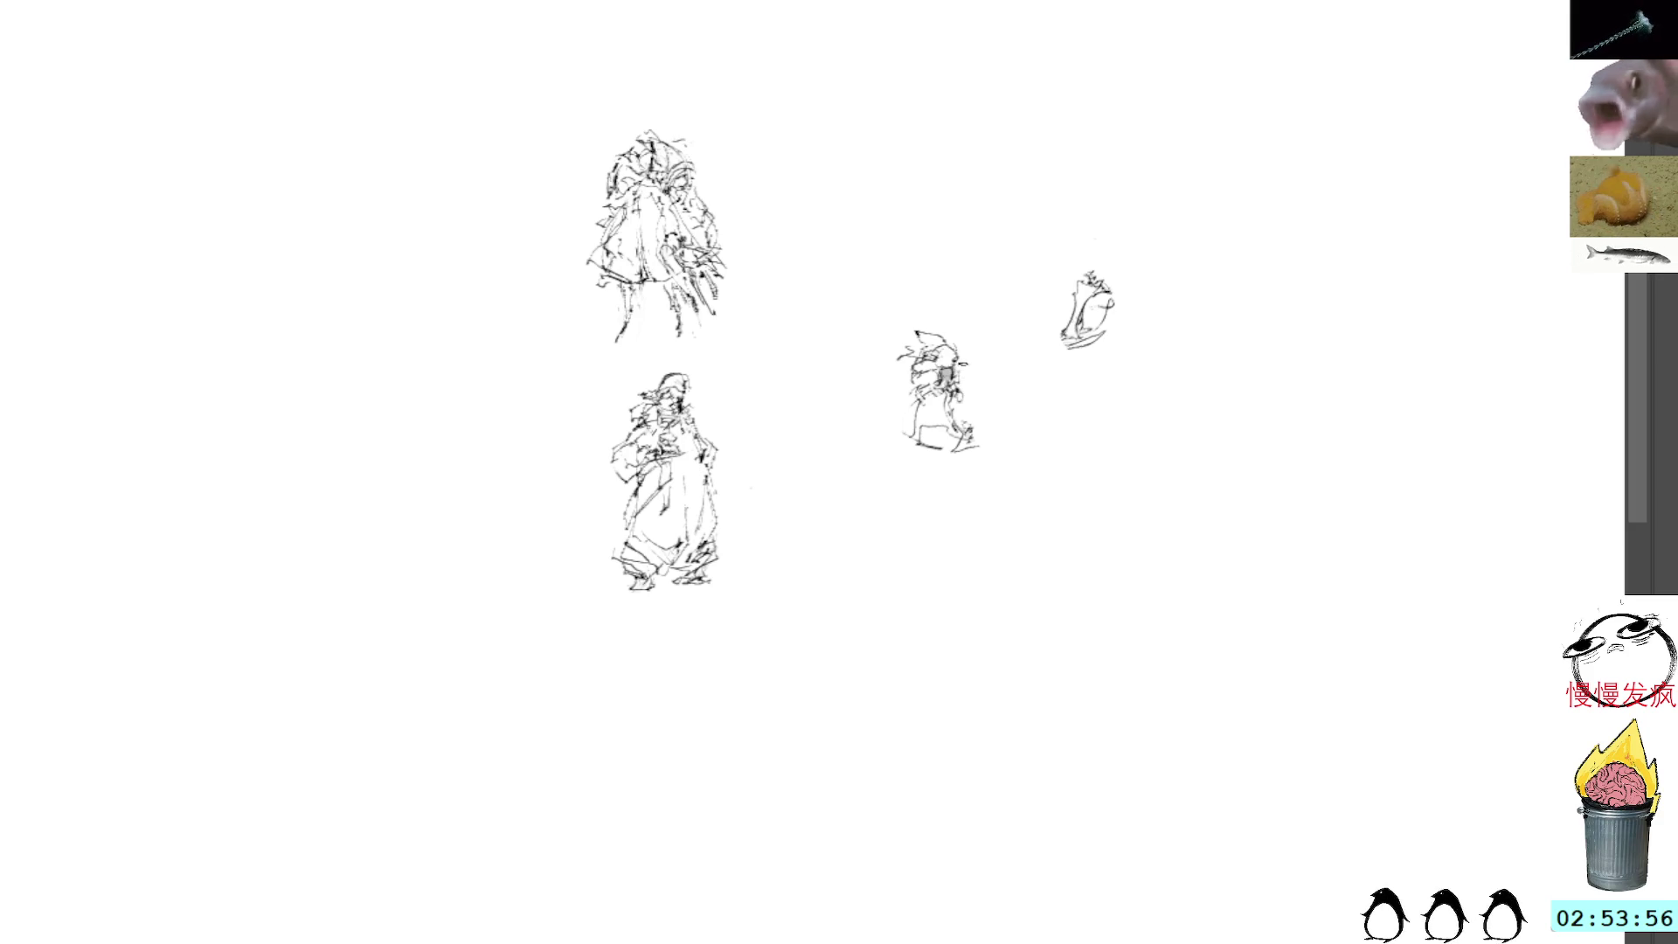
mouse_move(934, 357)
left_mouse_down()
mouse_move(957, 385)
mouse_move(957, 362)
left_mouse_up()
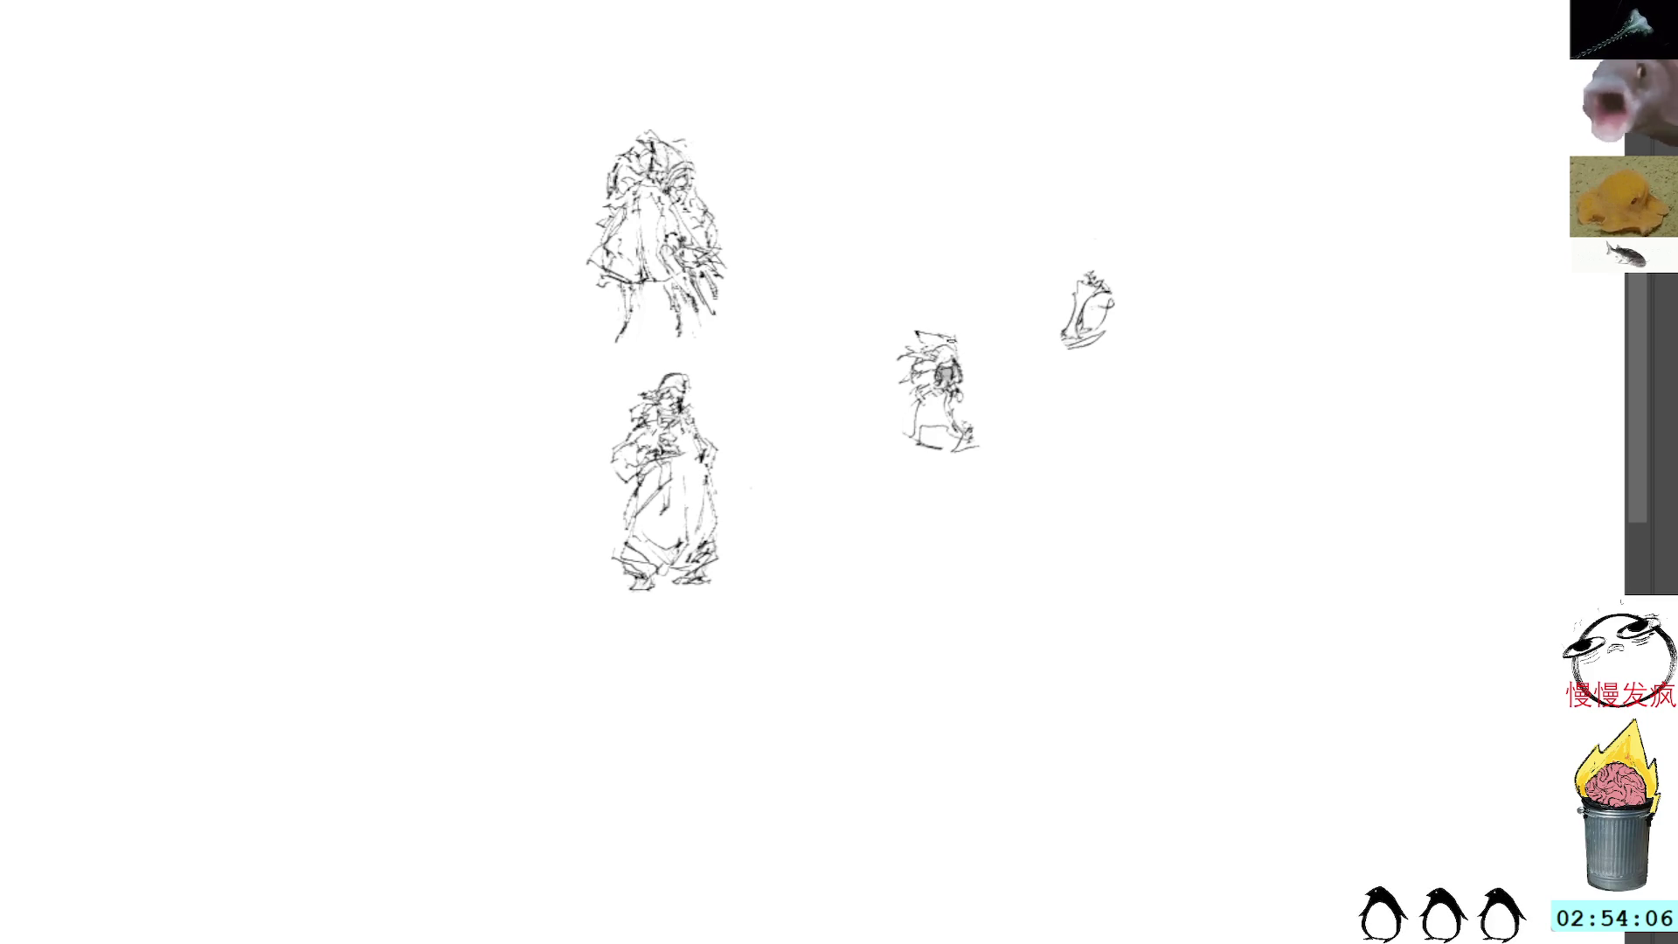
left_click_drag(944, 335, 957, 324)
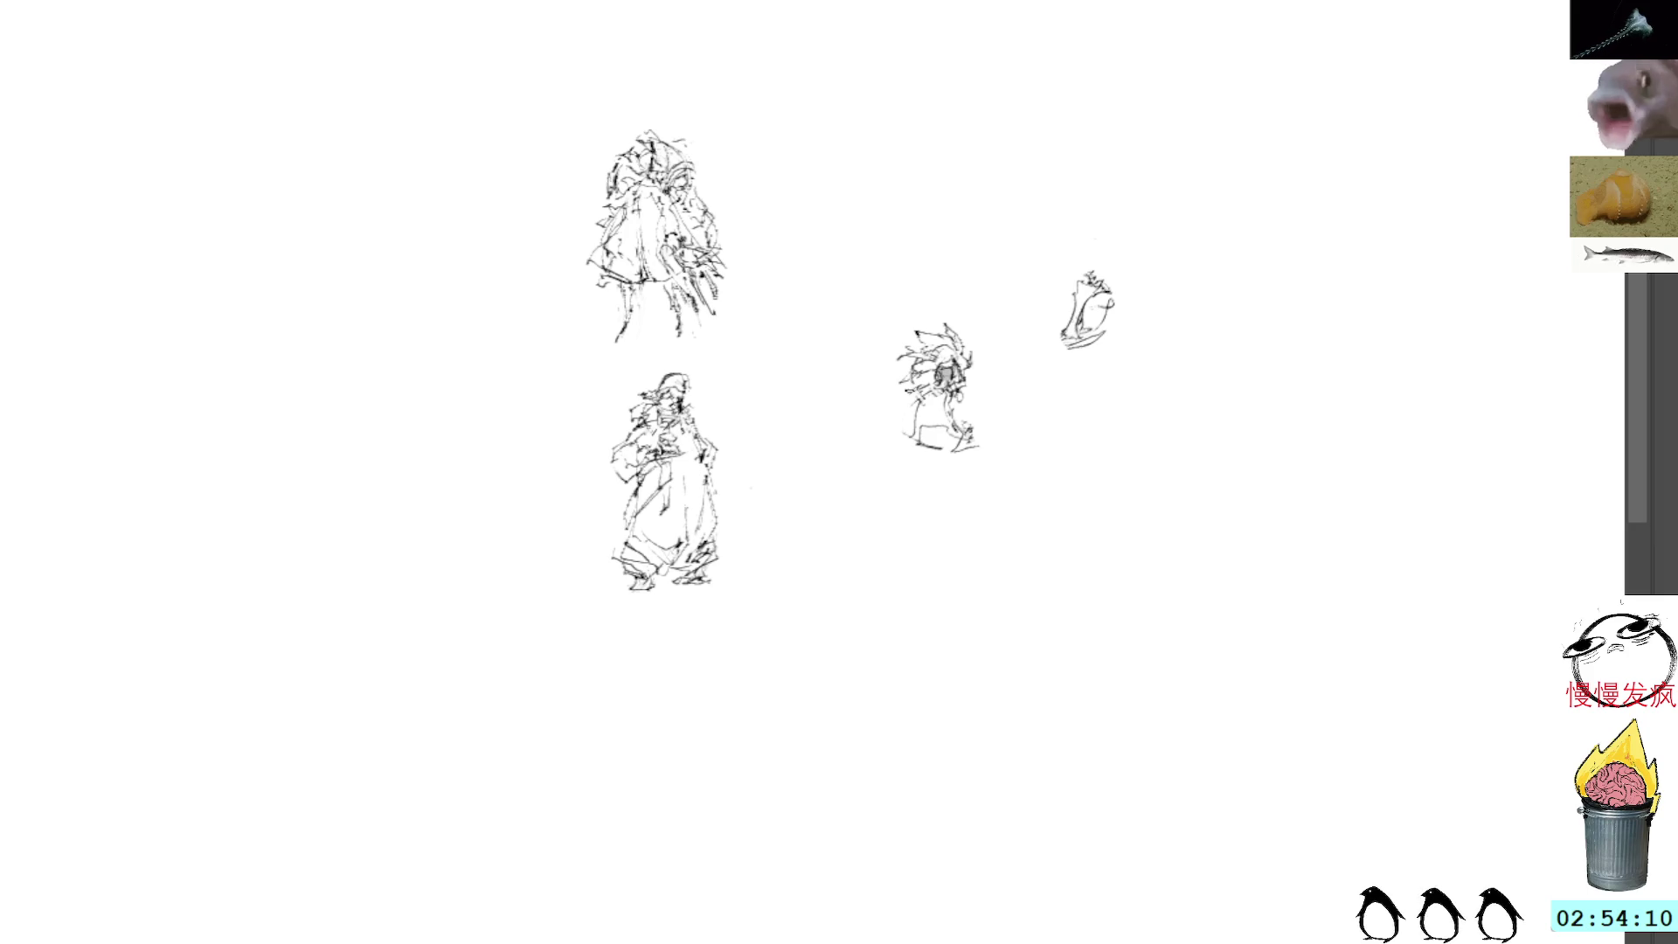
left_click_drag(904, 414, 895, 444)
left_click_drag(965, 395, 968, 415)
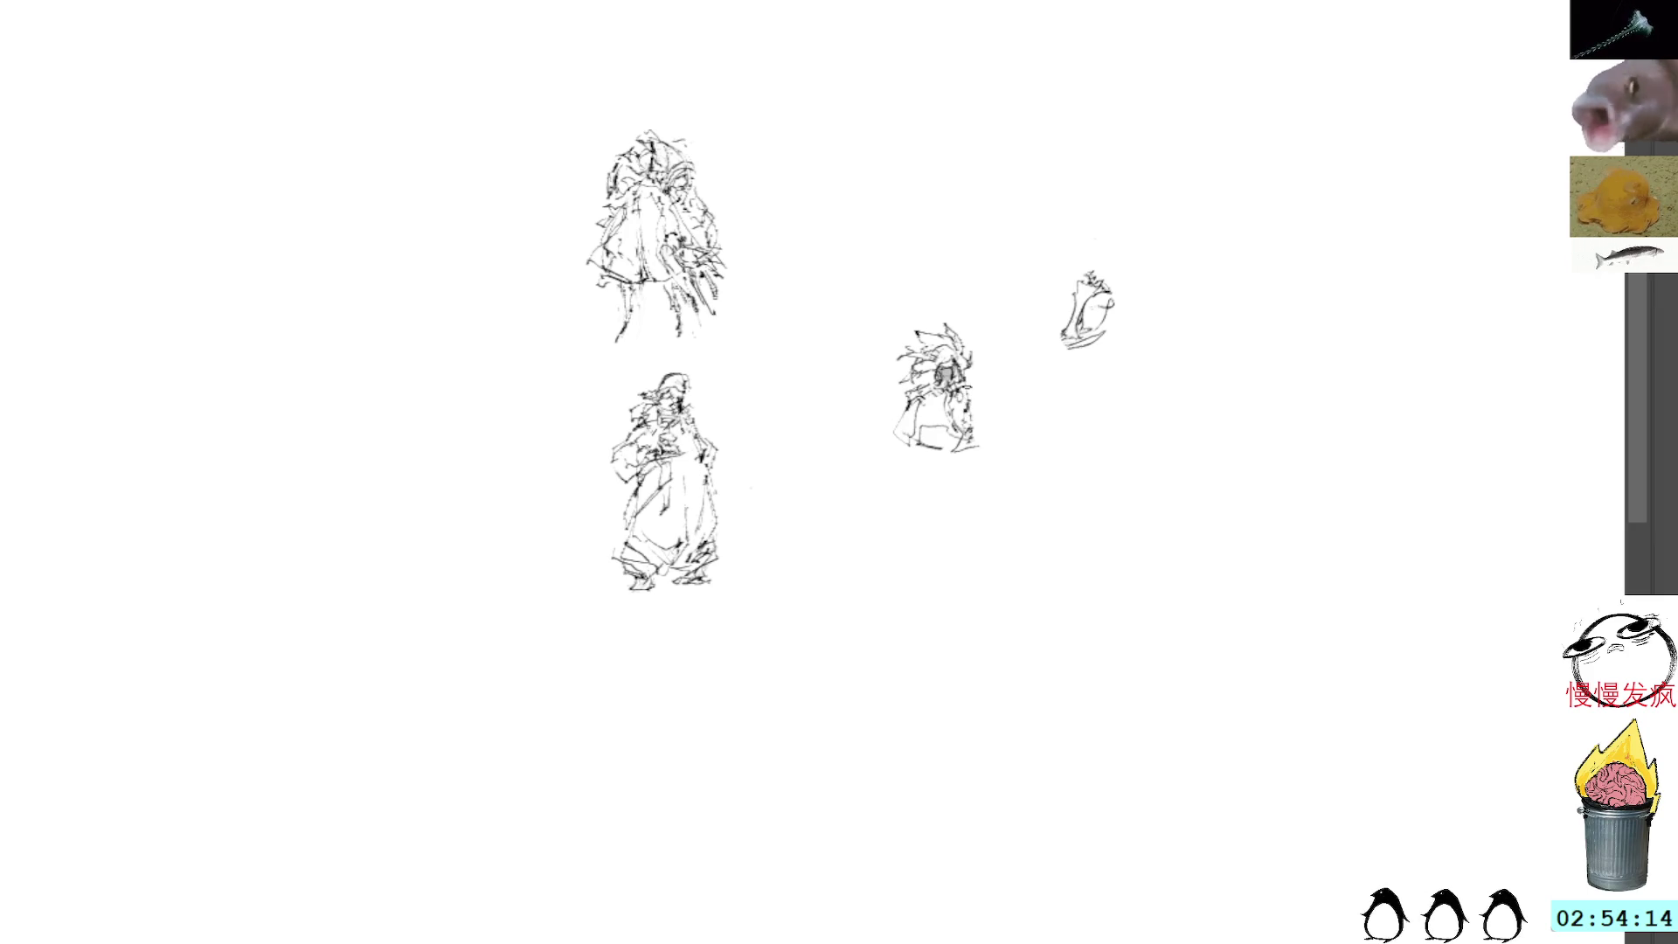
left_click_drag(940, 314, 951, 297)
key("ctrl+t")
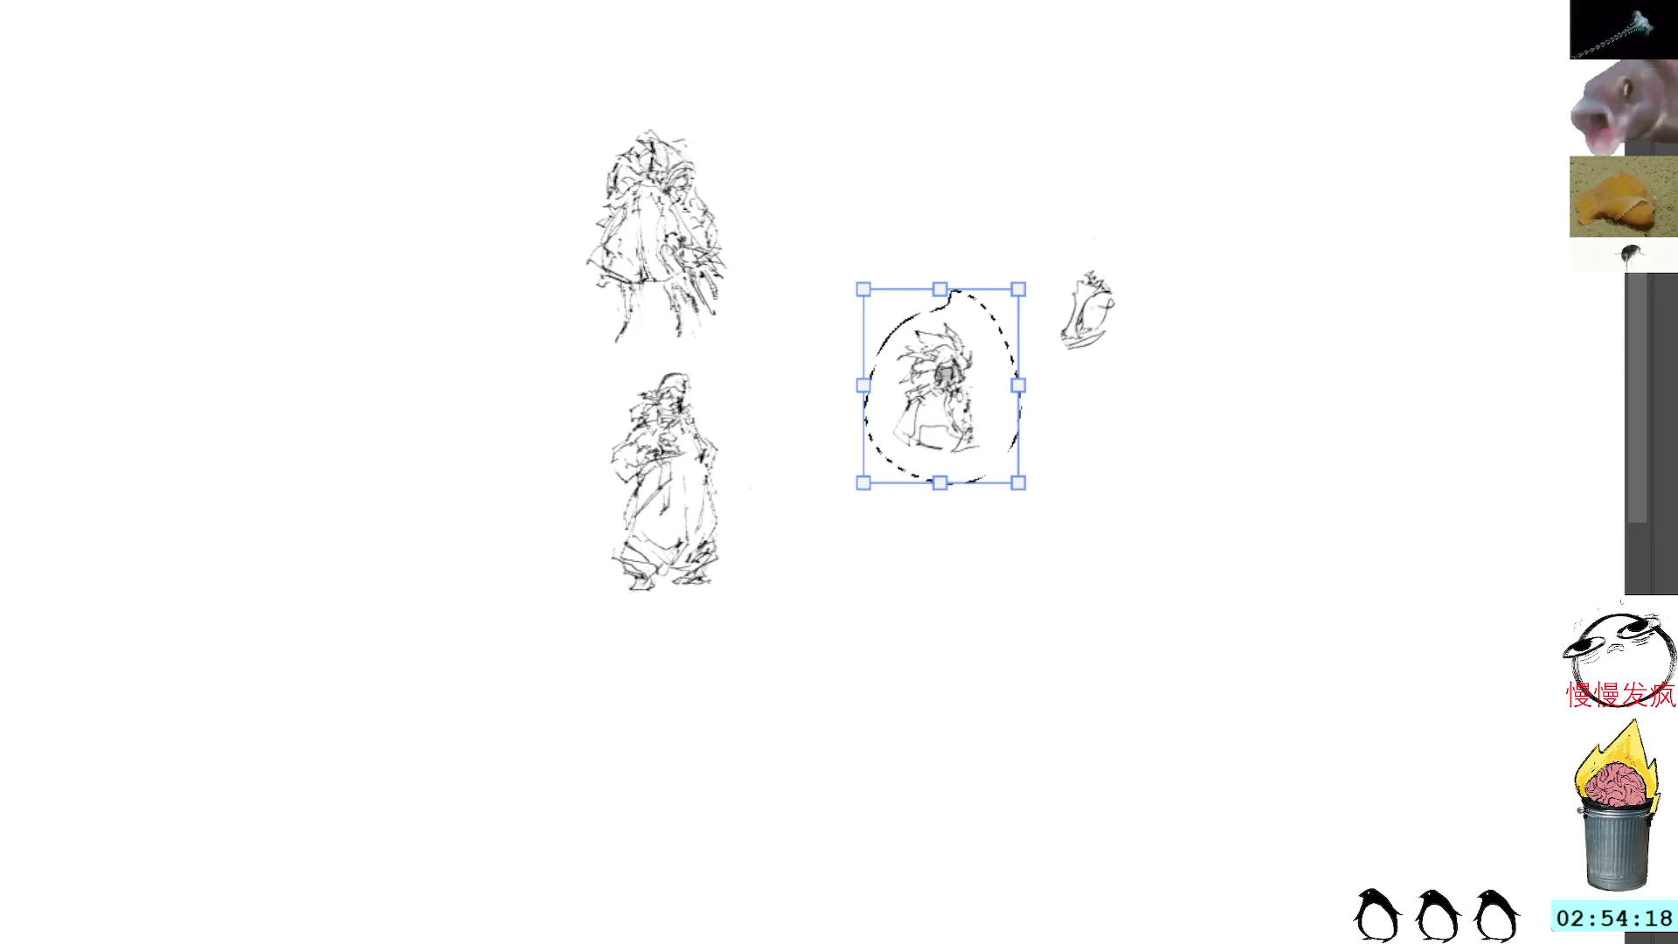
Step: Nudge the middle figure up, then add cloak-edge strokes, spiky hair and head shading
mouse_move(937, 432)
left_mouse_down()
mouse_move(937, 398)
mouse_move(937, 416)
left_mouse_up()
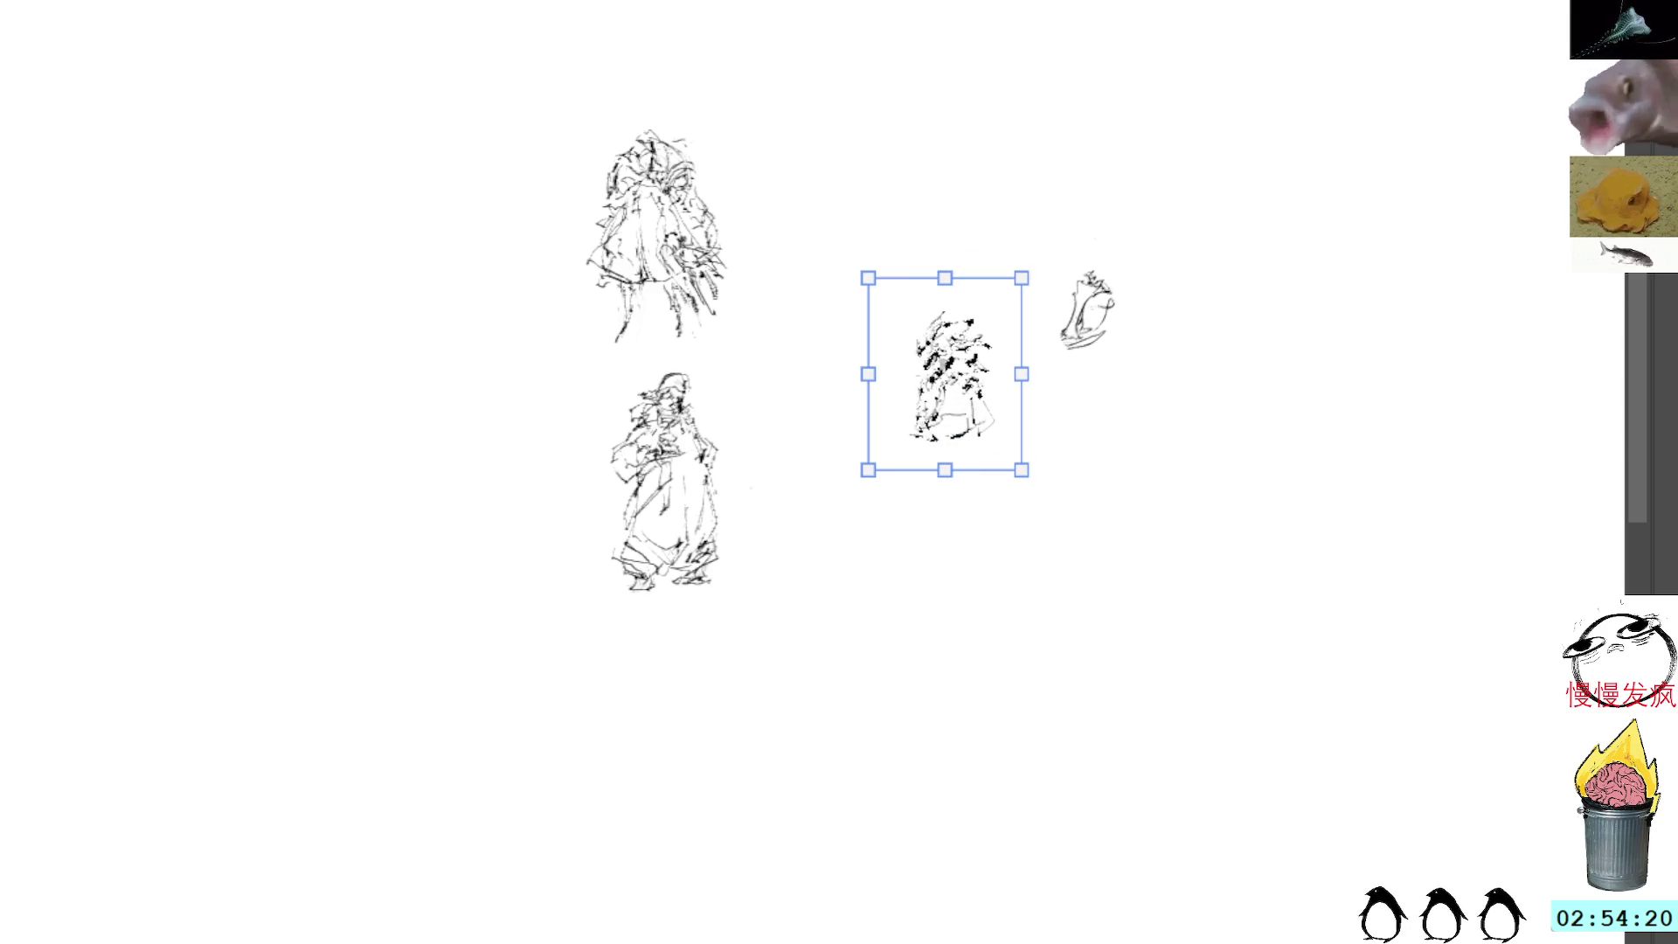
key("Return")
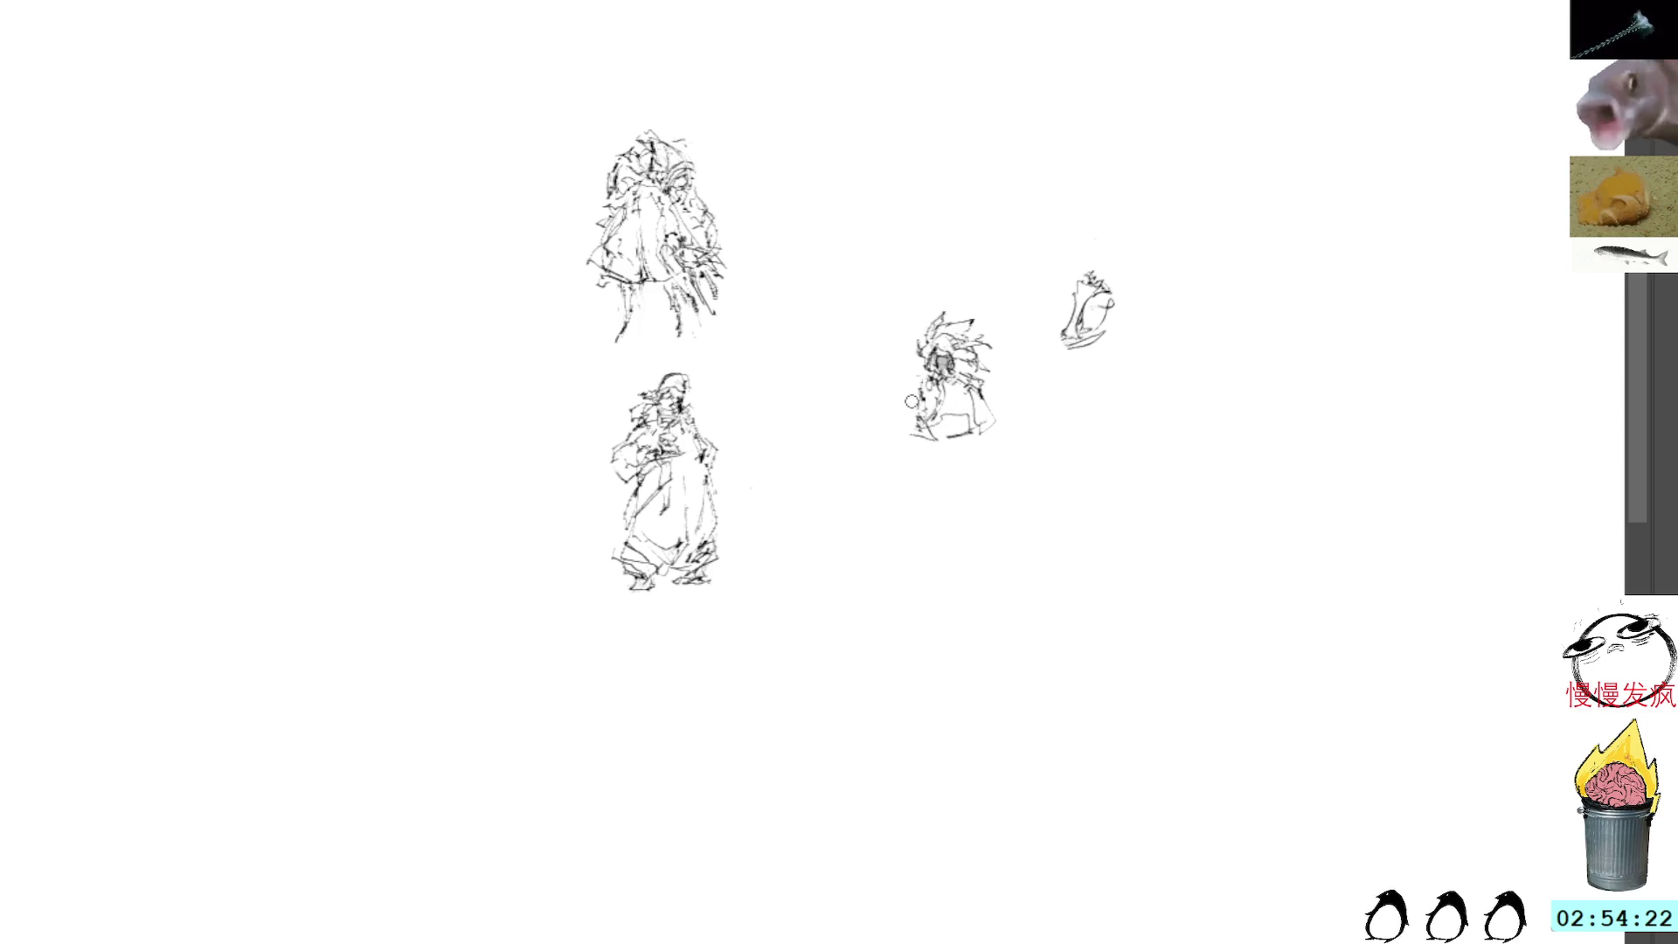
mouse_move(914, 400)
left_mouse_down()
mouse_move(904, 439)
mouse_move(930, 441)
left_mouse_up()
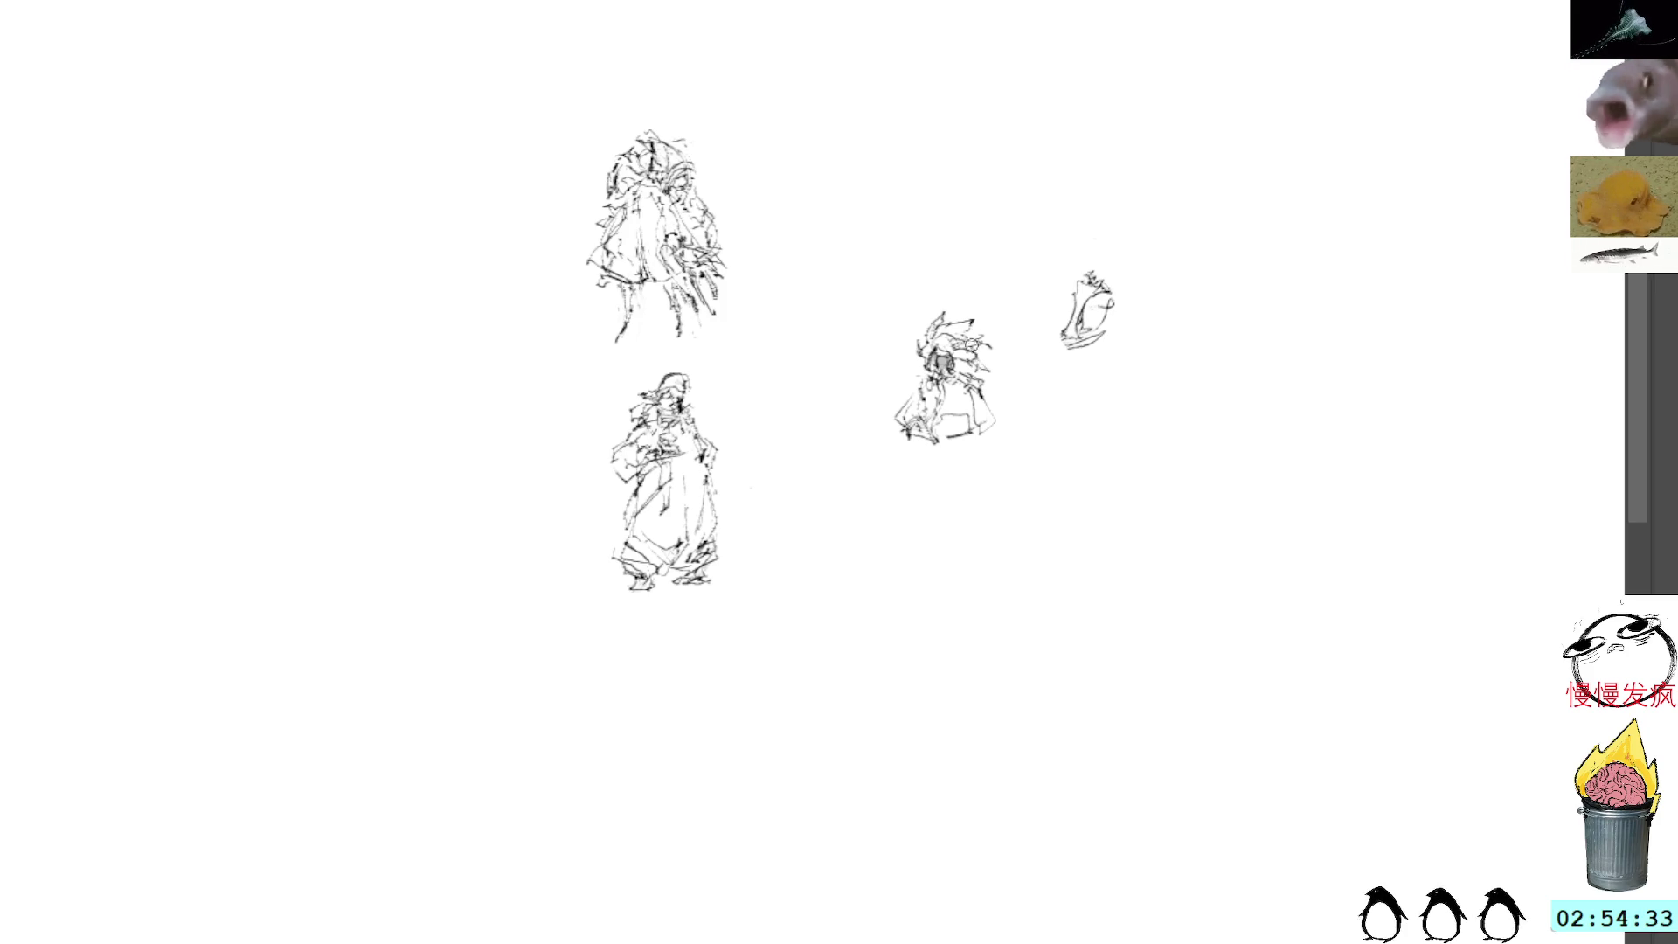
mouse_move(970, 360)
left_mouse_down()
mouse_move(996, 327)
mouse_move(984, 351)
left_mouse_up()
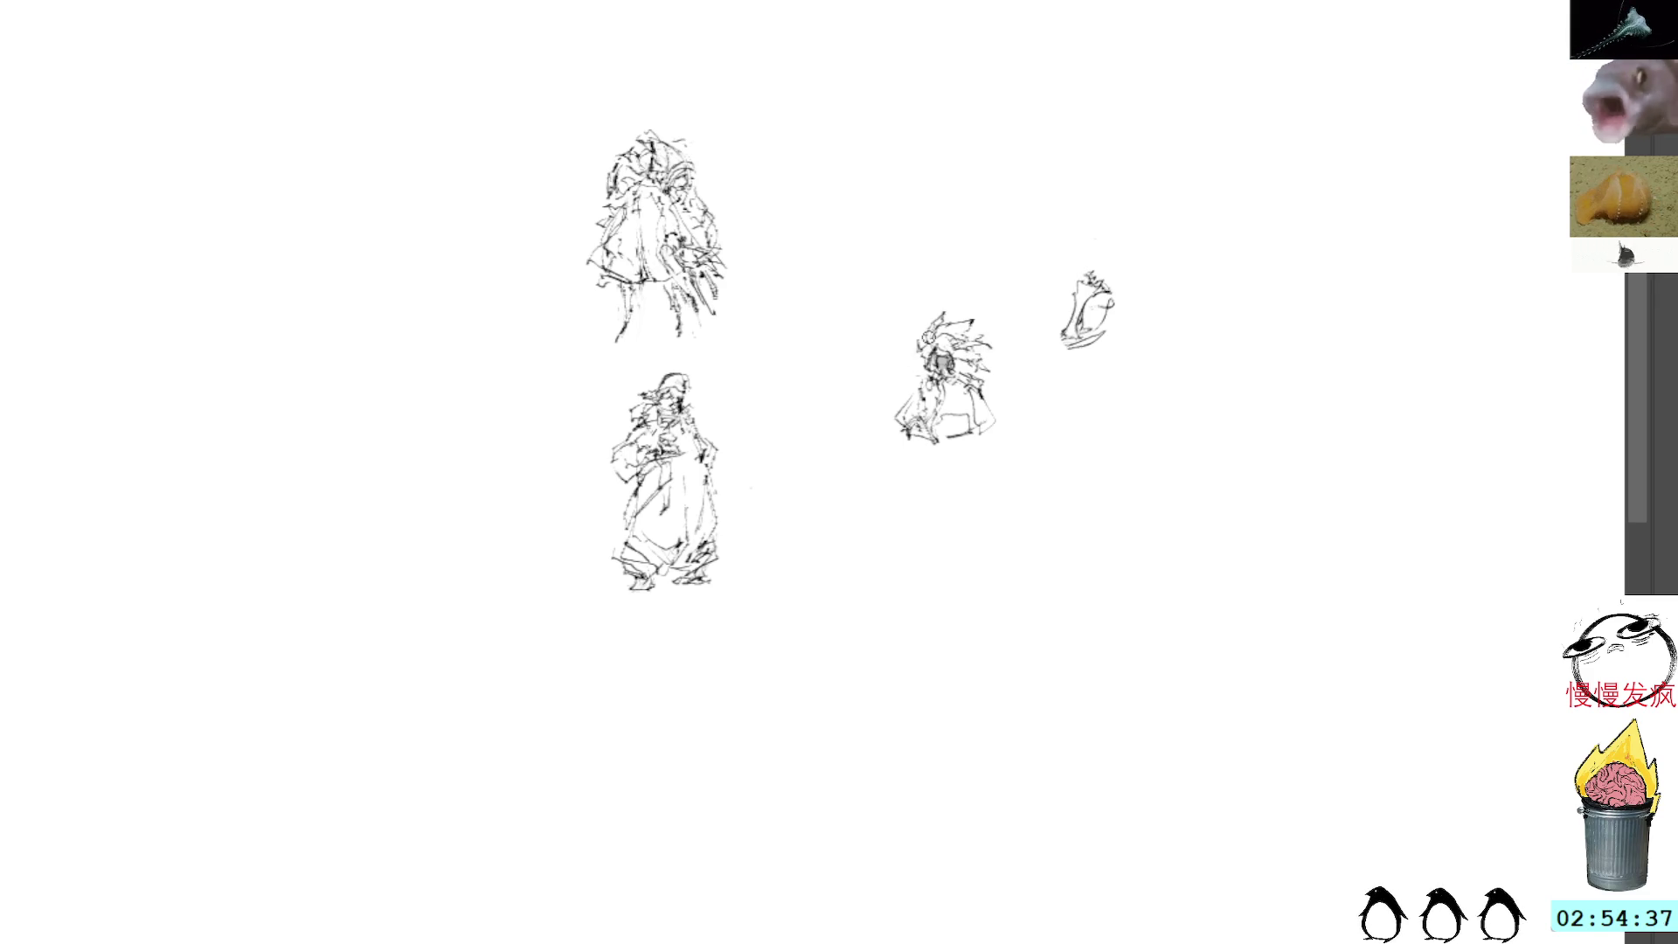
left_click_drag(921, 366, 924, 374)
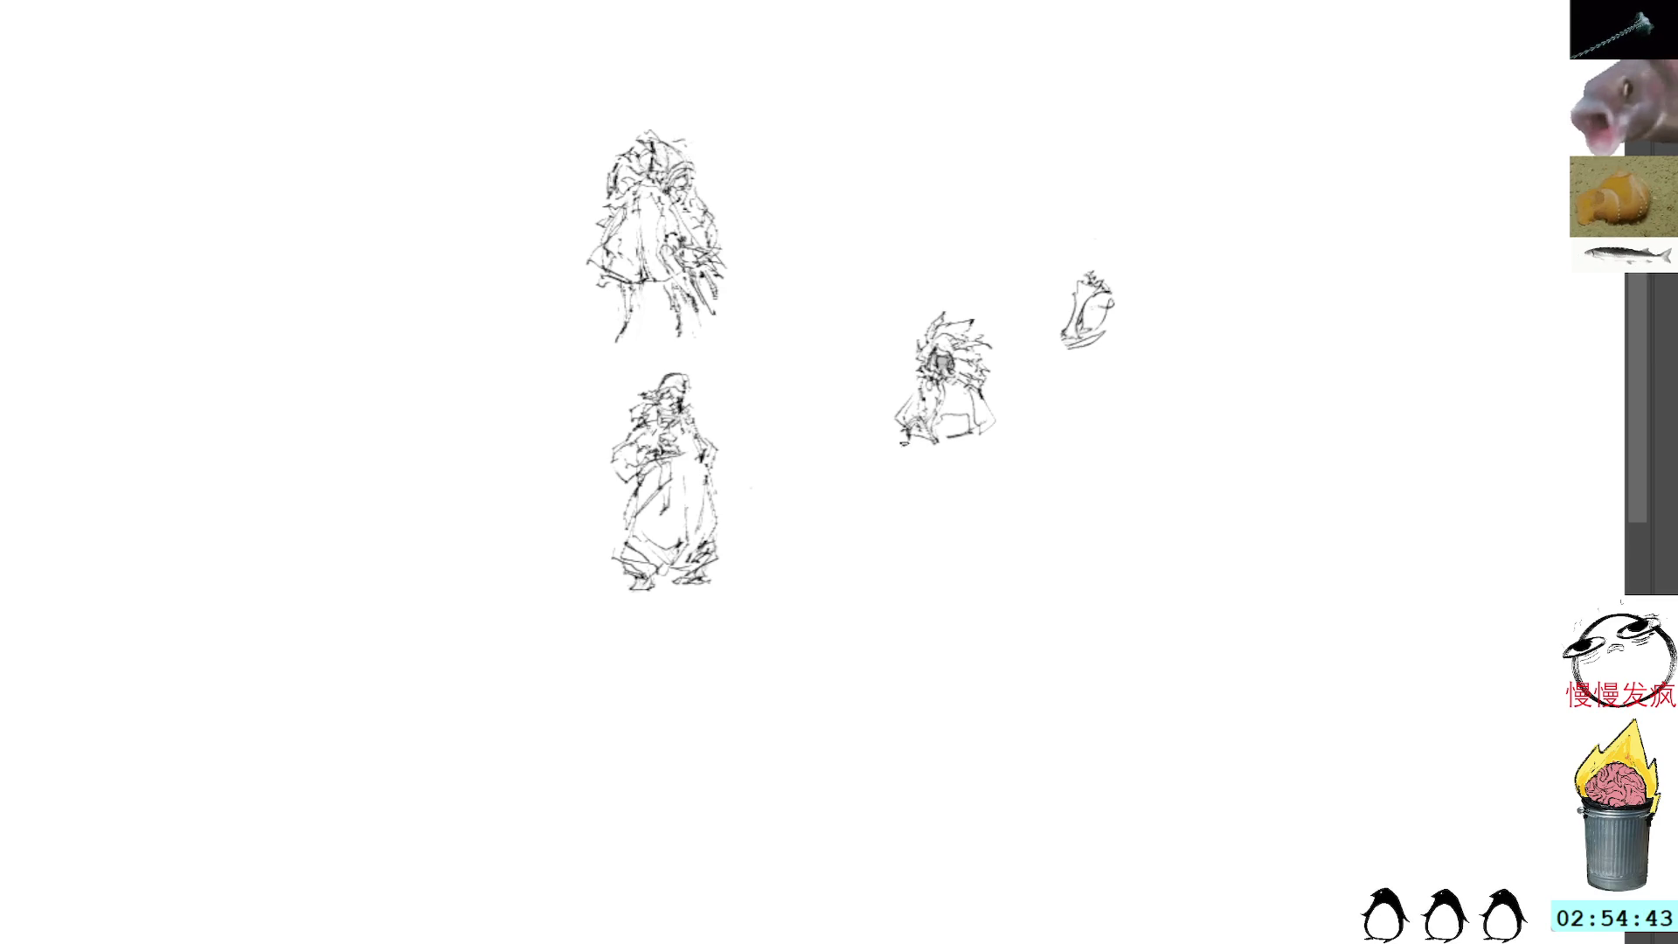
Step: Draw legs and a long tapering lower body, undoing the dark broken lines, and outline a sword edge
mouse_move(906, 439)
left_mouse_down()
mouse_move(913, 467)
mouse_move(926, 447)
mouse_move(973, 465)
left_mouse_up()
mouse_move(958, 437)
left_mouse_down()
mouse_move(980, 447)
mouse_move(929, 506)
mouse_move(930, 537)
left_mouse_up()
left_click_drag(922, 465, 928, 540)
left_click_drag(924, 458, 936, 542)
left_click_drag(932, 456, 949, 525)
left_click_drag(926, 455, 939, 547)
left_click_drag(930, 459, 965, 552)
key("ctrl+z")
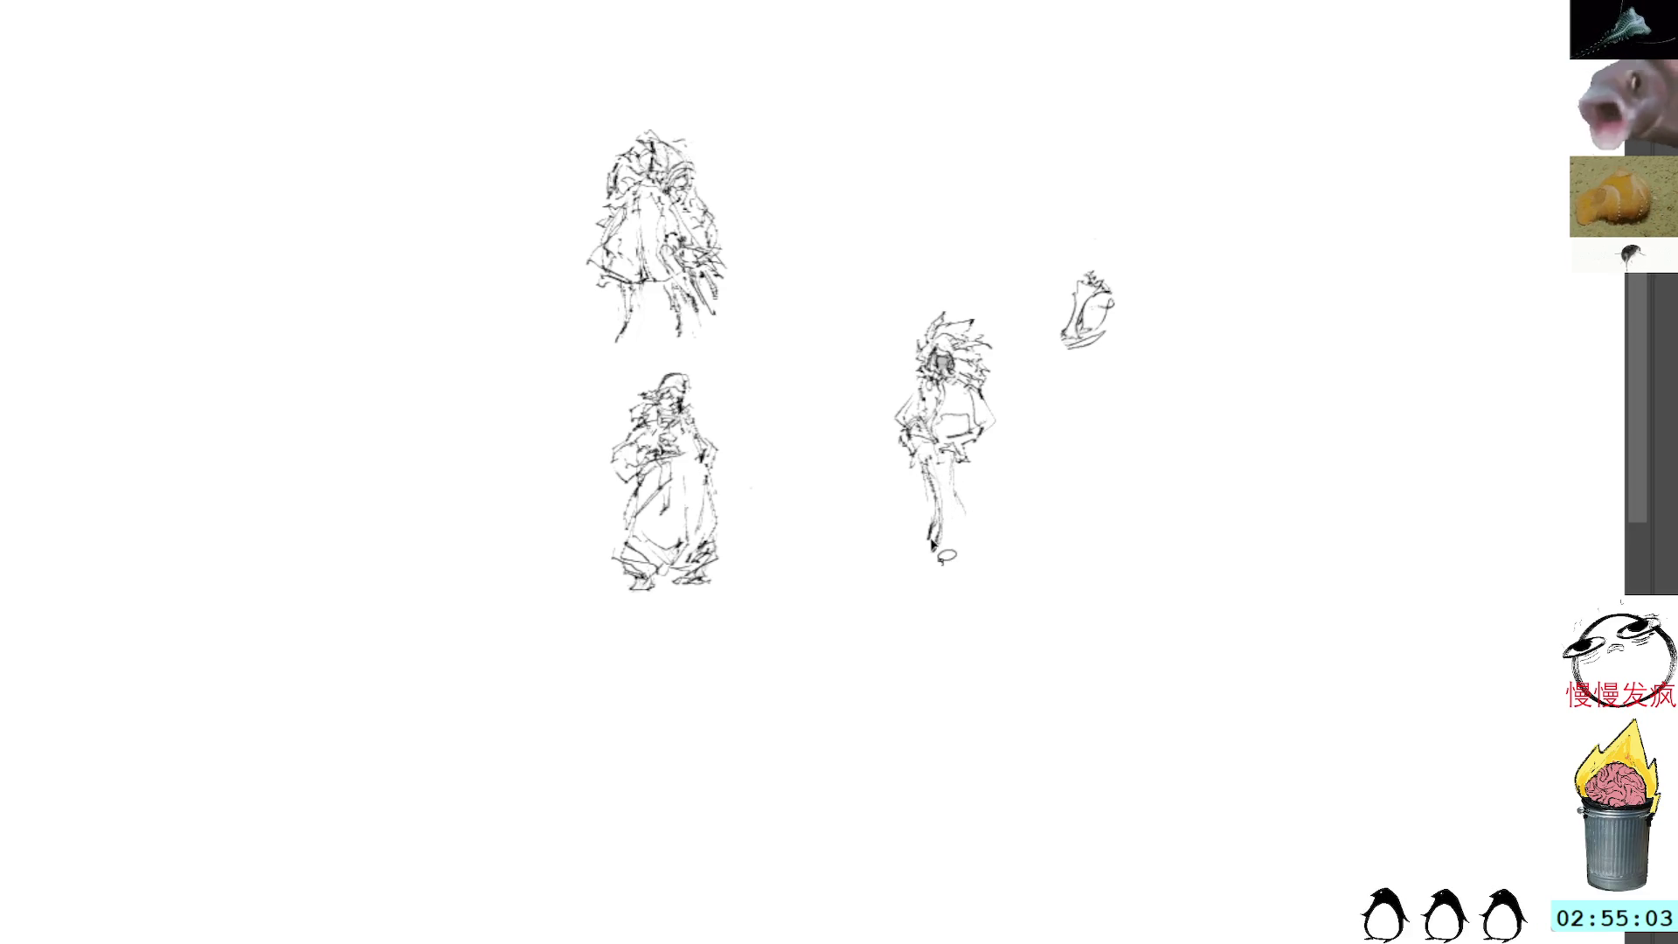
left_click_drag(918, 556, 922, 495)
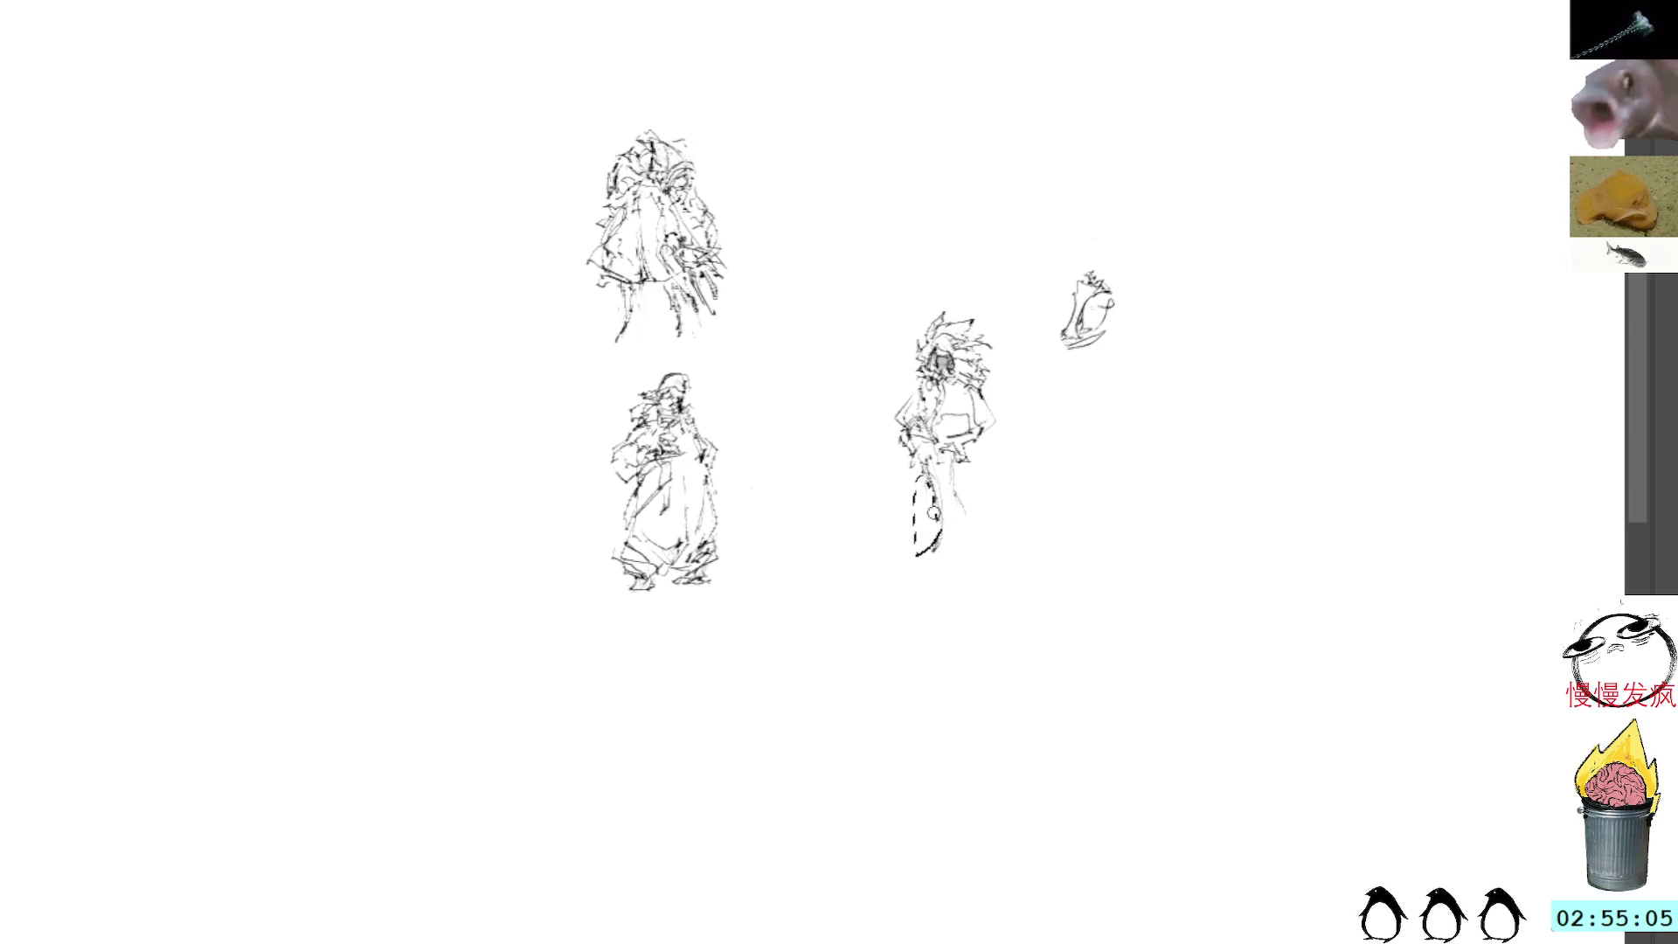
Step: Undo the sword outline, delete the cluttered lower-leg area, and redraw it with a lighter stroke
key("ctrl+z")
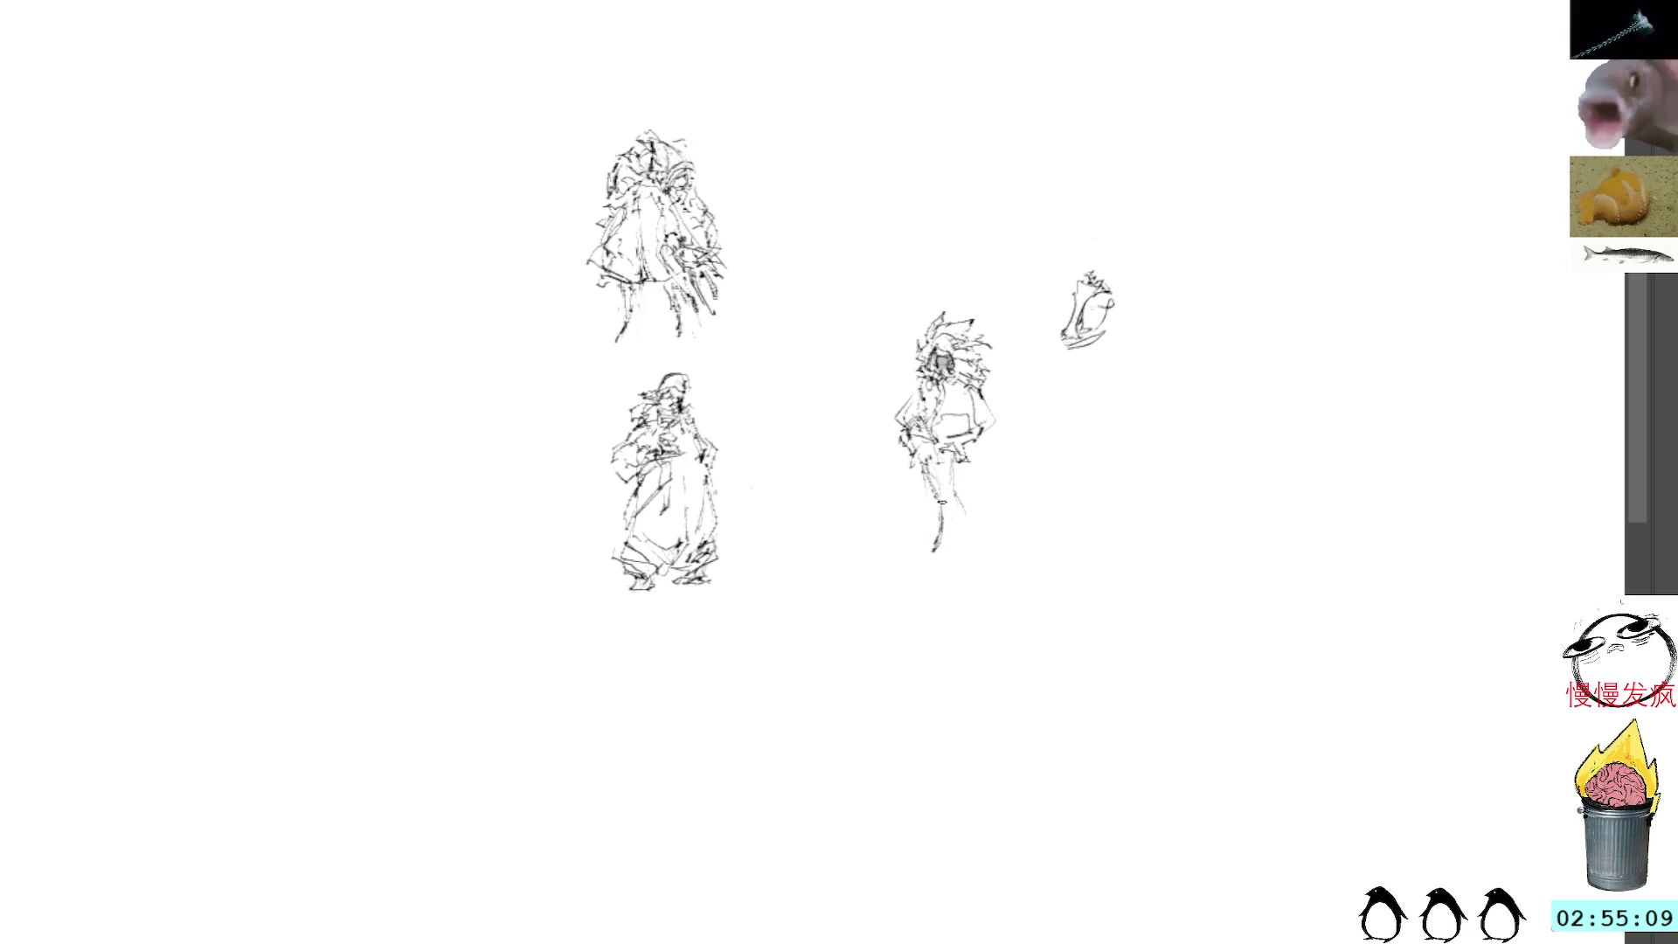
left_click_drag(957, 495, 970, 545)
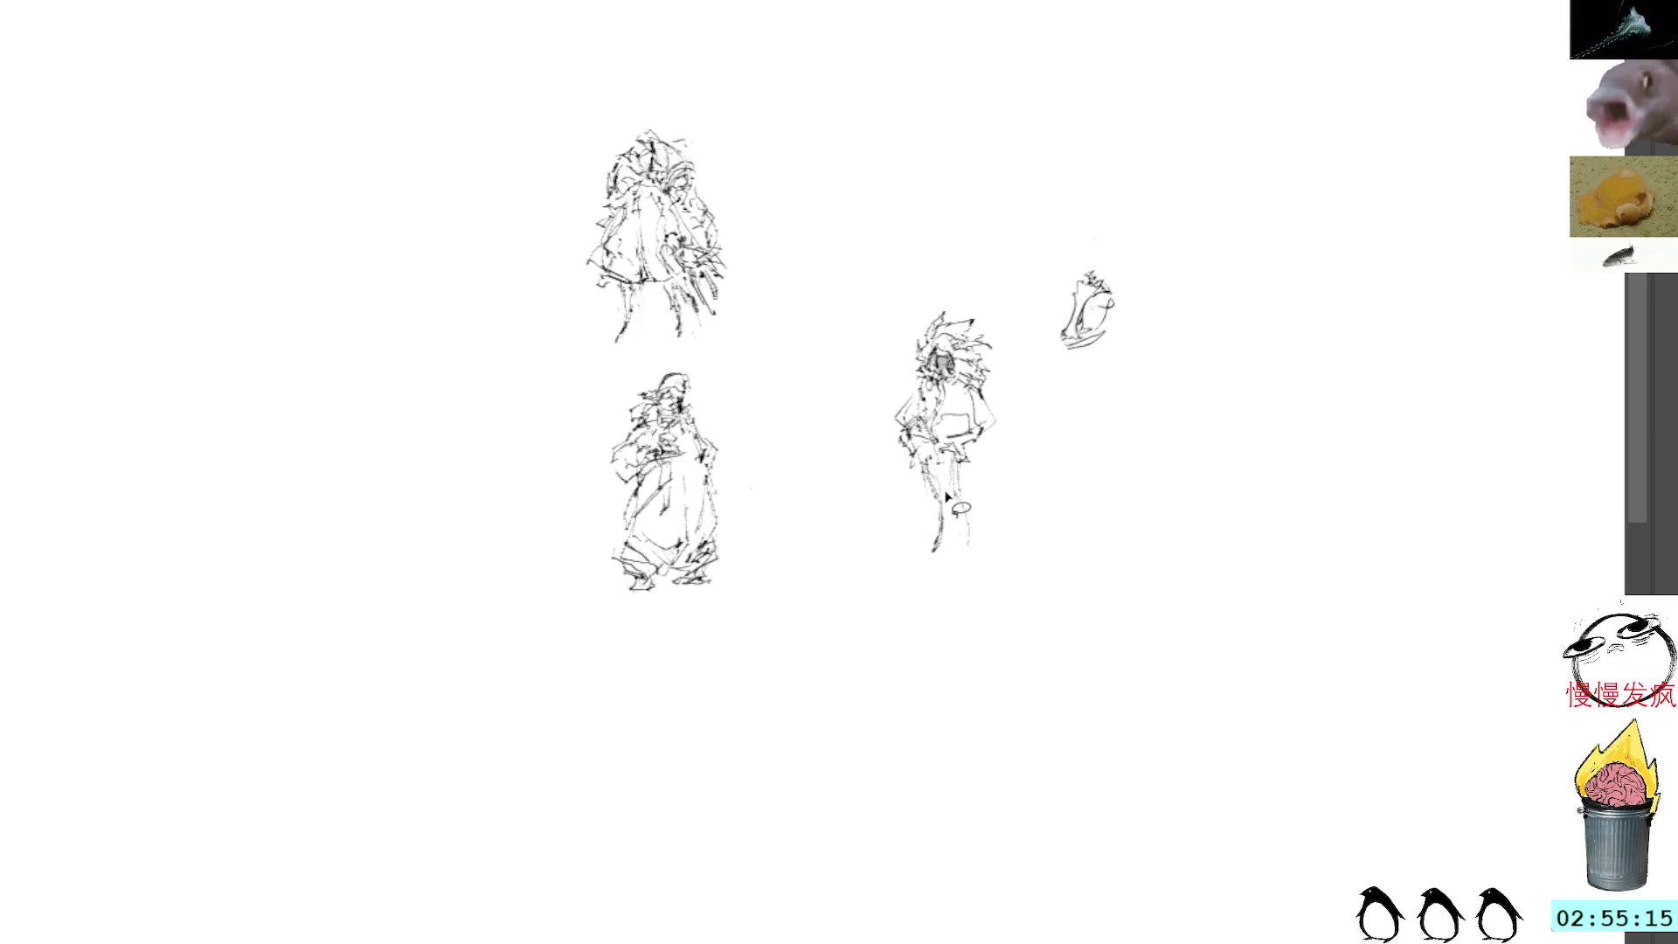
mouse_move(939, 456)
left_mouse_down()
mouse_move(992, 493)
mouse_move(961, 465)
left_mouse_up()
key("Delete")
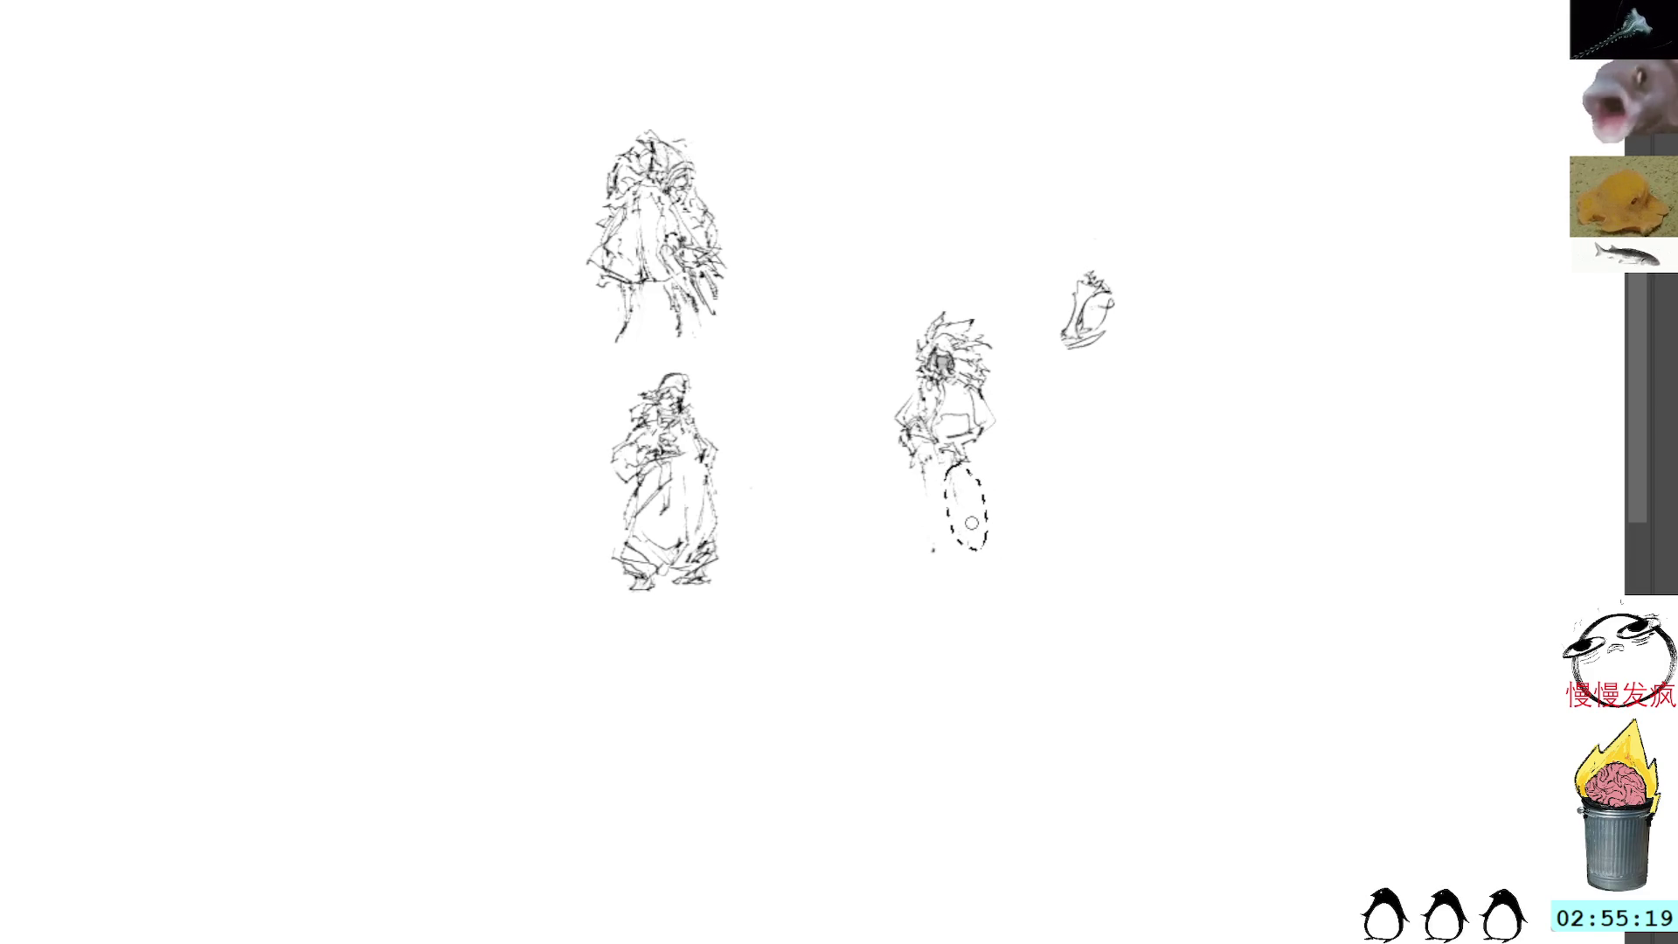
key("Delete")
left_click_drag(925, 530, 933, 486)
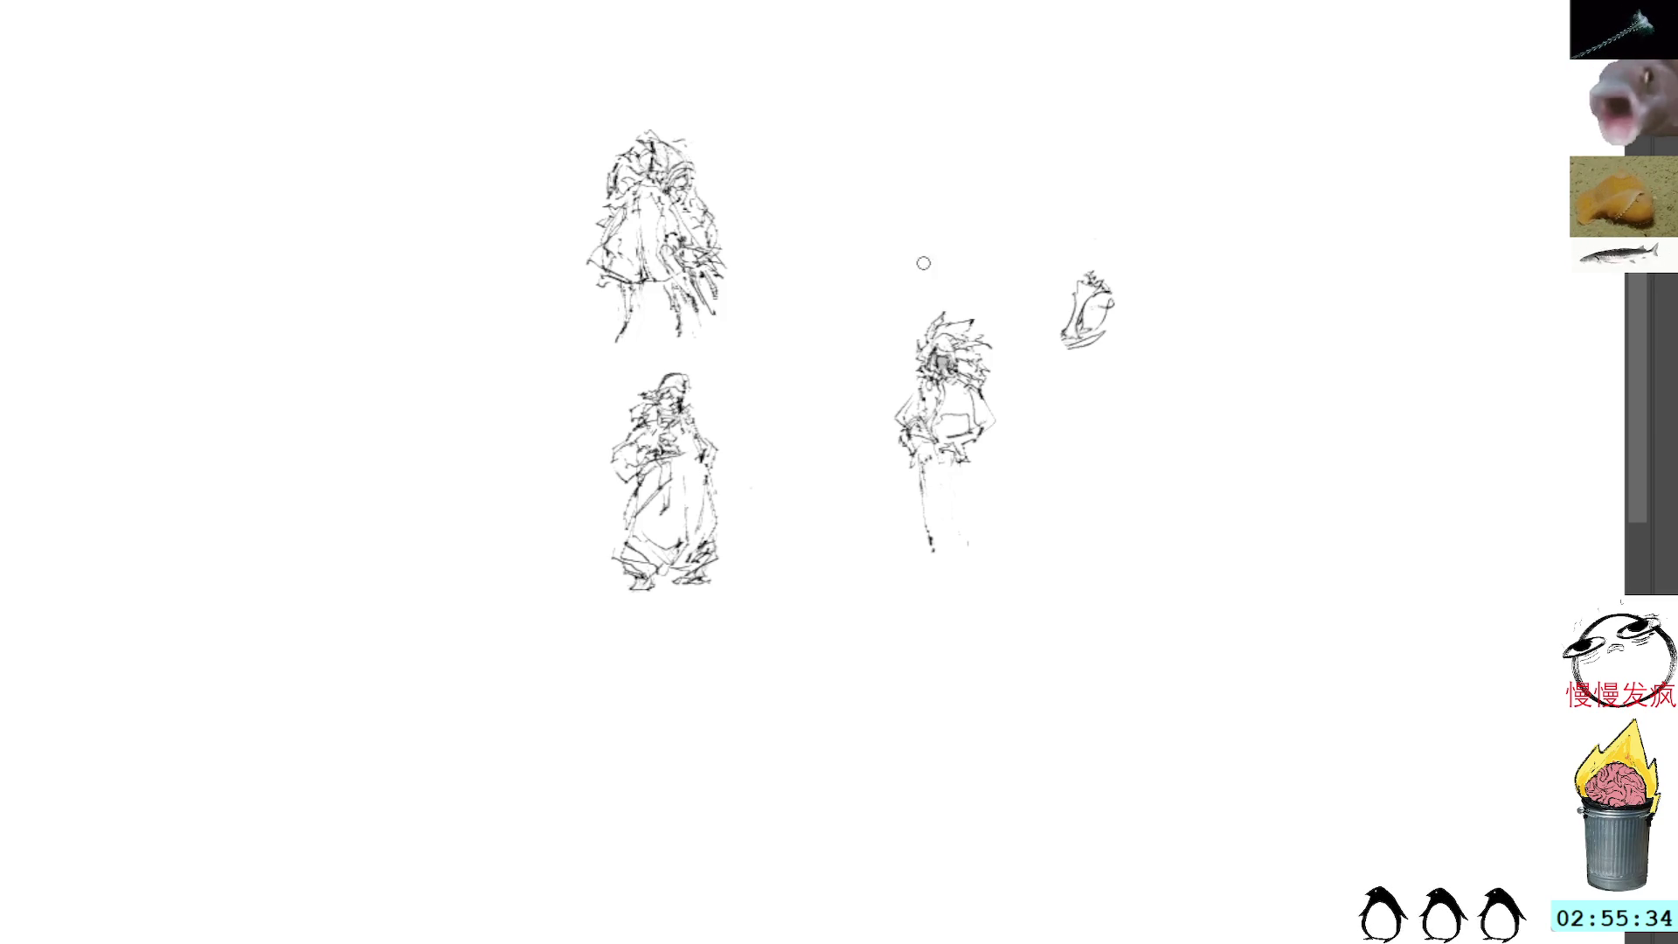
Step: Redraw and darken the middle figure's leg lines, touching up the pocket and right edge
left_click_drag(920, 461, 928, 533)
left_click_drag(917, 468, 928, 546)
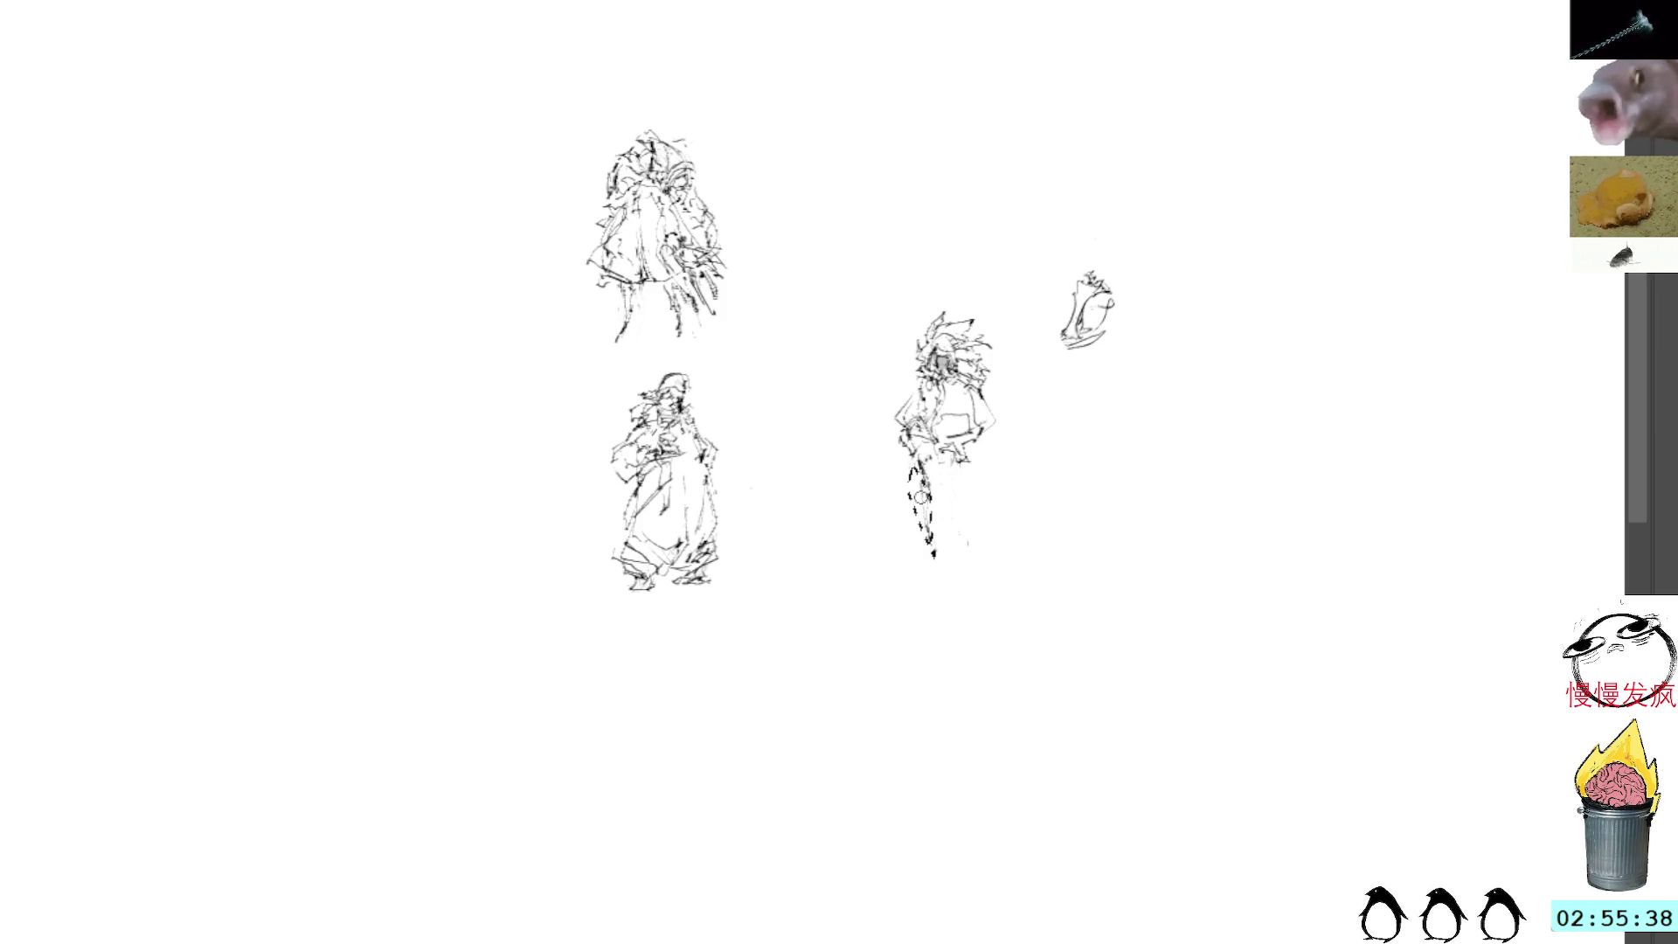
key("ctrl+z")
key("ctrl+z")
key("ctrl+z")
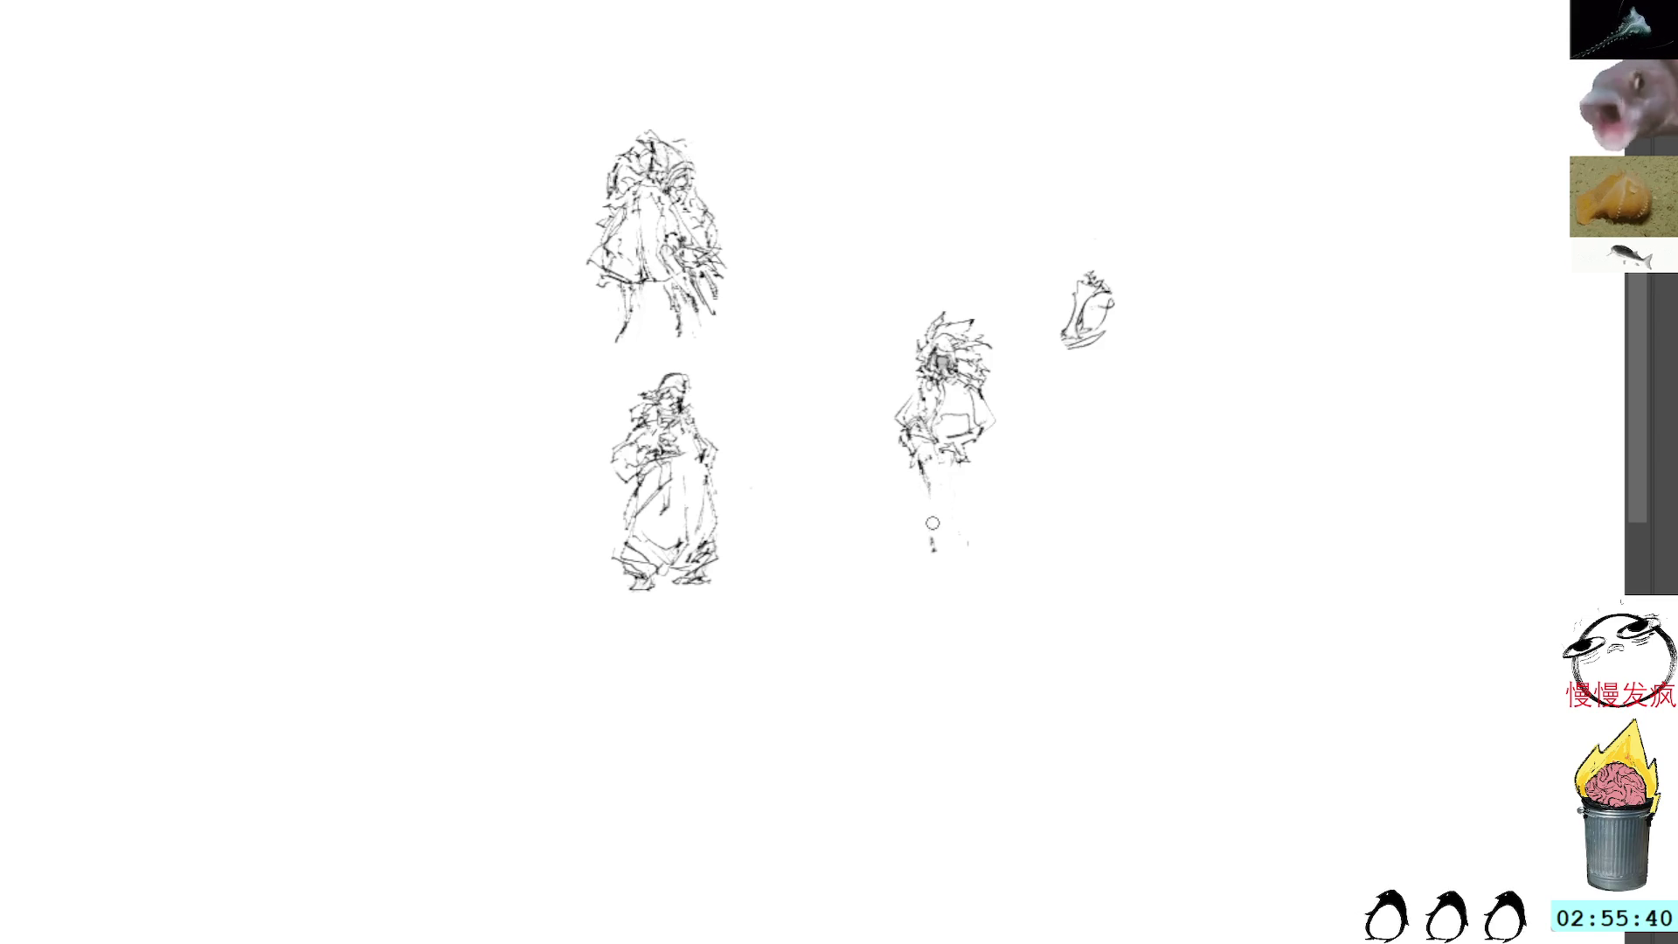
left_click_drag(922, 517, 926, 543)
mouse_move(917, 463)
left_mouse_down()
mouse_move(921, 502)
mouse_move(986, 527)
left_mouse_up()
left_click_drag(964, 467, 986, 519)
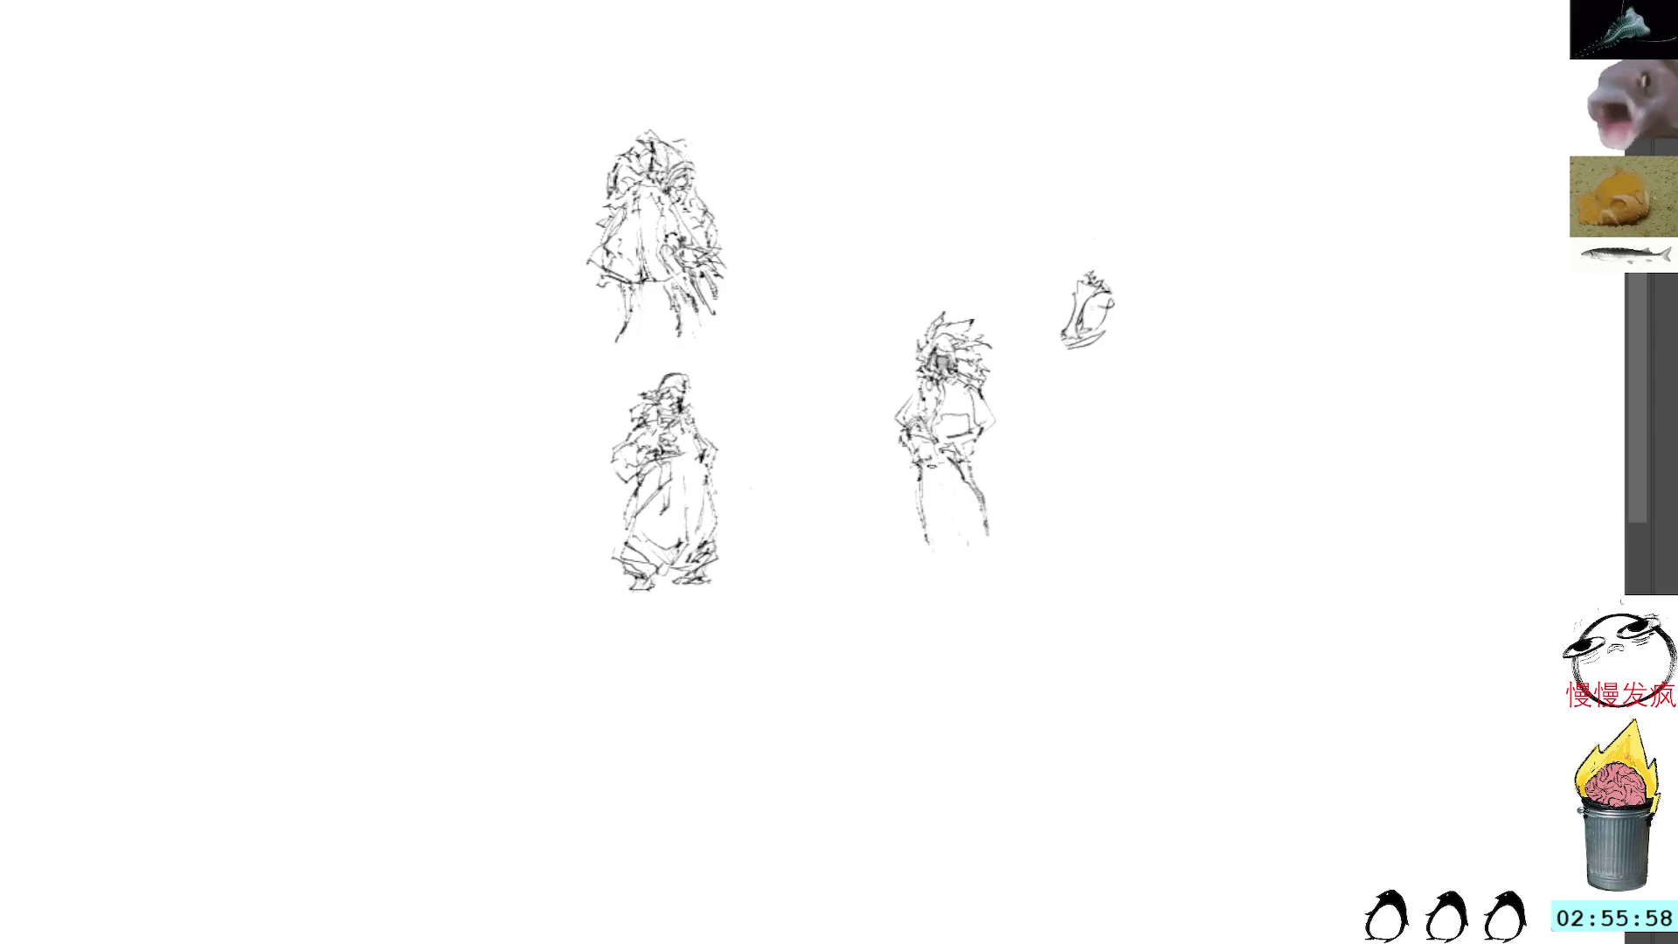
left_click_drag(920, 476, 919, 529)
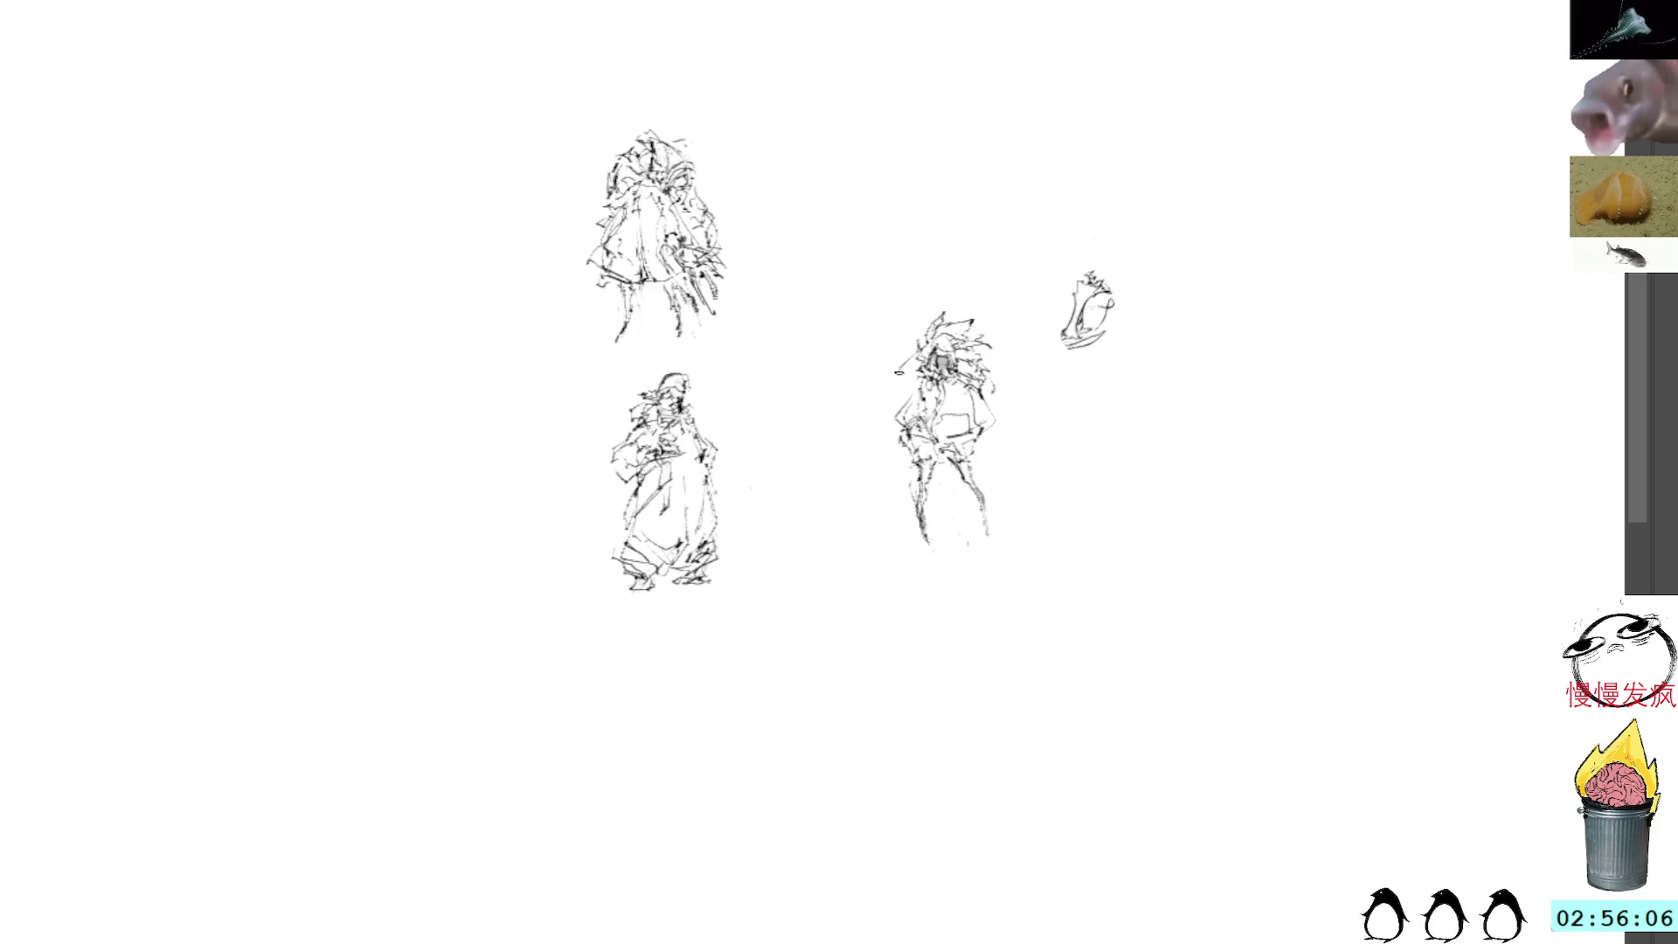
mouse_move(940, 423)
left_mouse_down()
mouse_move(963, 417)
mouse_move(960, 432)
mouse_move(954, 410)
mouse_move(953, 429)
left_mouse_up()
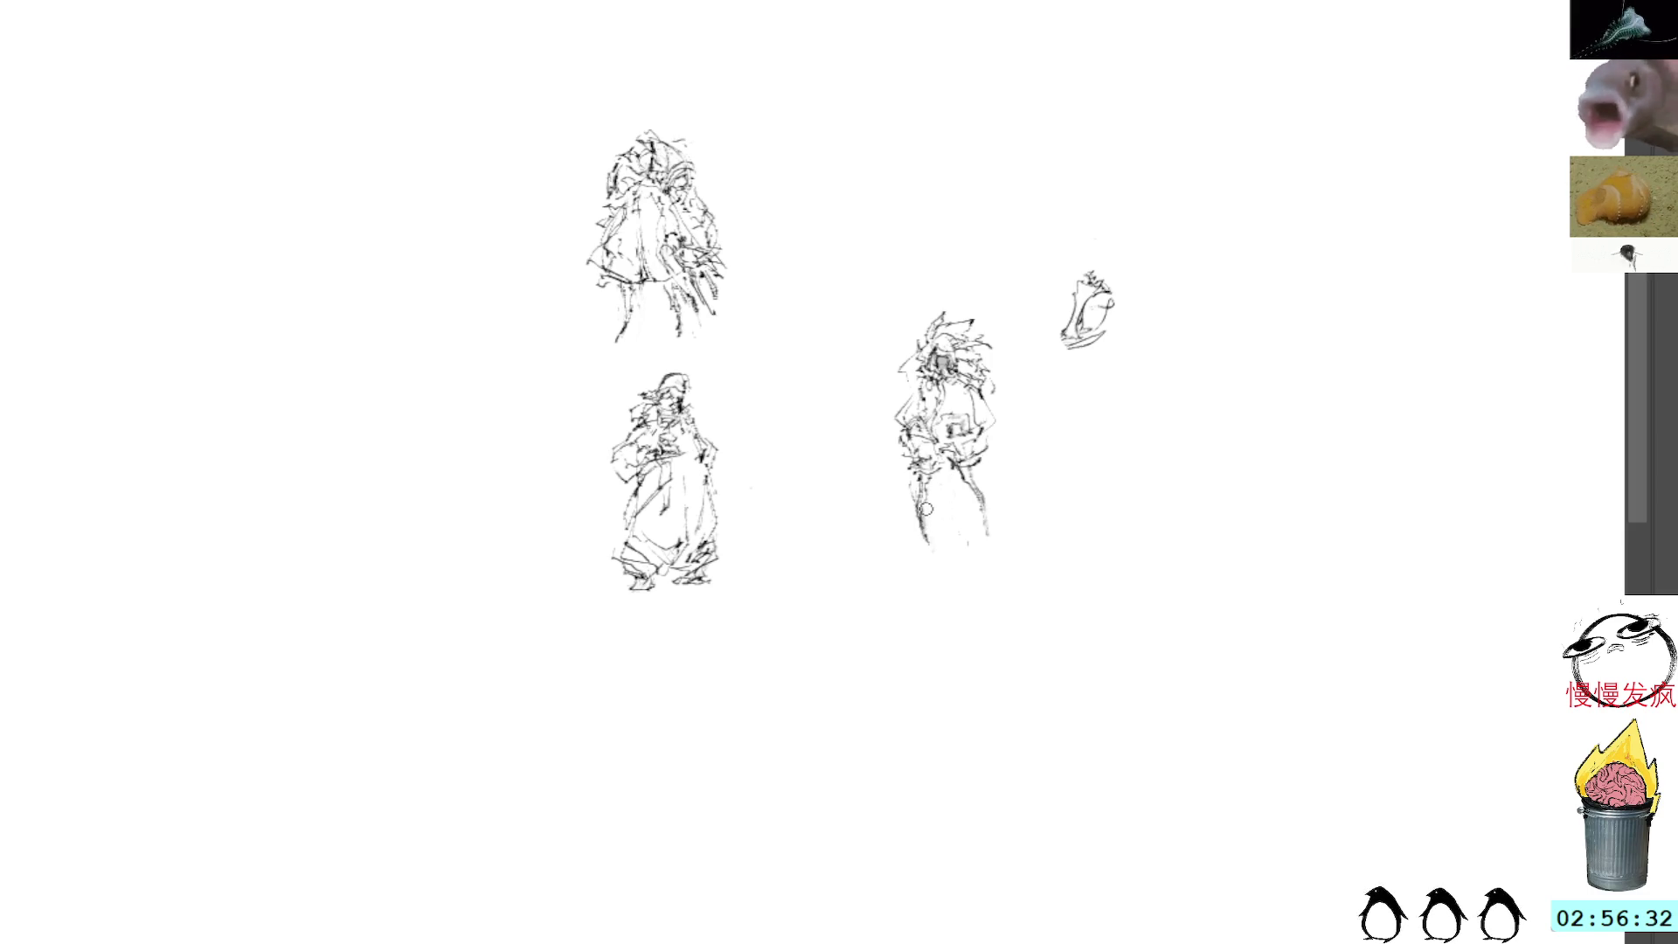
mouse_move(922, 512)
left_mouse_down()
mouse_move(923, 535)
mouse_move(986, 529)
left_mouse_up()
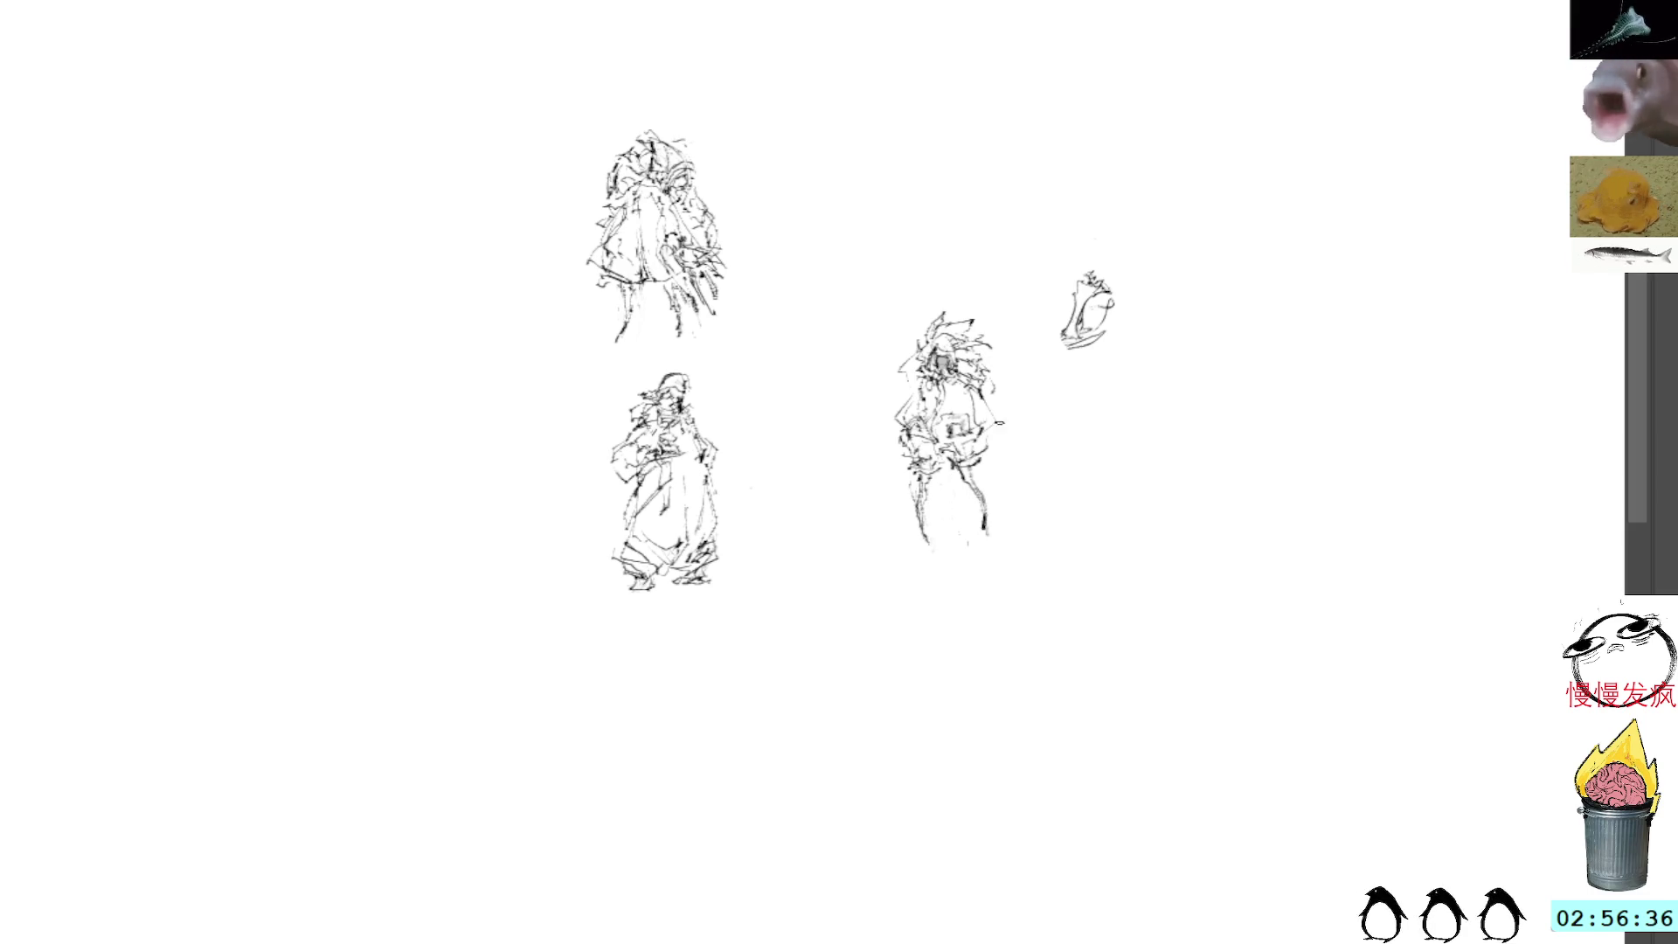
mouse_move(991, 355)
left_mouse_down()
mouse_move(1027, 439)
mouse_move(991, 410)
left_mouse_up()
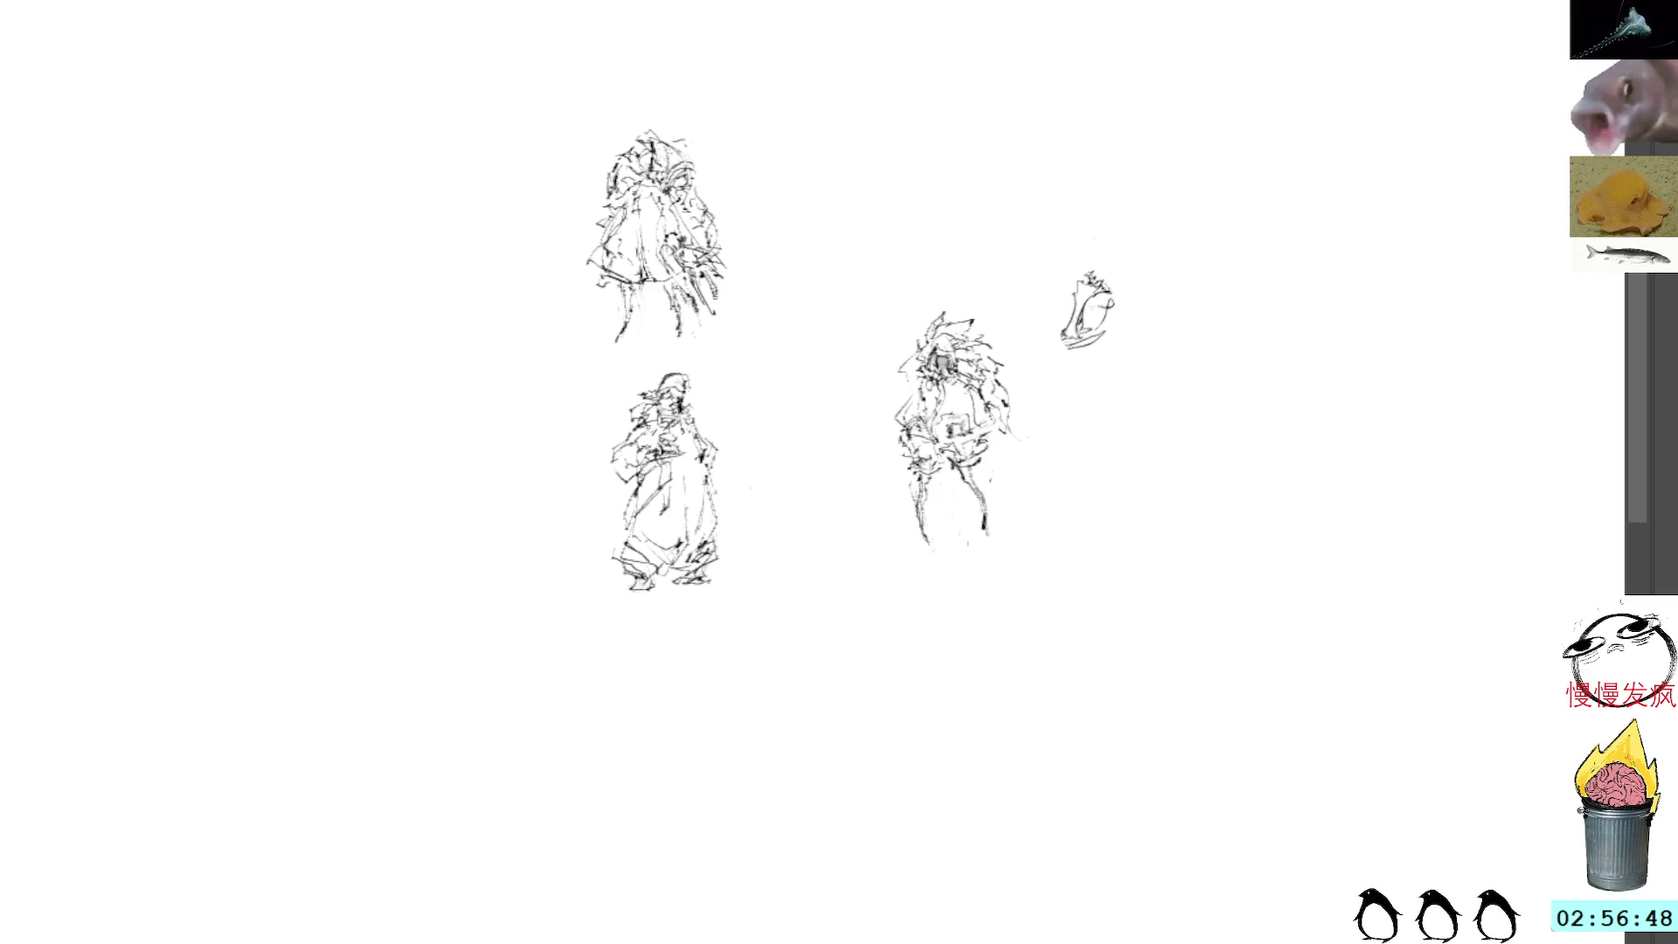
Step: Lasso the middle figure and move it down-left into the lower row beside the robed figure
key("l")
mouse_move(1041, 498)
left_mouse_down()
mouse_move(956, 275)
mouse_move(1044, 499)
left_mouse_up()
mouse_move(982, 433)
left_mouse_down()
mouse_move(837, 495)
mouse_move(830, 475)
mouse_move(894, 505)
left_mouse_up()
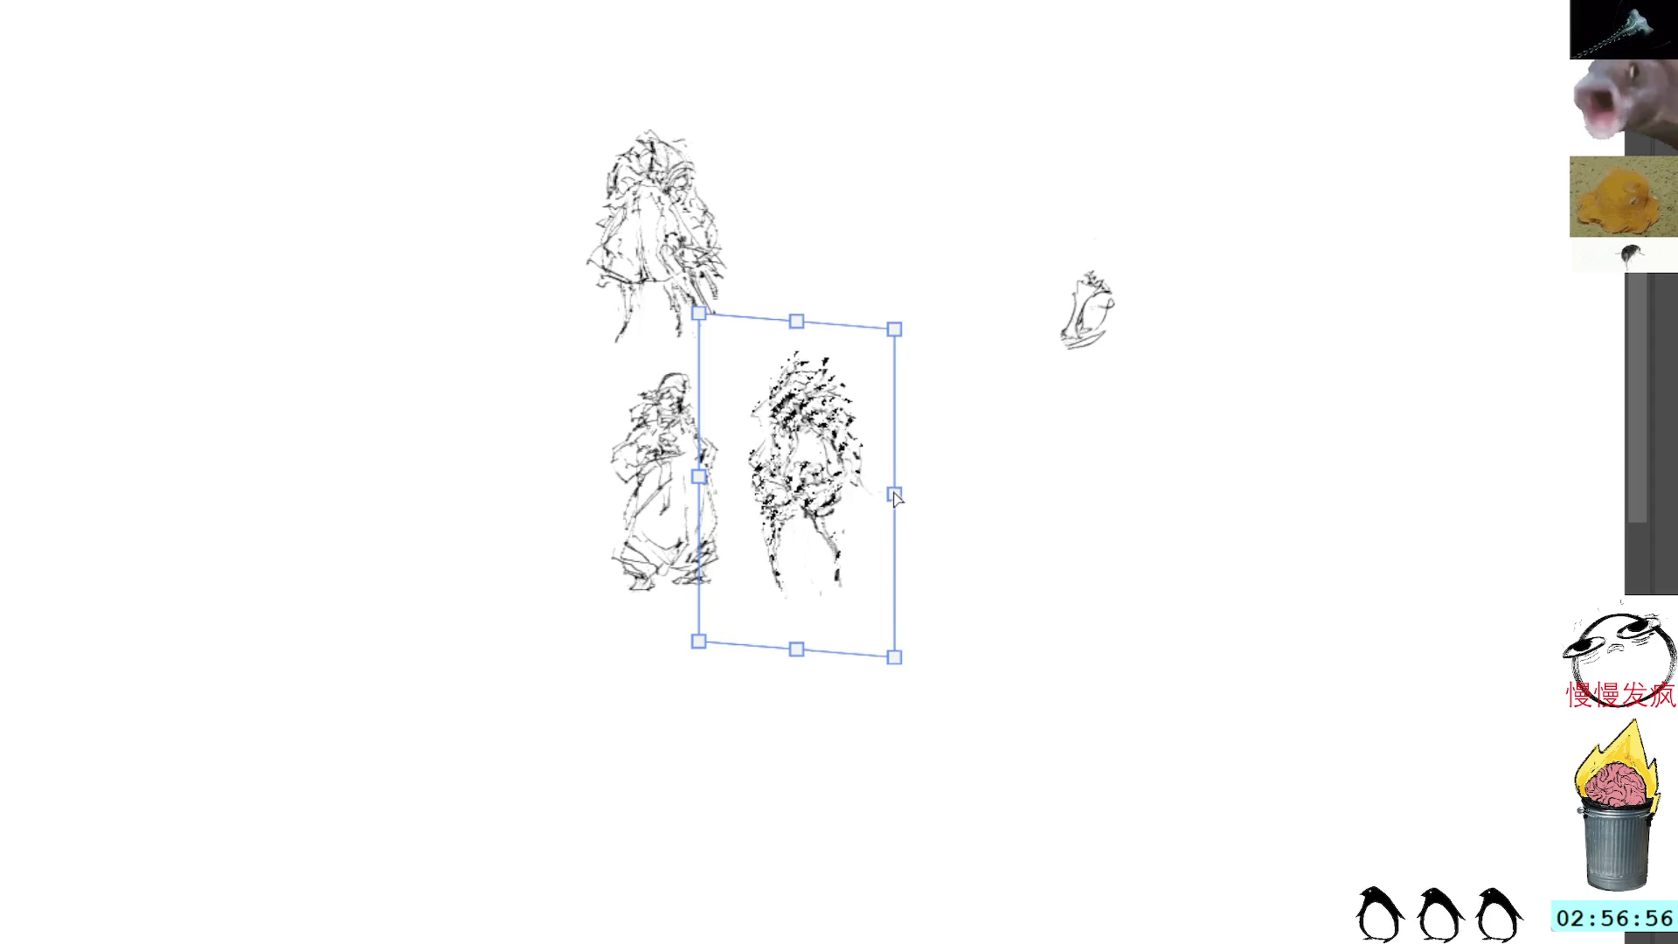
key("Return")
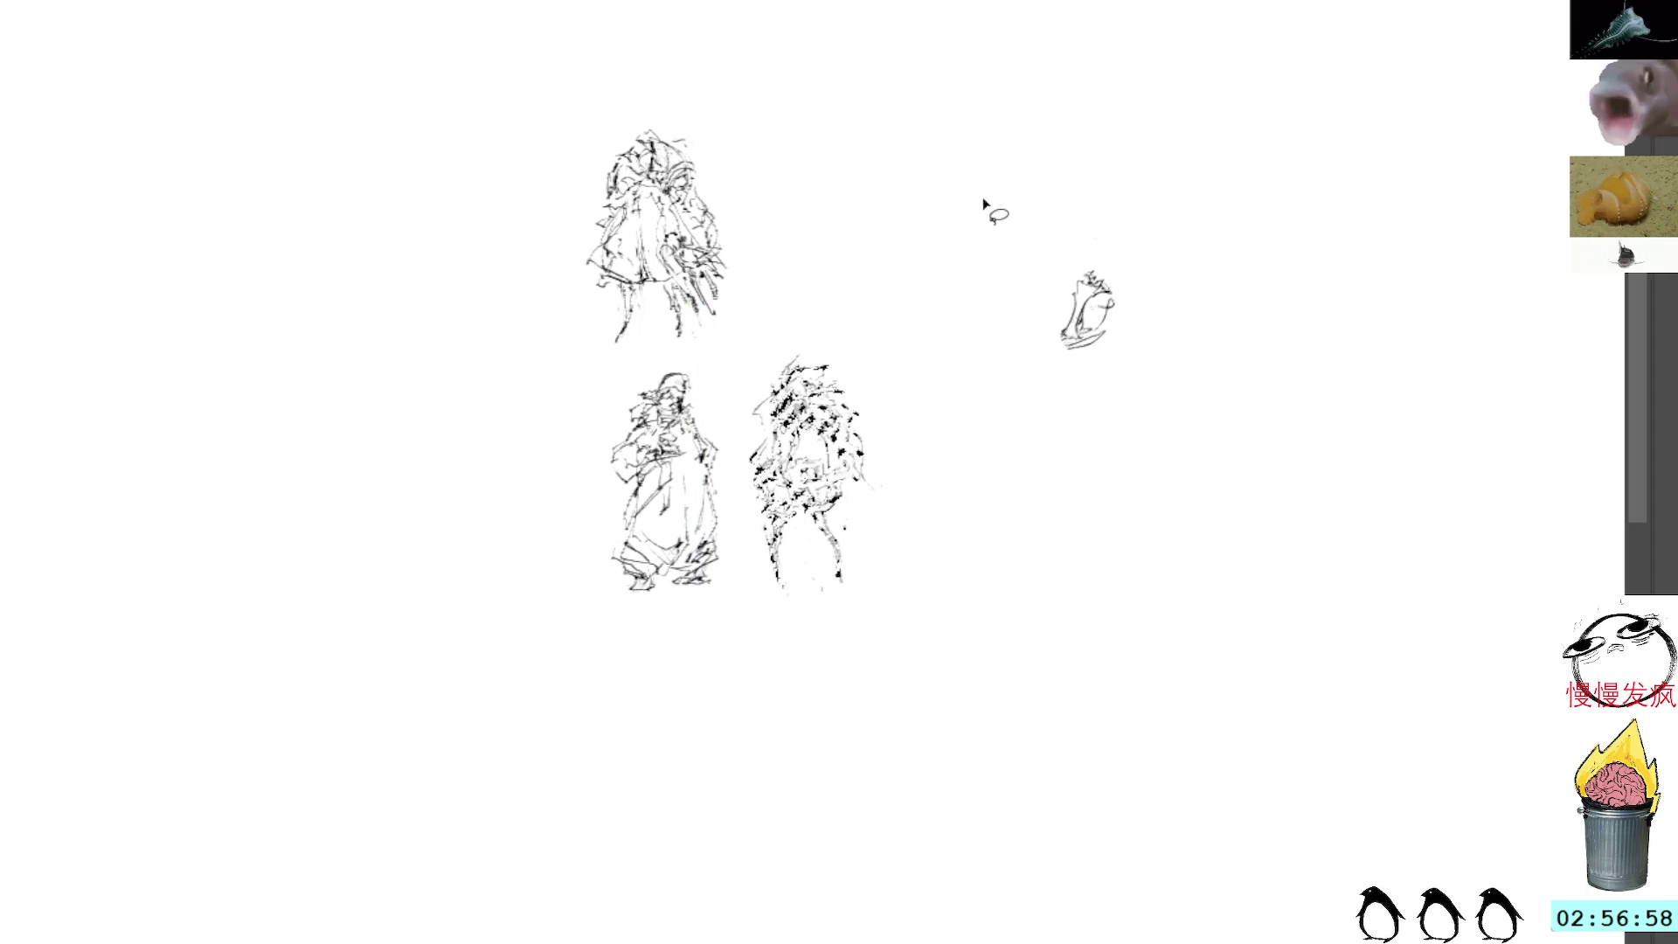
key("ctrl+z")
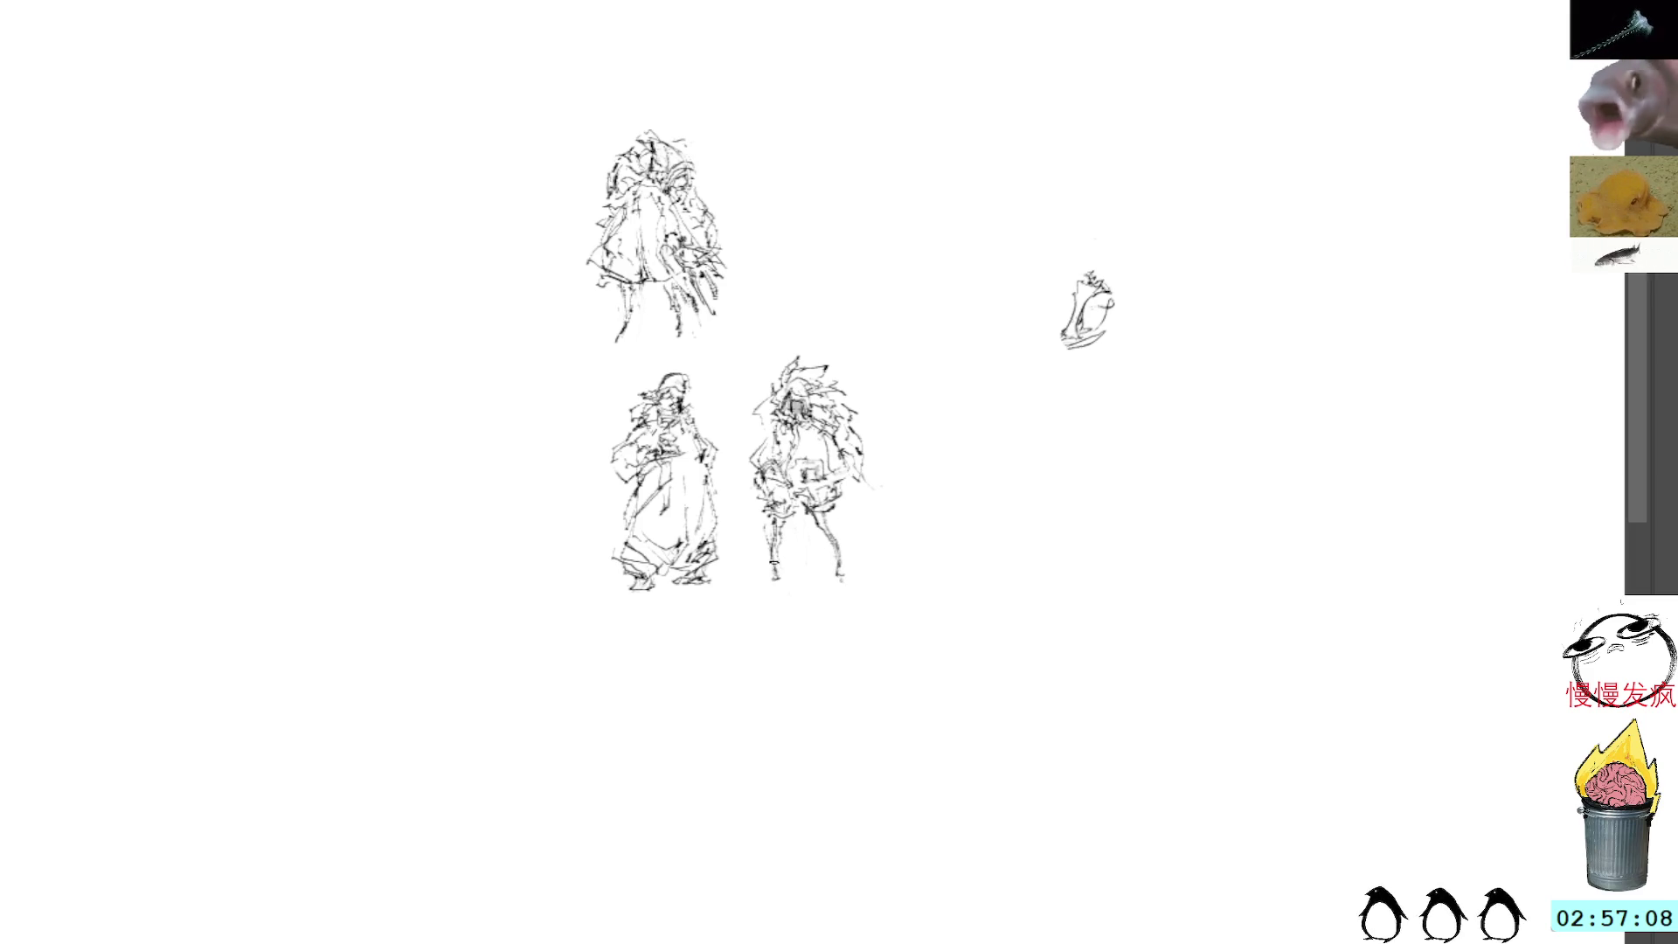
mouse_move(1149, 213)
left_mouse_down()
mouse_move(1105, 252)
mouse_move(1096, 315)
mouse_move(1086, 240)
left_mouse_up()
Step: Rotate the small right-hand figure upright, then sketch a long leg and a stroke above its head
key("ctrl+t")
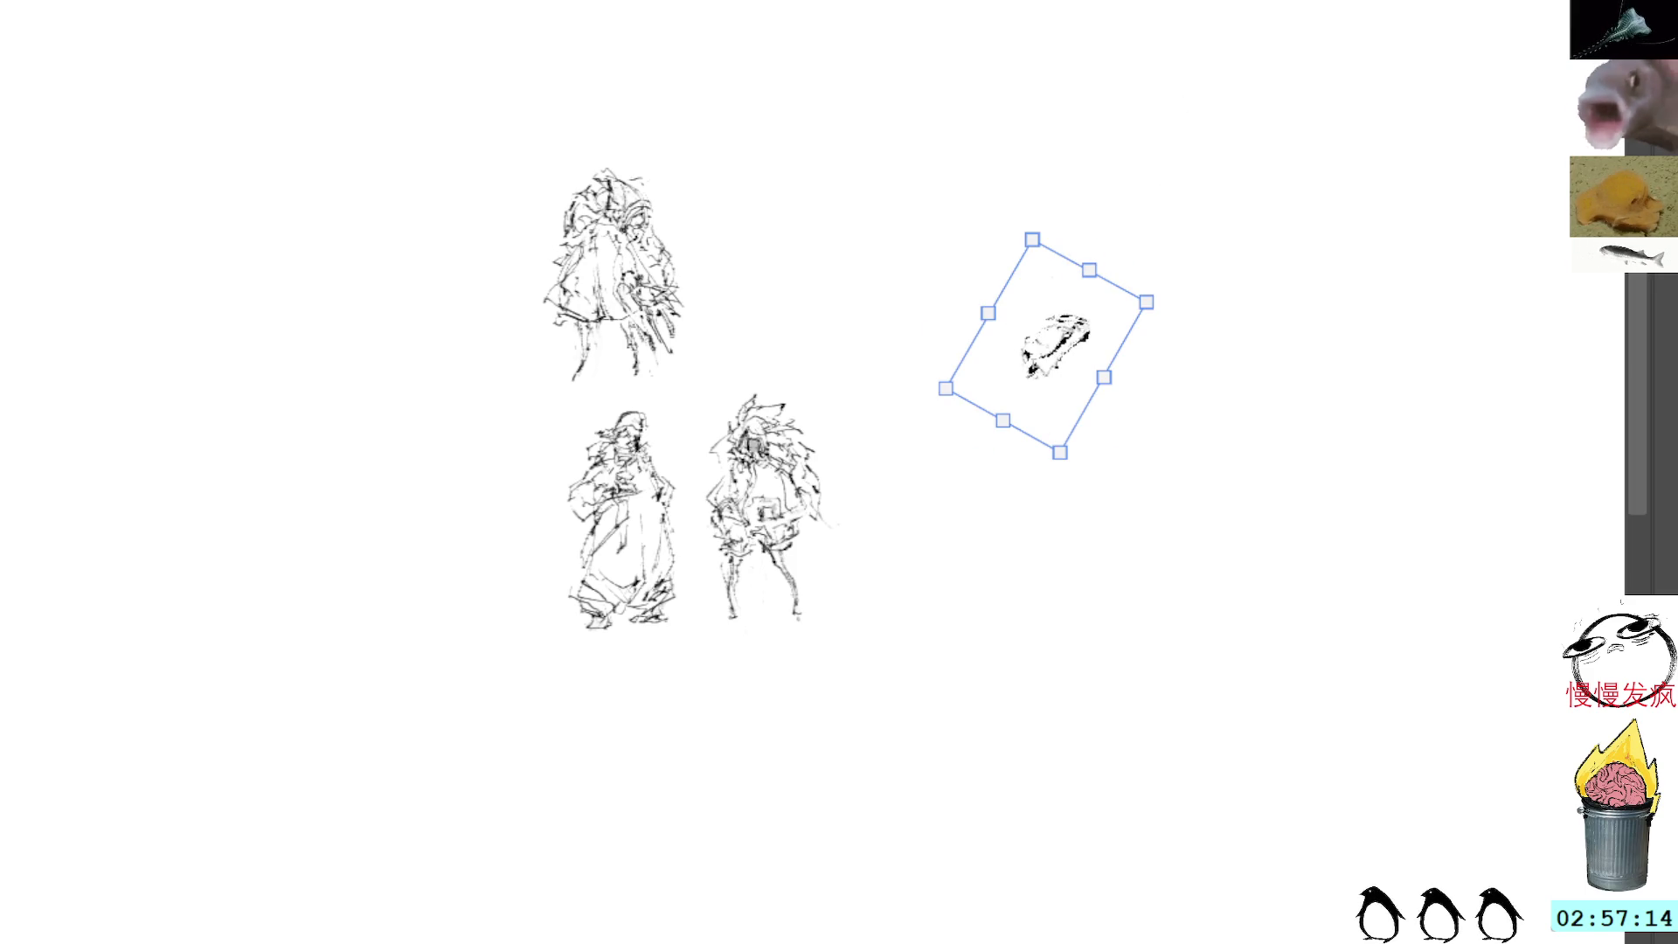
key("Return")
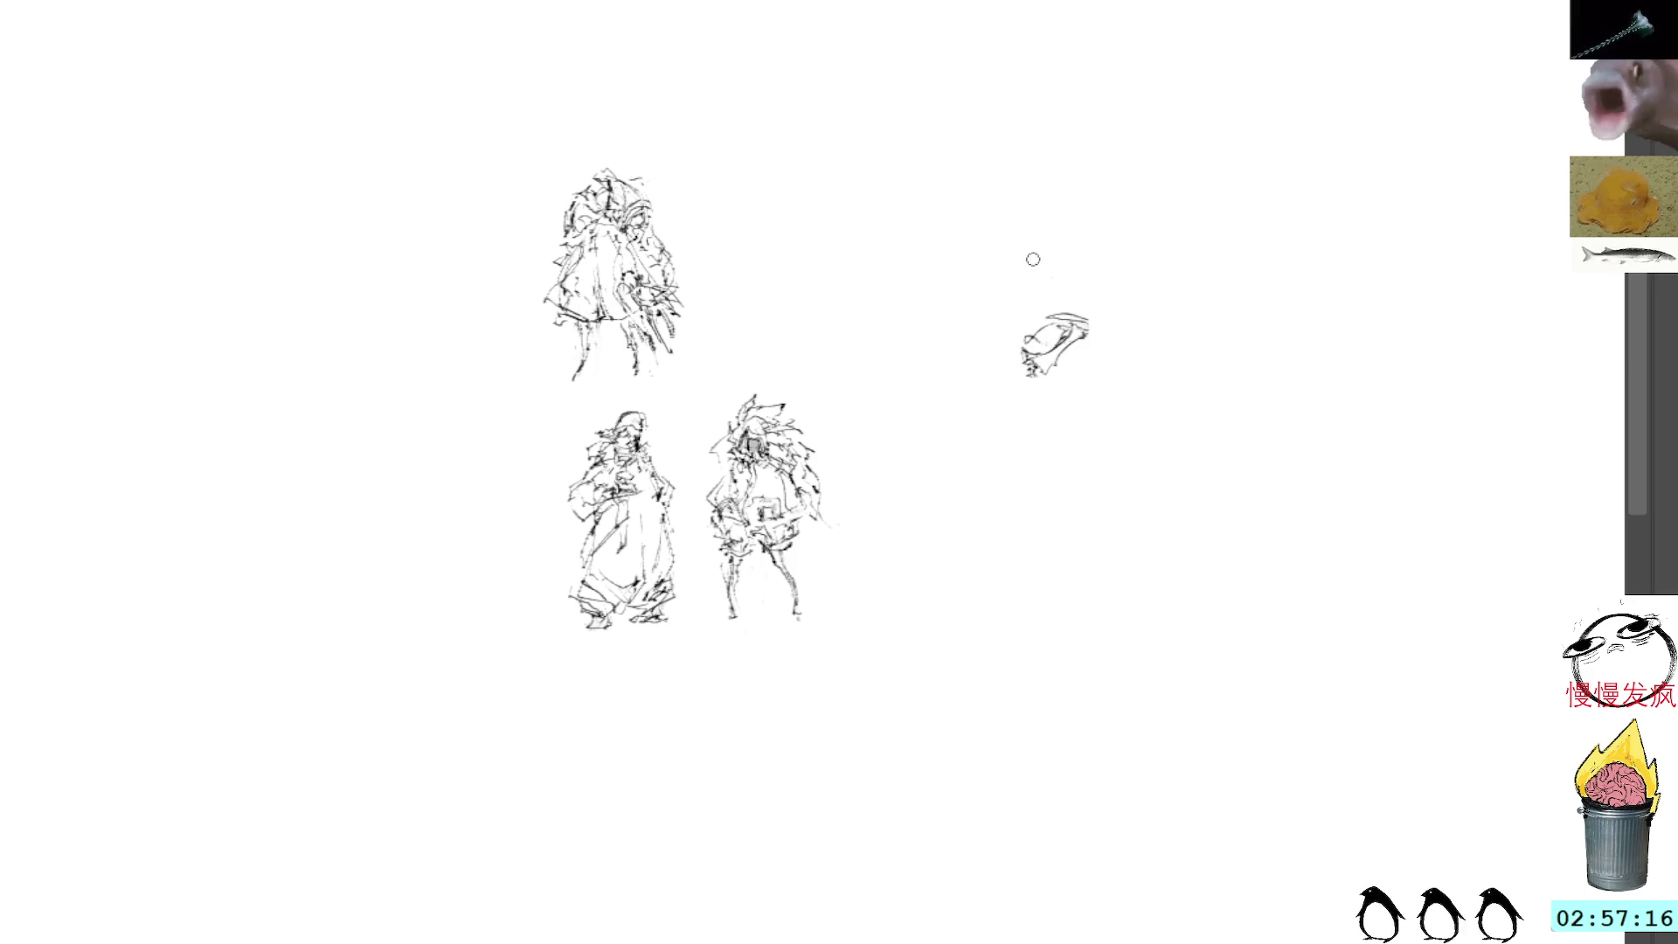
mouse_move(1052, 332)
left_mouse_down()
mouse_move(1033, 310)
mouse_move(1018, 339)
mouse_move(1040, 298)
left_mouse_up()
mouse_move(1017, 374)
left_mouse_down()
mouse_move(1006, 398)
mouse_move(1041, 422)
mouse_move(998, 454)
mouse_move(1036, 468)
mouse_move(977, 456)
mouse_move(996, 454)
left_mouse_up()
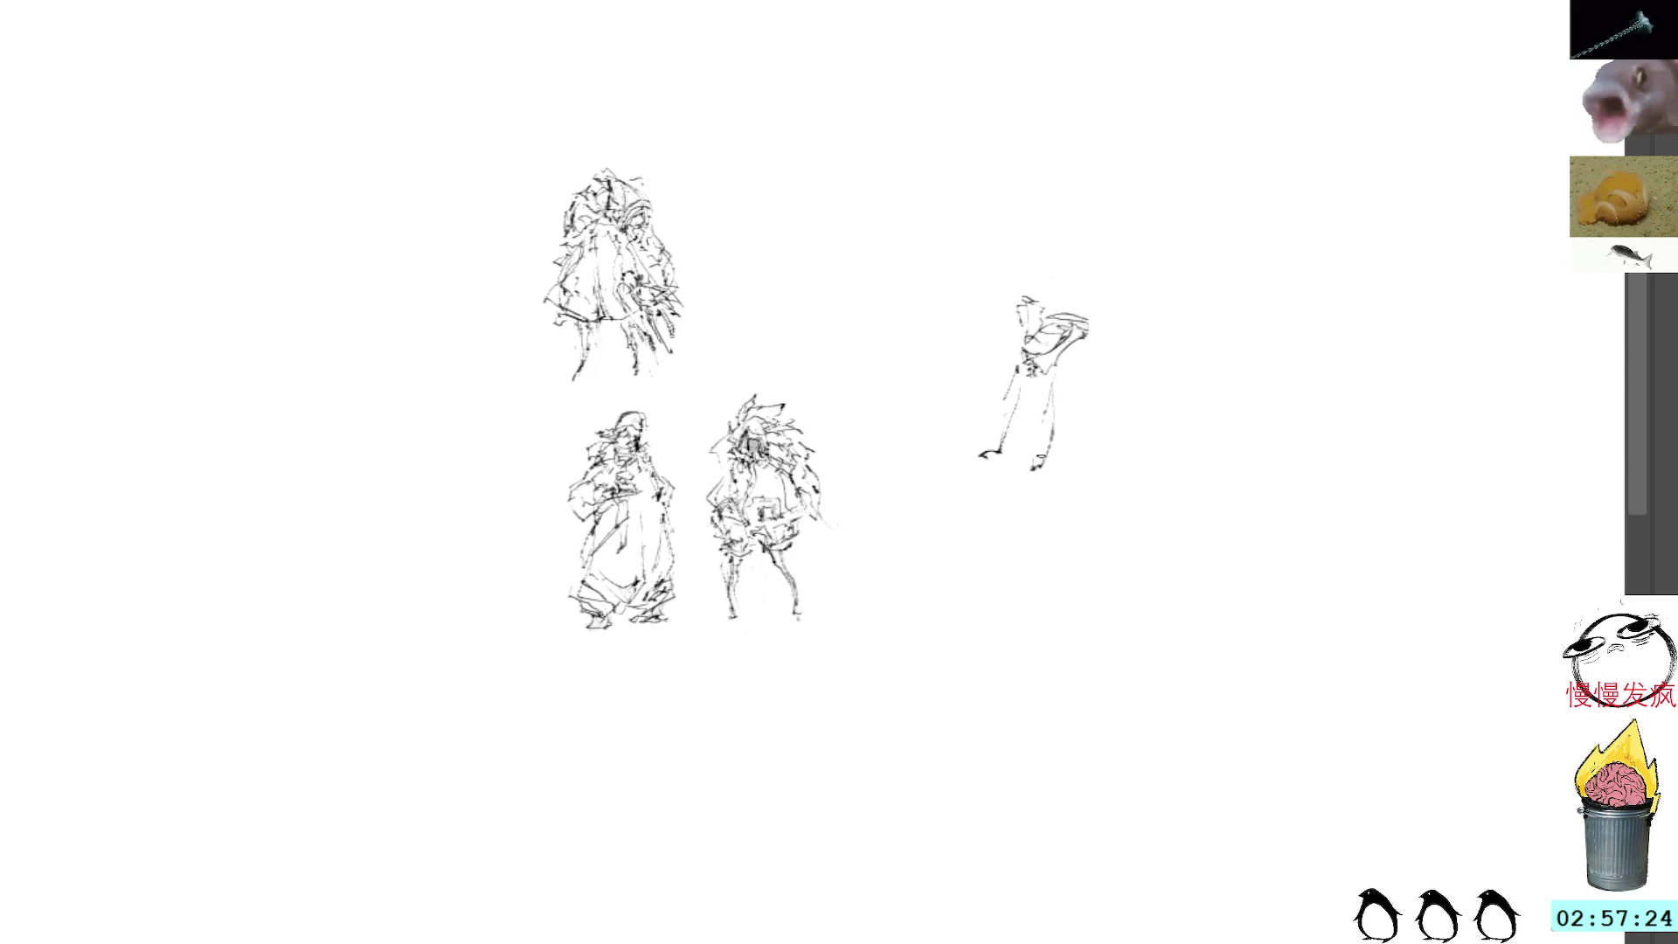
mouse_move(1016, 272)
left_mouse_down()
mouse_move(1038, 274)
mouse_move(1037, 315)
mouse_move(1022, 290)
left_mouse_up()
Step: Ink the figure's left arm, torso, chest and shoulder, undoing a stray wing-like curve
key("ctrl+z")
key("ctrl+z")
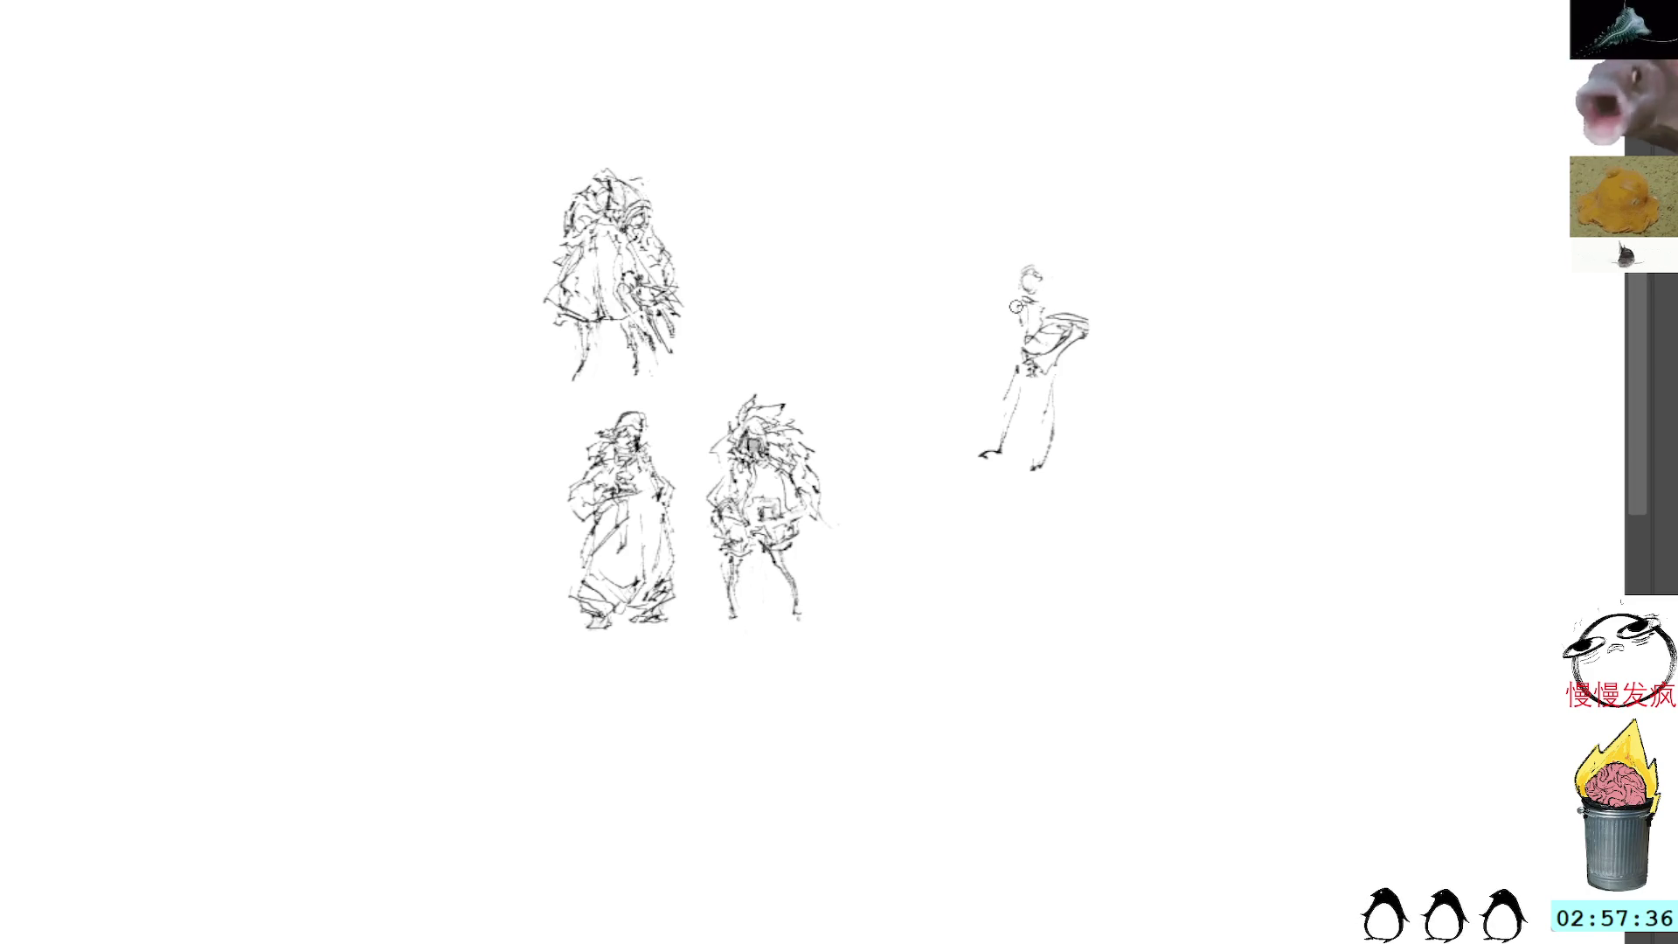
left_click_drag(1022, 329, 1015, 343)
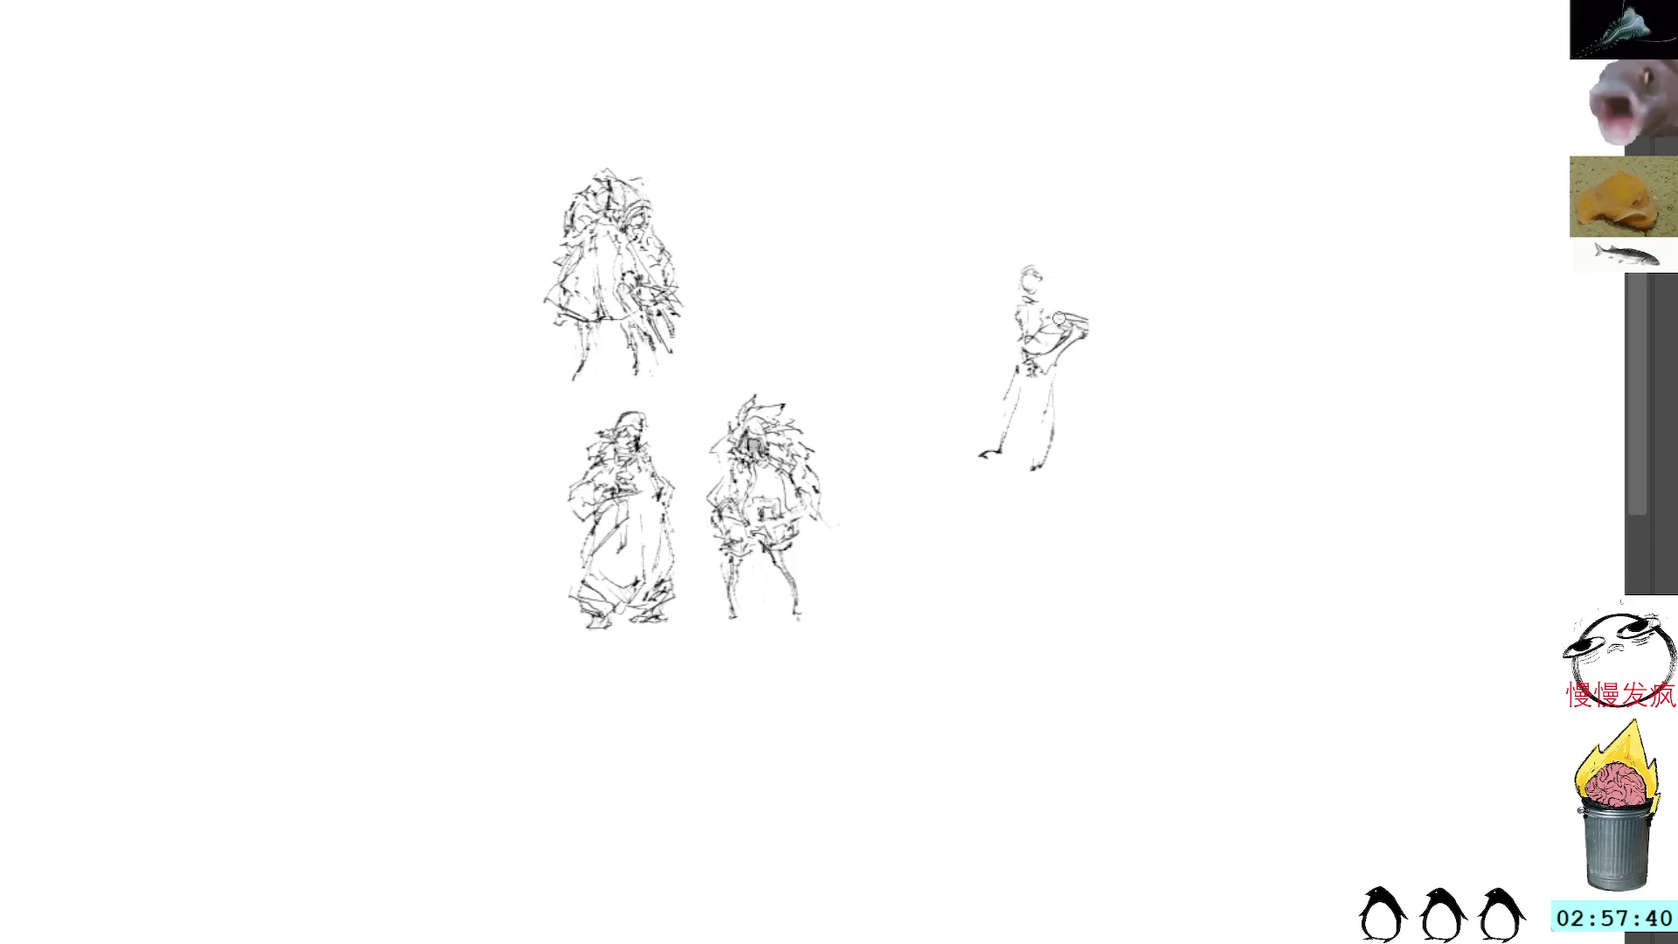
mouse_move(1022, 332)
left_mouse_down()
mouse_move(989, 379)
mouse_move(1000, 367)
left_mouse_up()
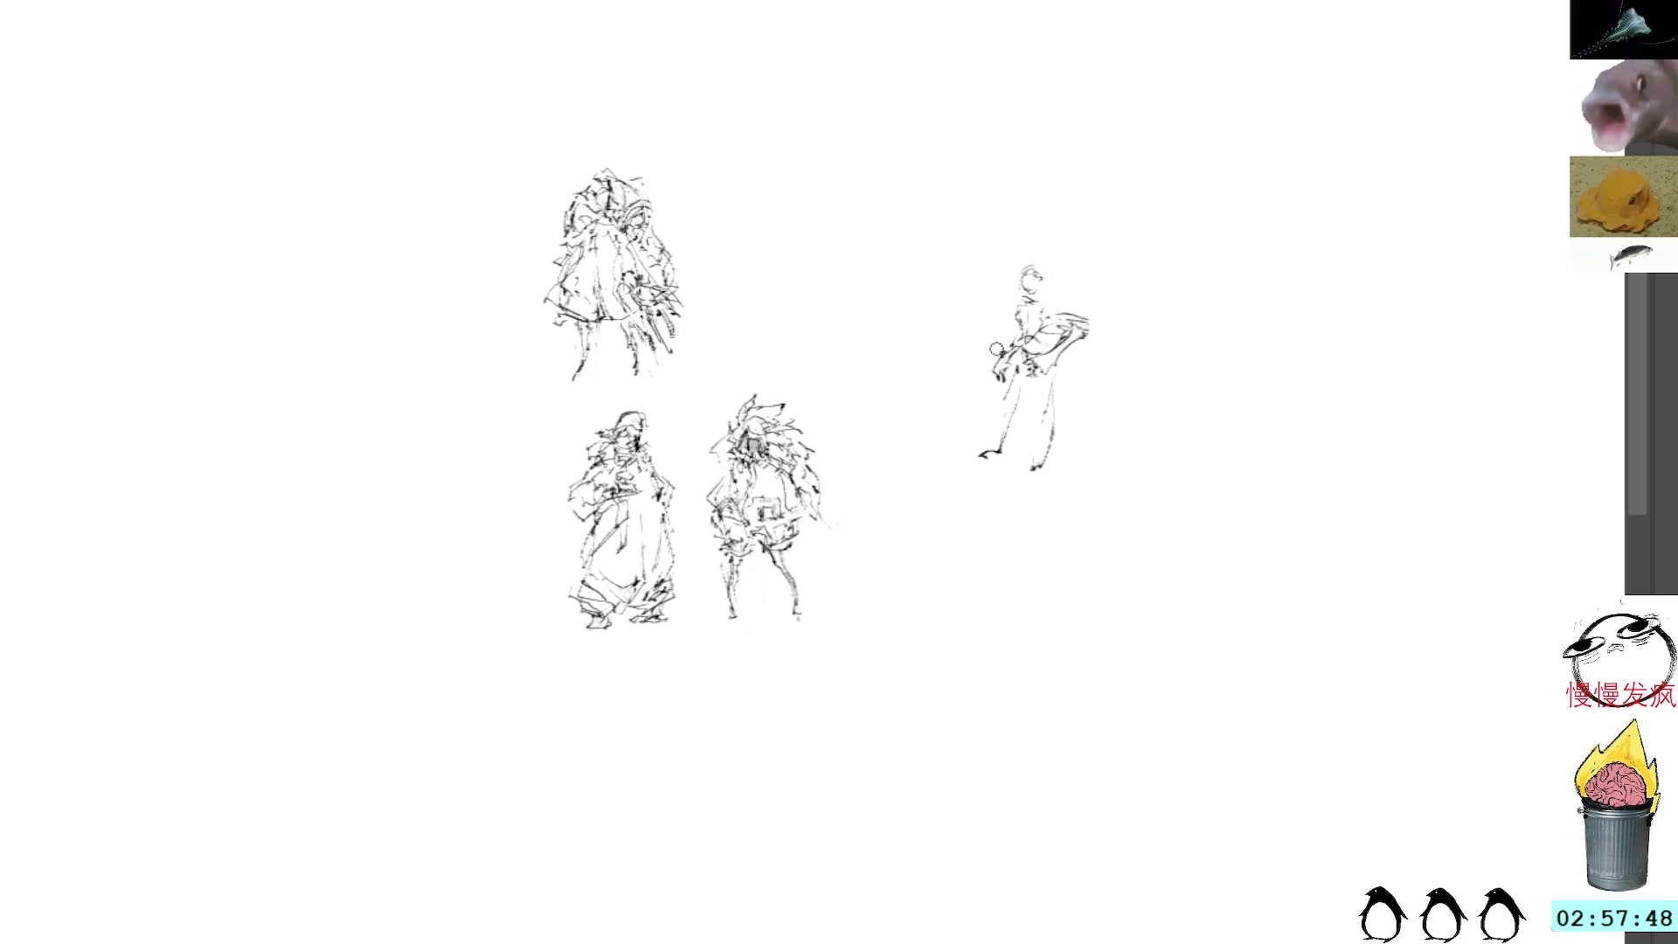
mouse_move(1001, 357)
left_mouse_down()
mouse_move(988, 368)
mouse_move(997, 330)
left_mouse_up()
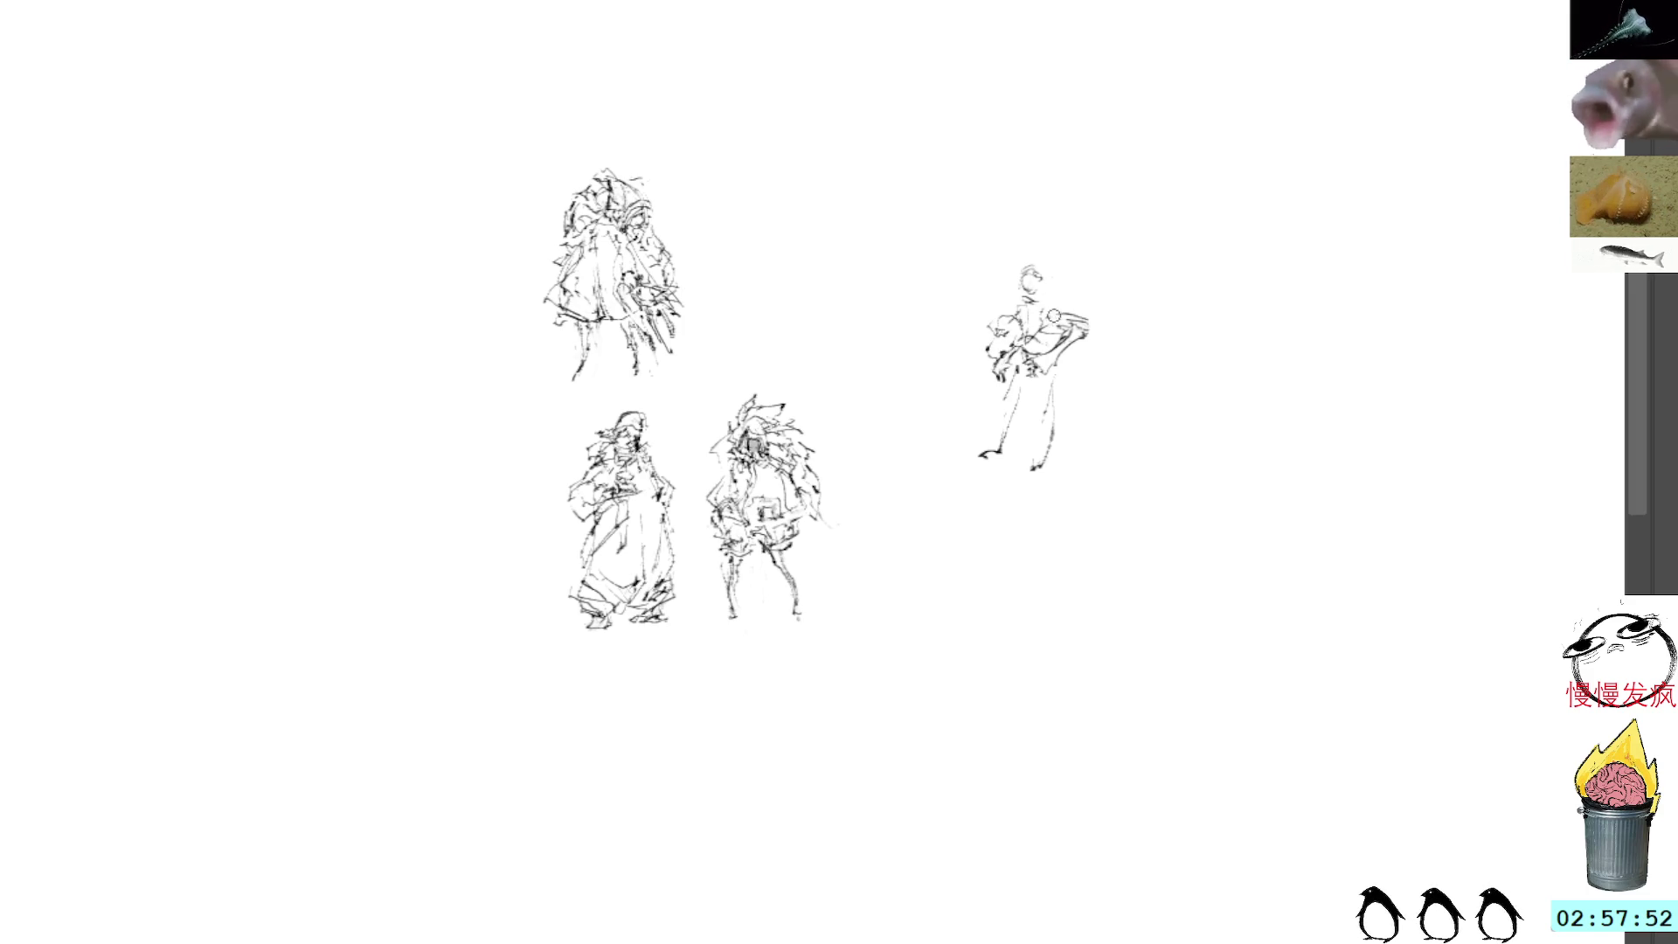
mouse_move(1059, 312)
left_mouse_down()
mouse_move(1027, 346)
mouse_move(1055, 333)
left_mouse_up()
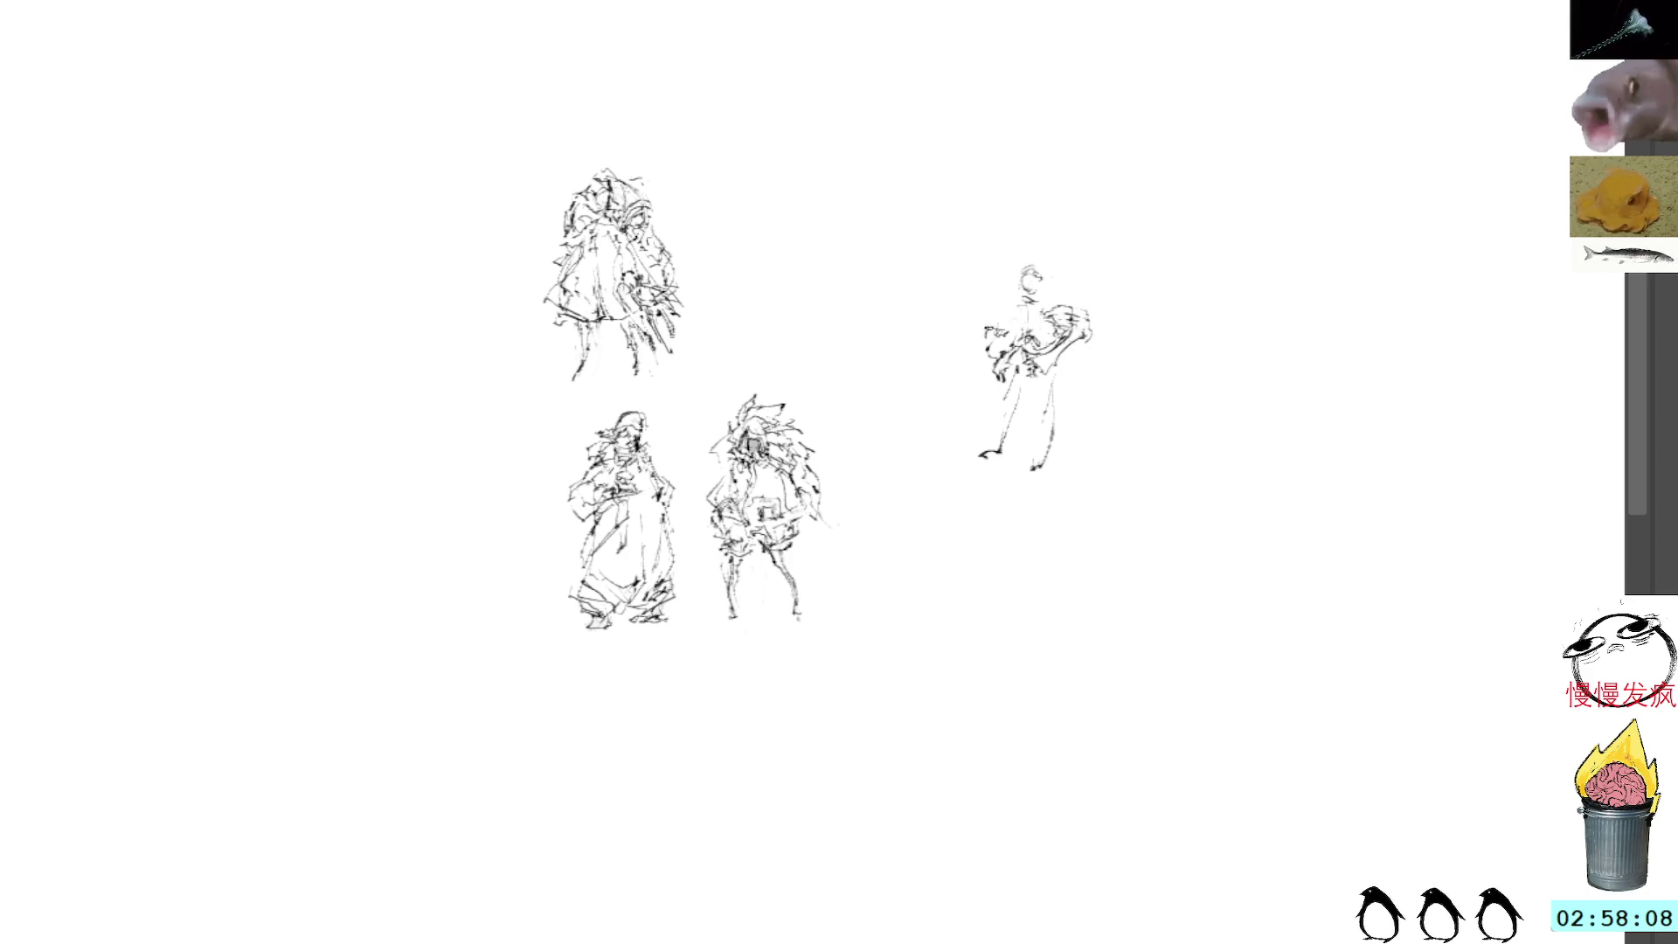
left_click_drag(993, 318, 1019, 305)
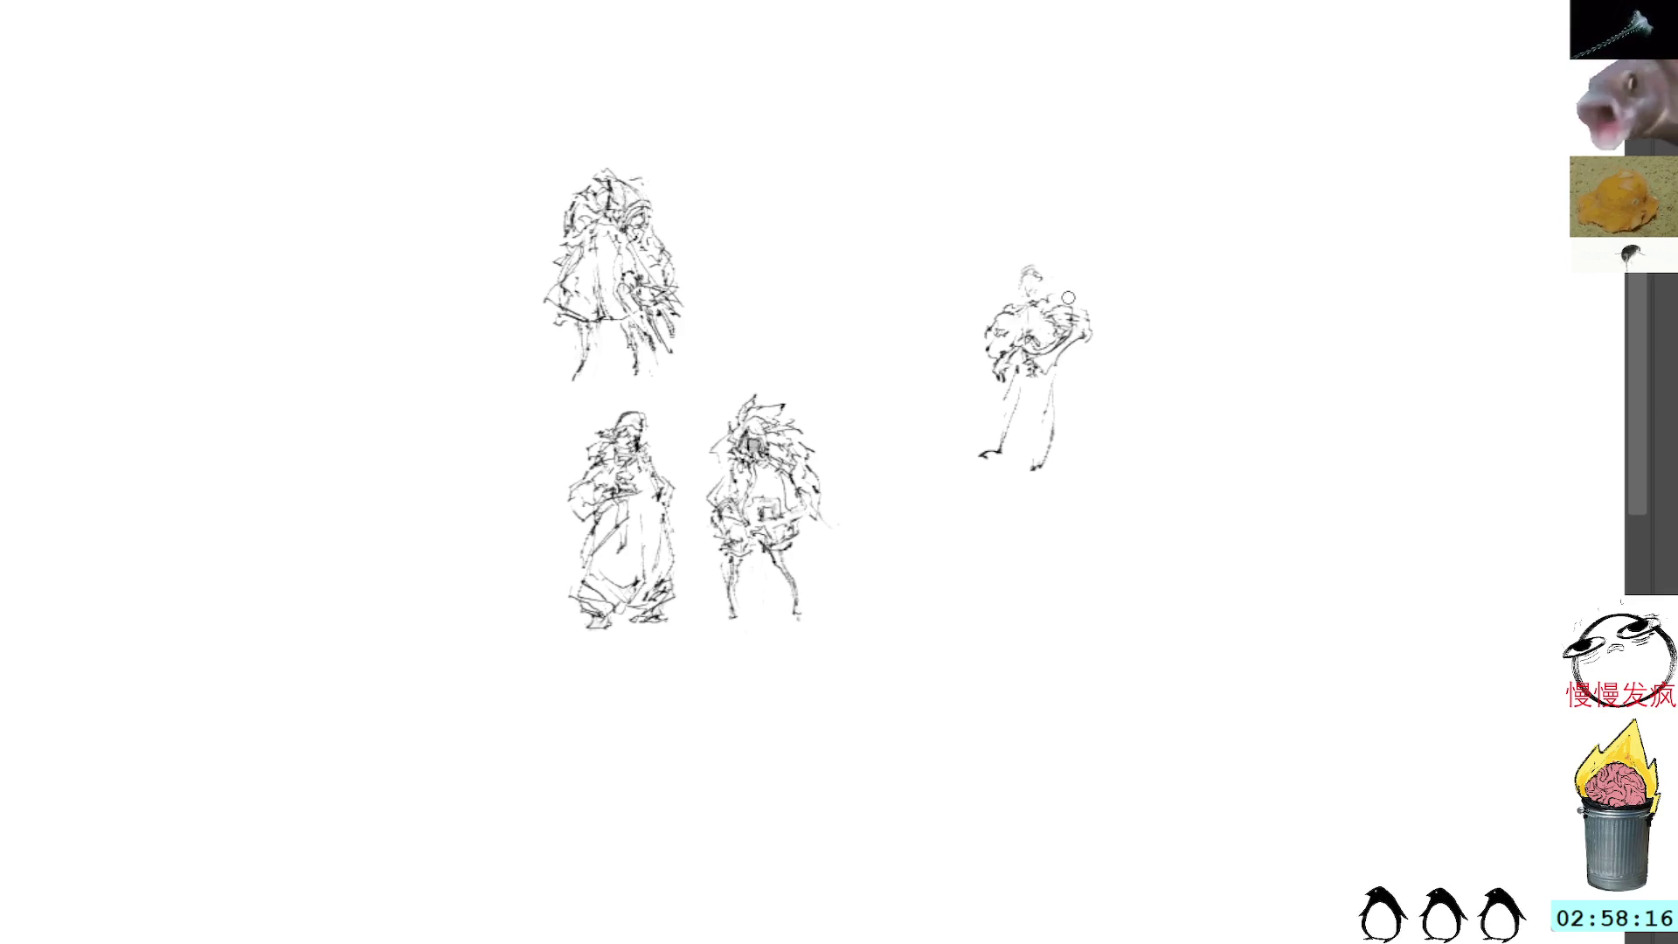
mouse_move(1013, 349)
left_mouse_down()
mouse_move(972, 354)
mouse_move(996, 329)
mouse_move(985, 339)
left_mouse_up()
key("ctrl+z")
key("ctrl+z")
key("ctrl+z")
key("ctrl+z")
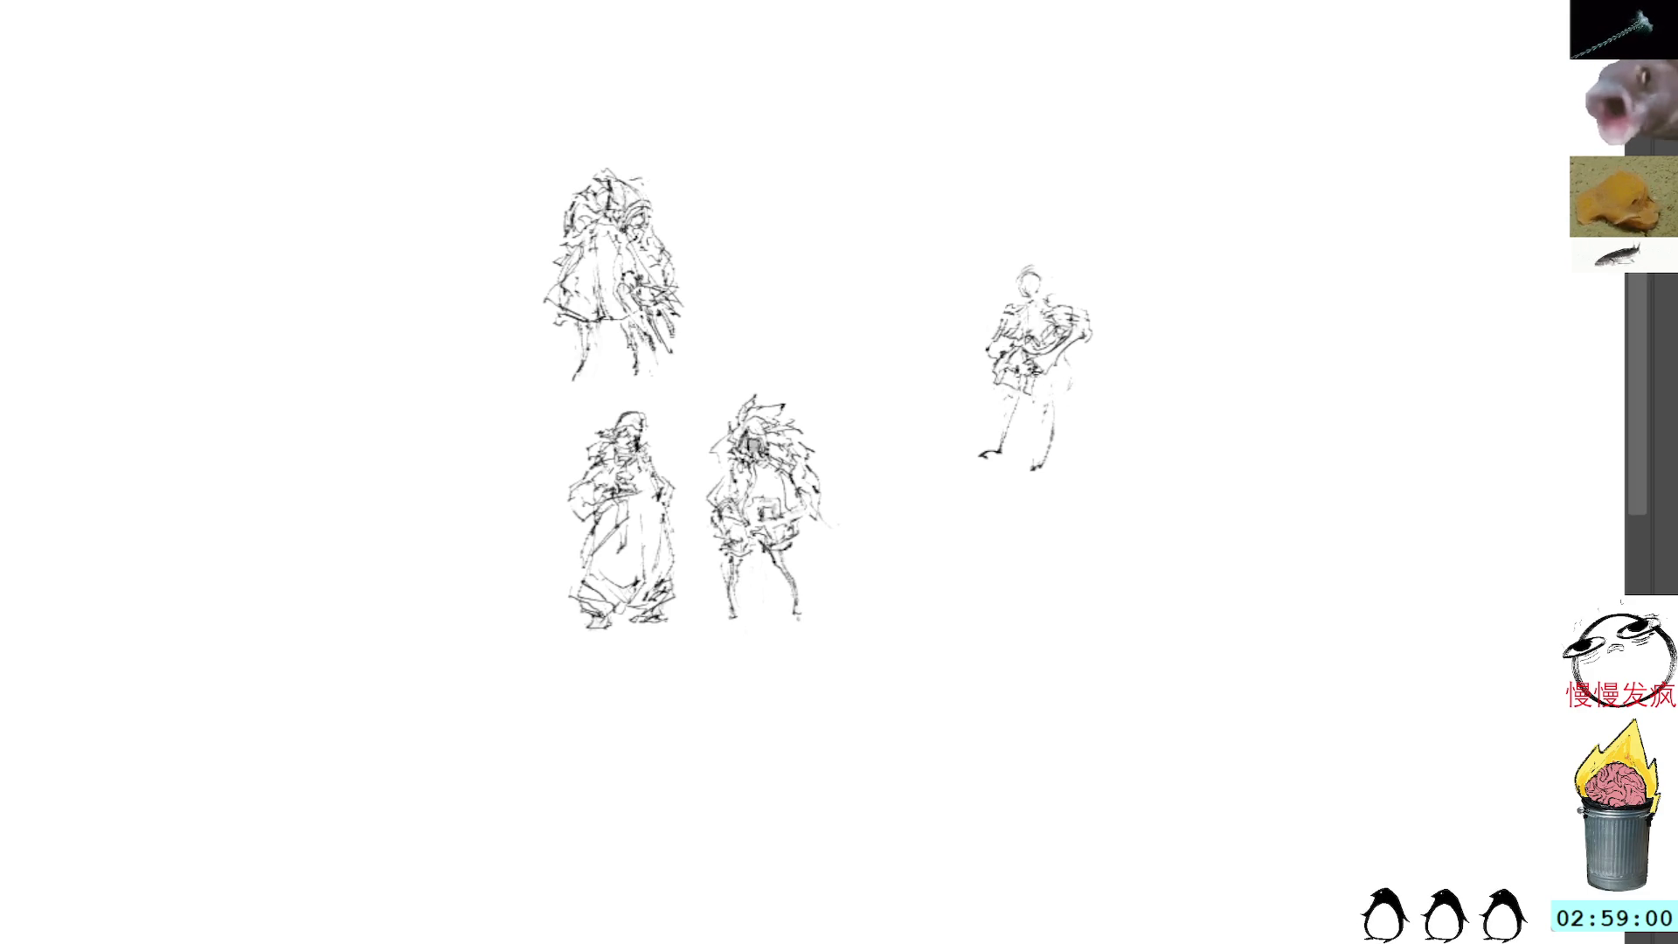
Step: Add an oval head, feet, torso detail and frilly skirt strokes, undoing a stray loop by the hand
mouse_move(1073, 356)
left_mouse_down()
mouse_move(1057, 392)
mouse_move(1080, 341)
left_mouse_up()
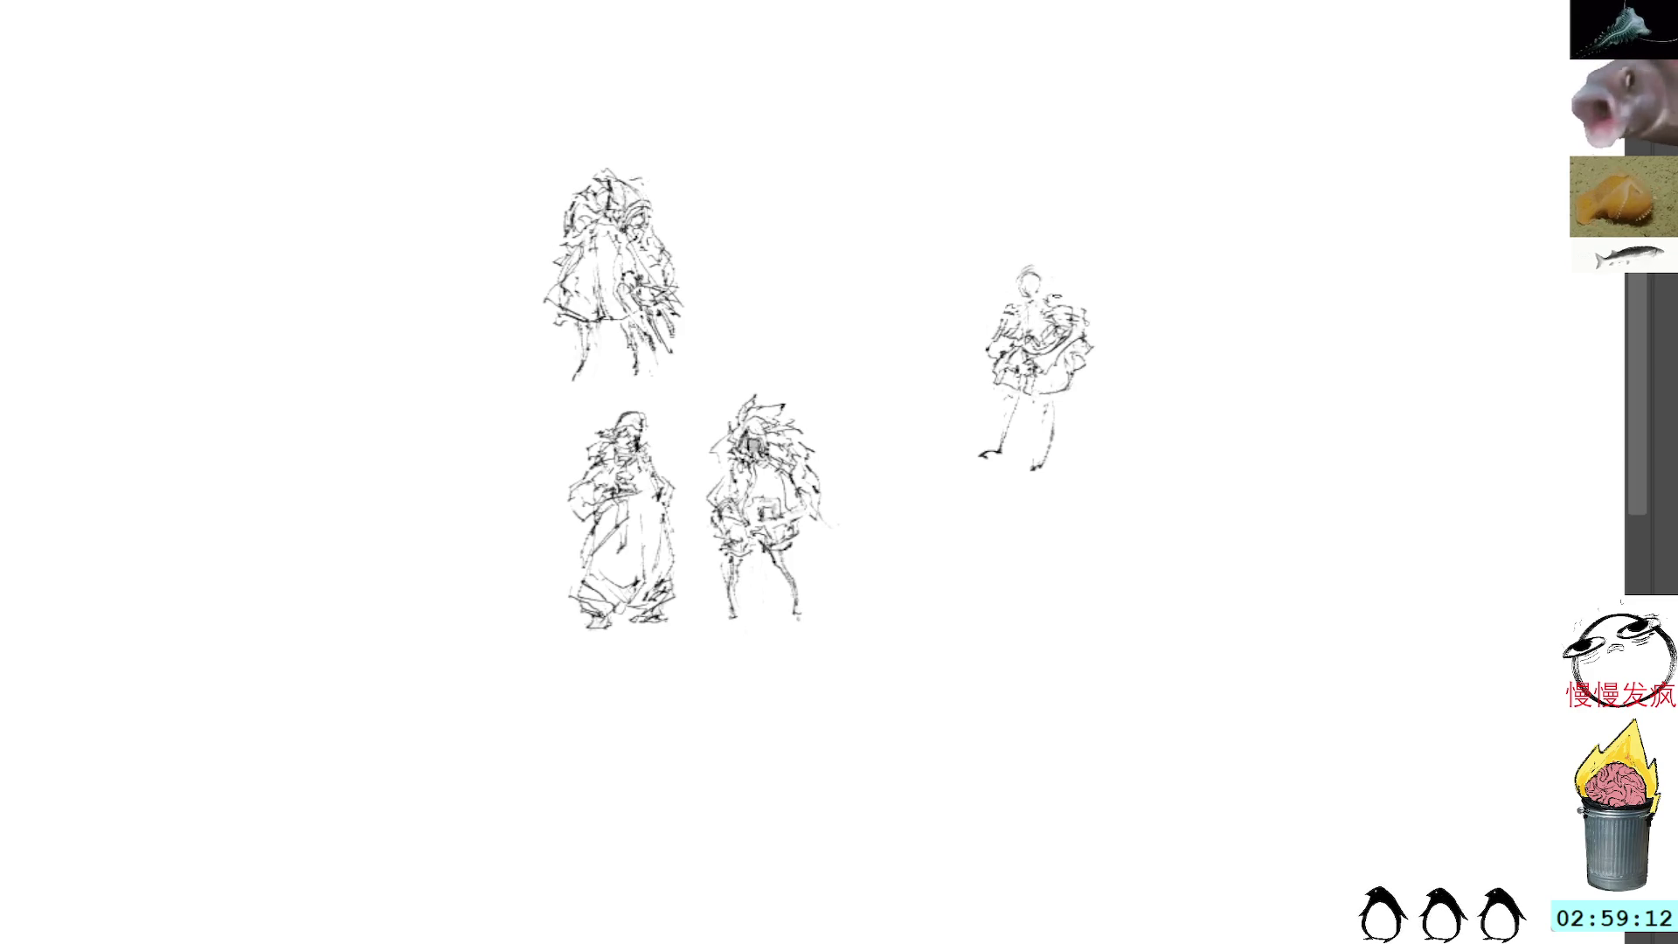
left_click_drag(1021, 270, 1028, 268)
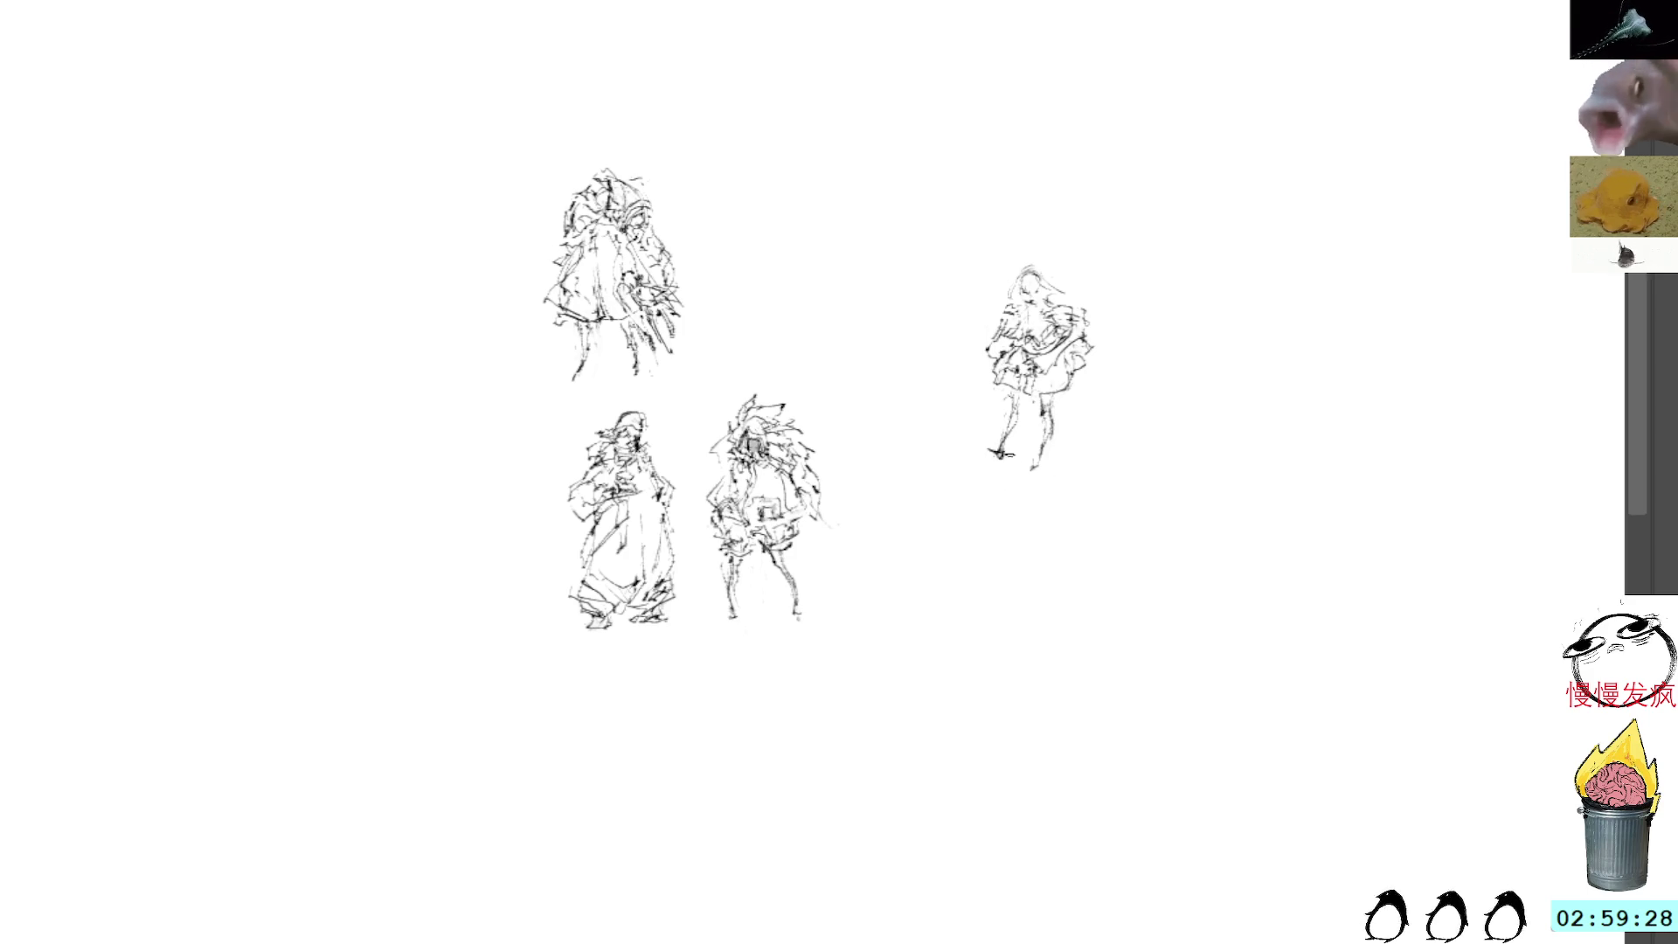
left_click_drag(1018, 466, 1032, 471)
left_click_drag(1019, 320, 1063, 305)
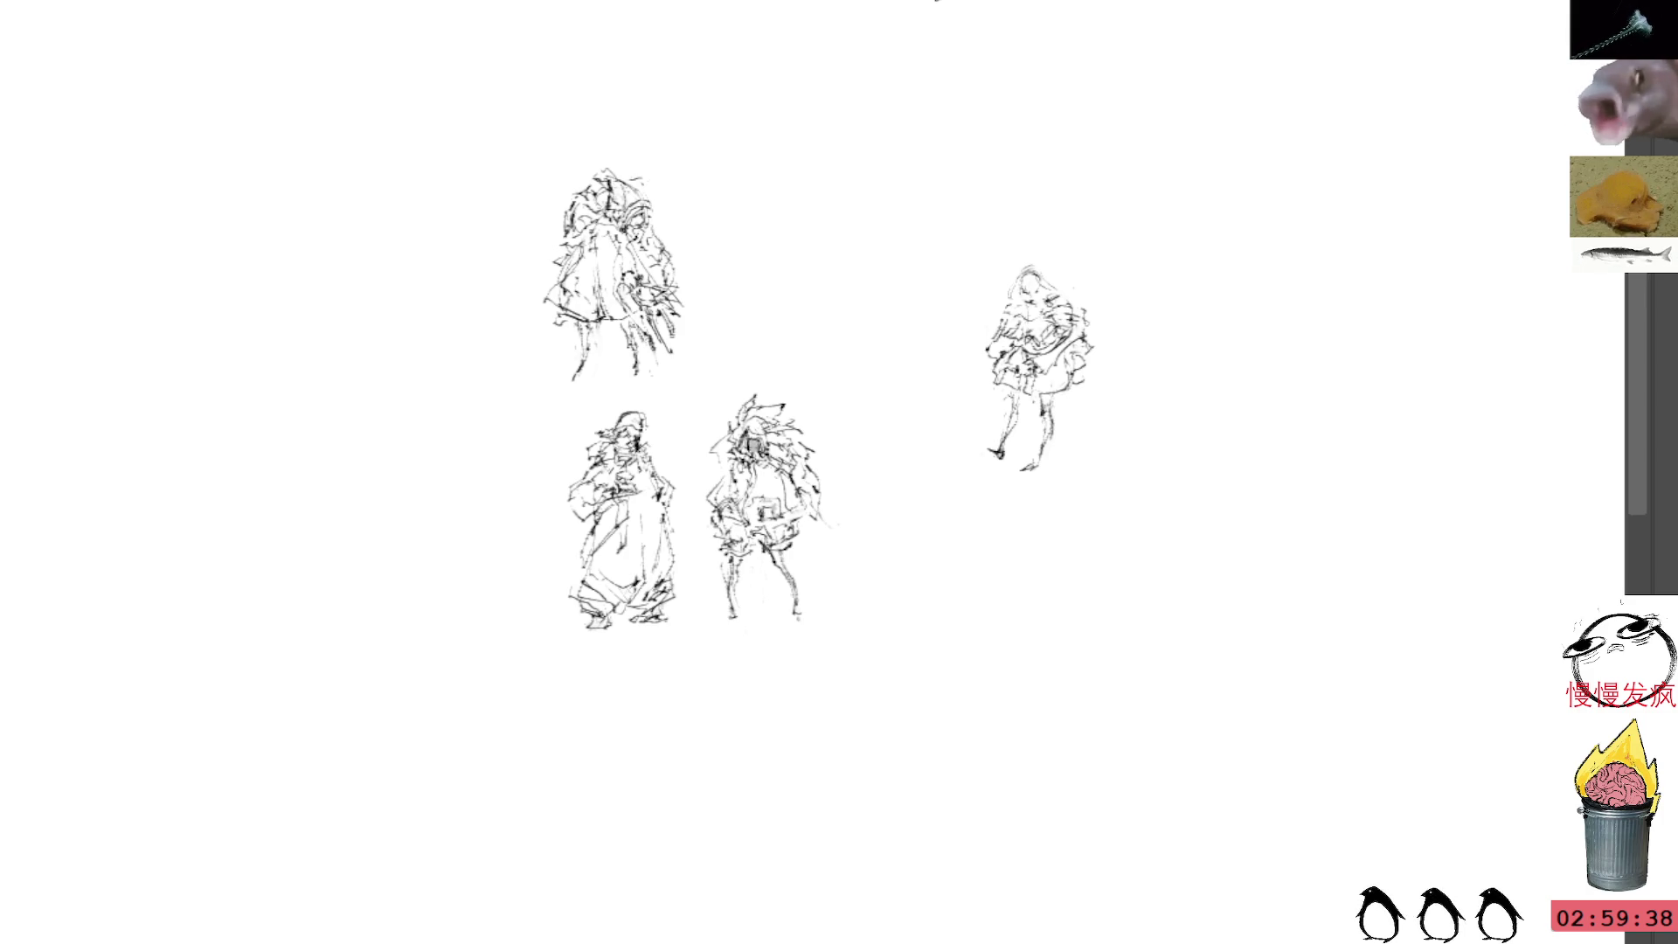
left_click_drag(1059, 390, 1088, 397)
key("ctrl+z")
key("ctrl+z")
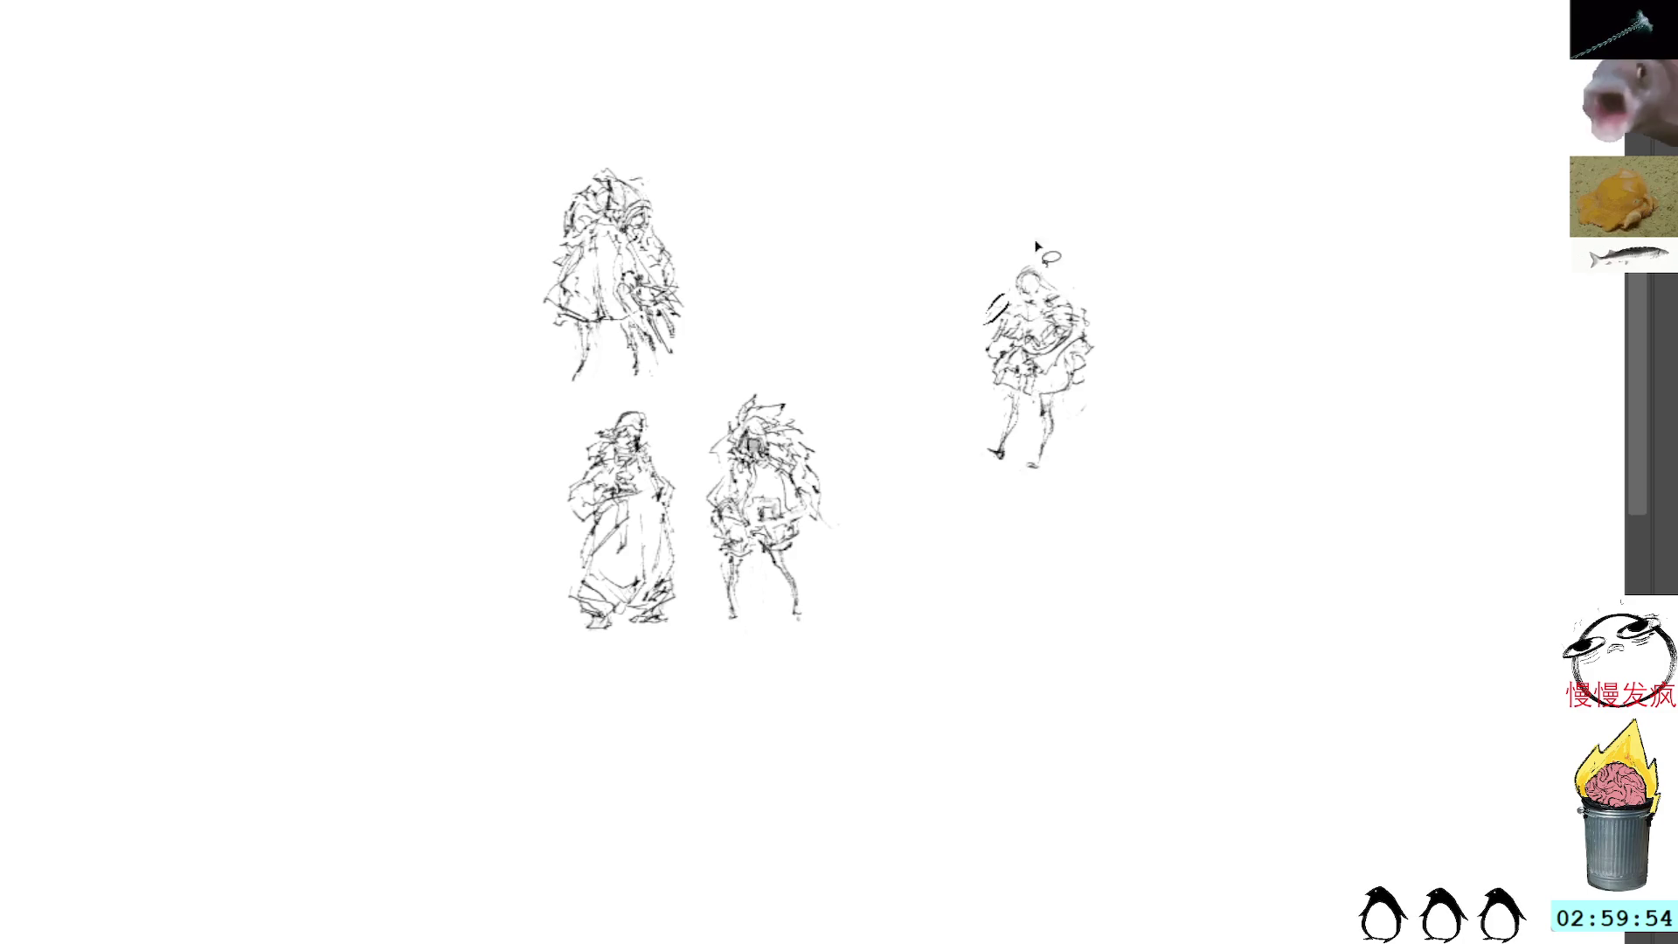
mouse_move(1059, 409)
left_mouse_down()
mouse_move(1112, 383)
mouse_move(1105, 351)
mouse_move(1093, 400)
mouse_move(1092, 353)
mouse_move(1110, 343)
mouse_move(1053, 399)
left_mouse_up()
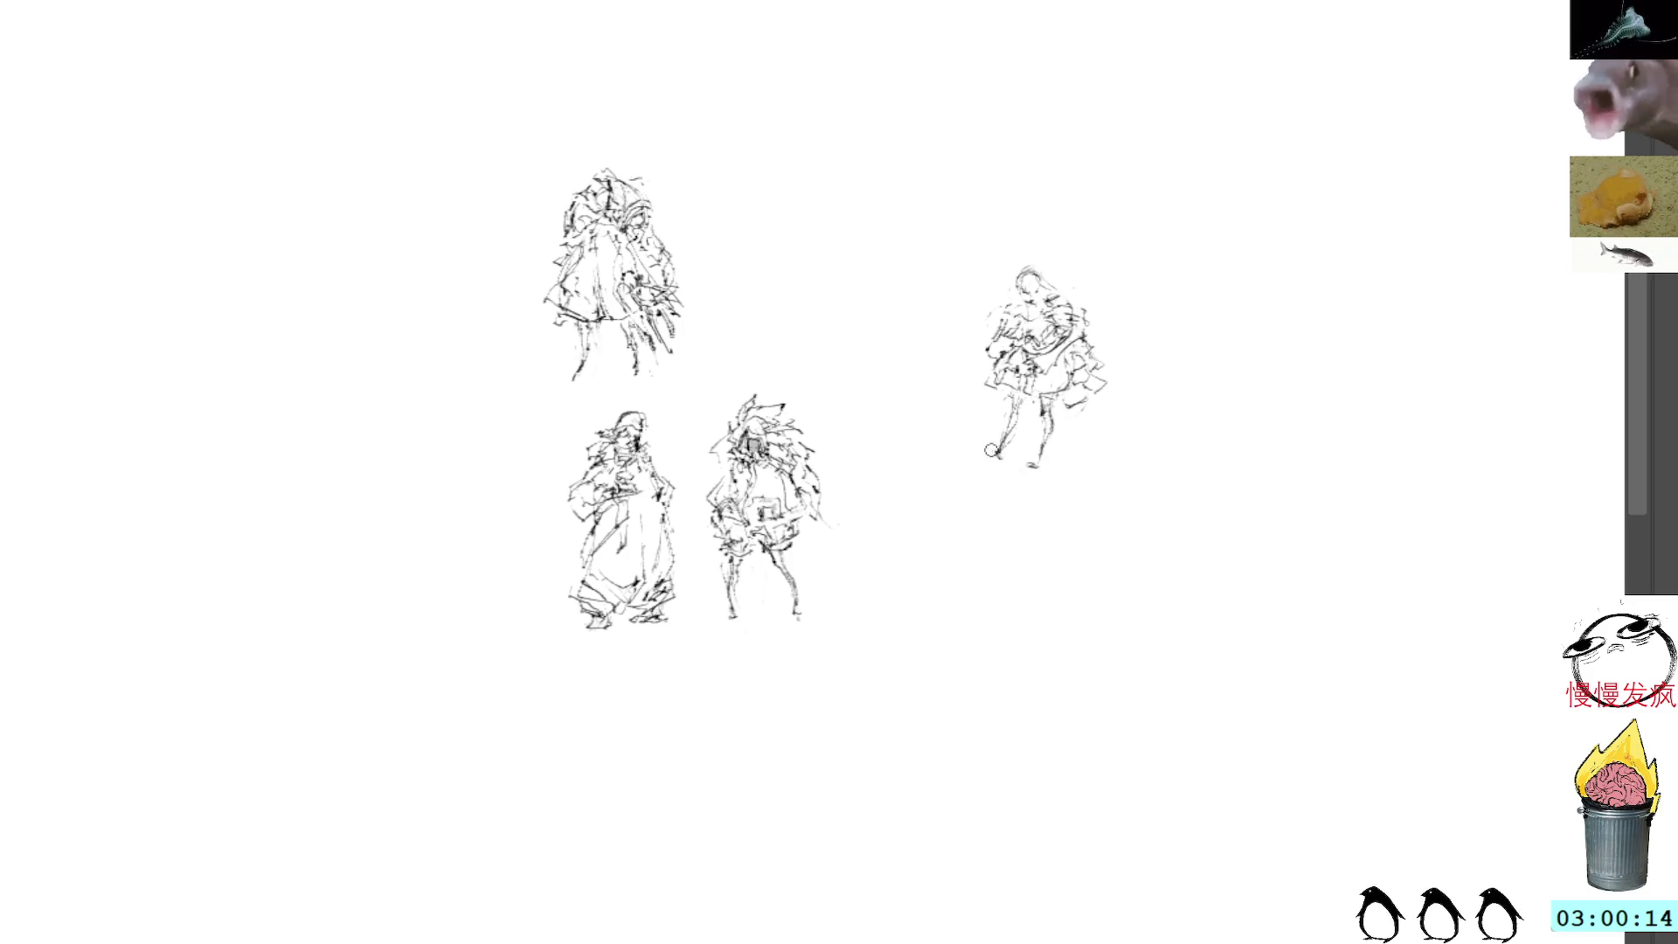
left_click_drag(996, 456, 977, 457)
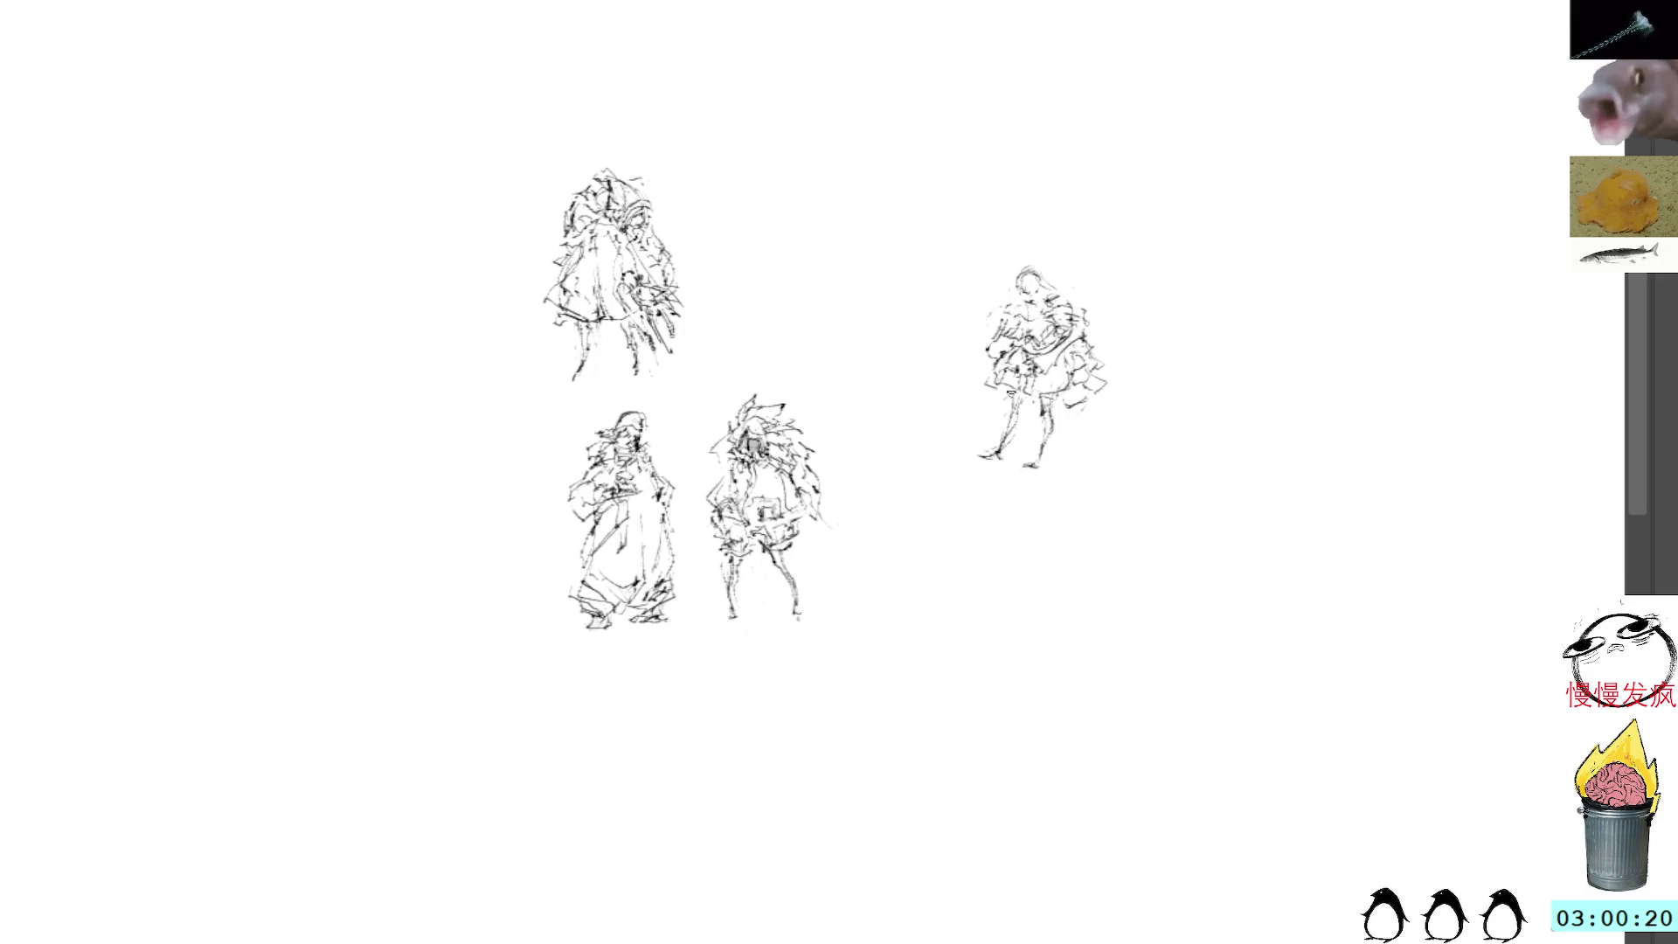
left_click_drag(980, 383, 1023, 403)
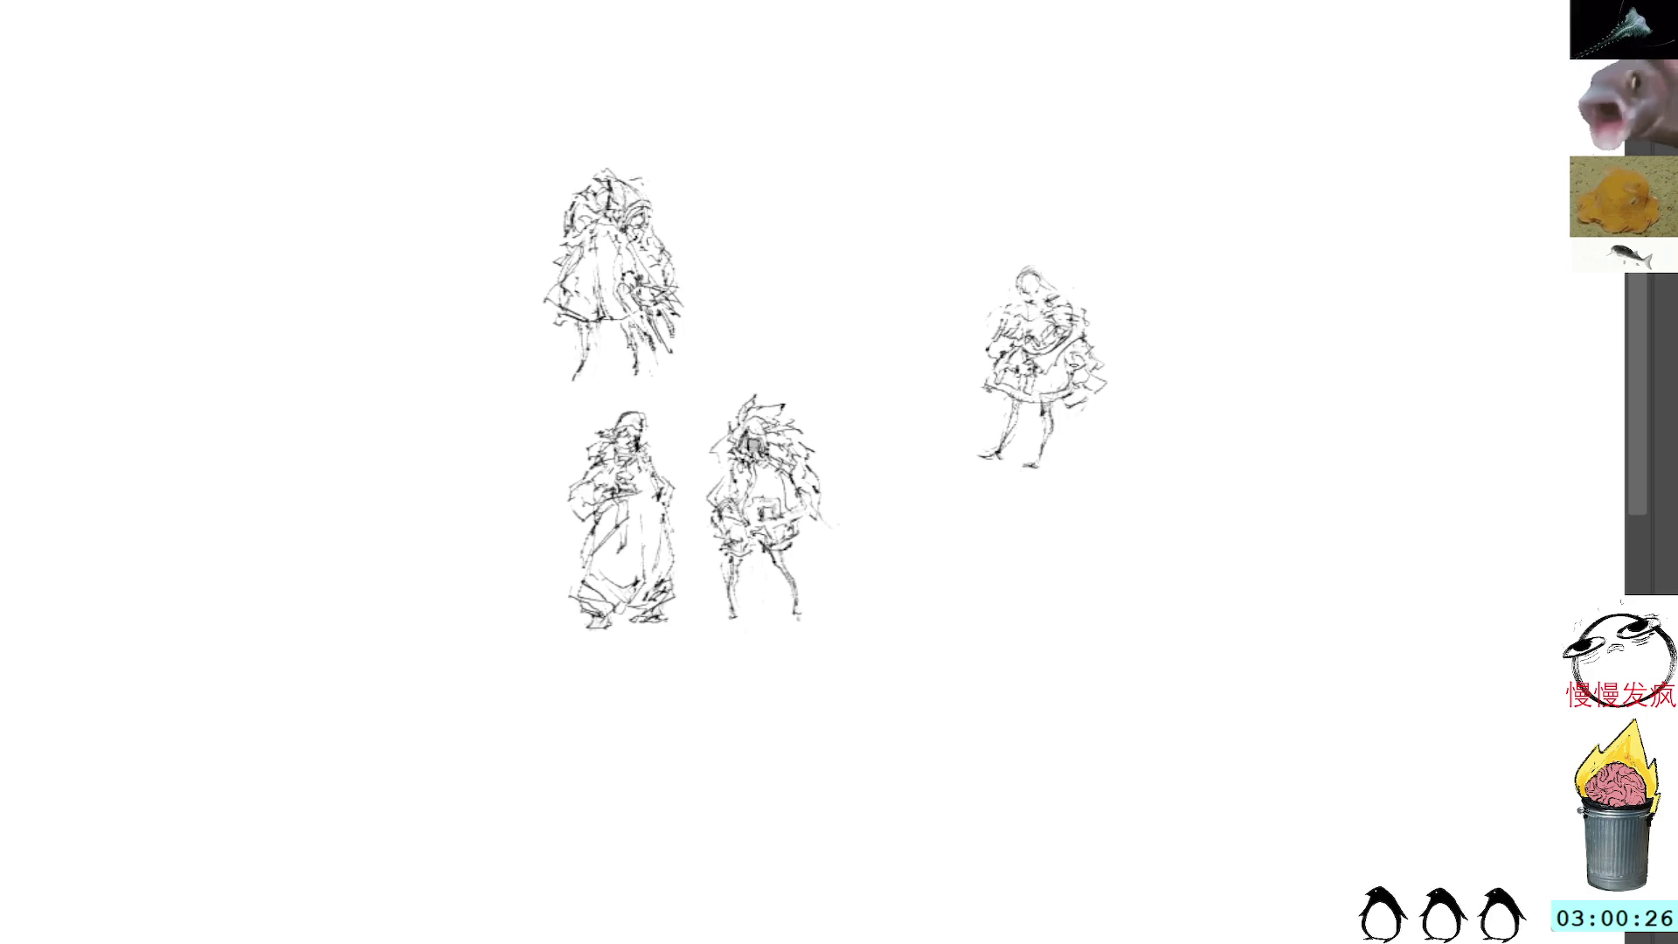
key("ctrl+t")
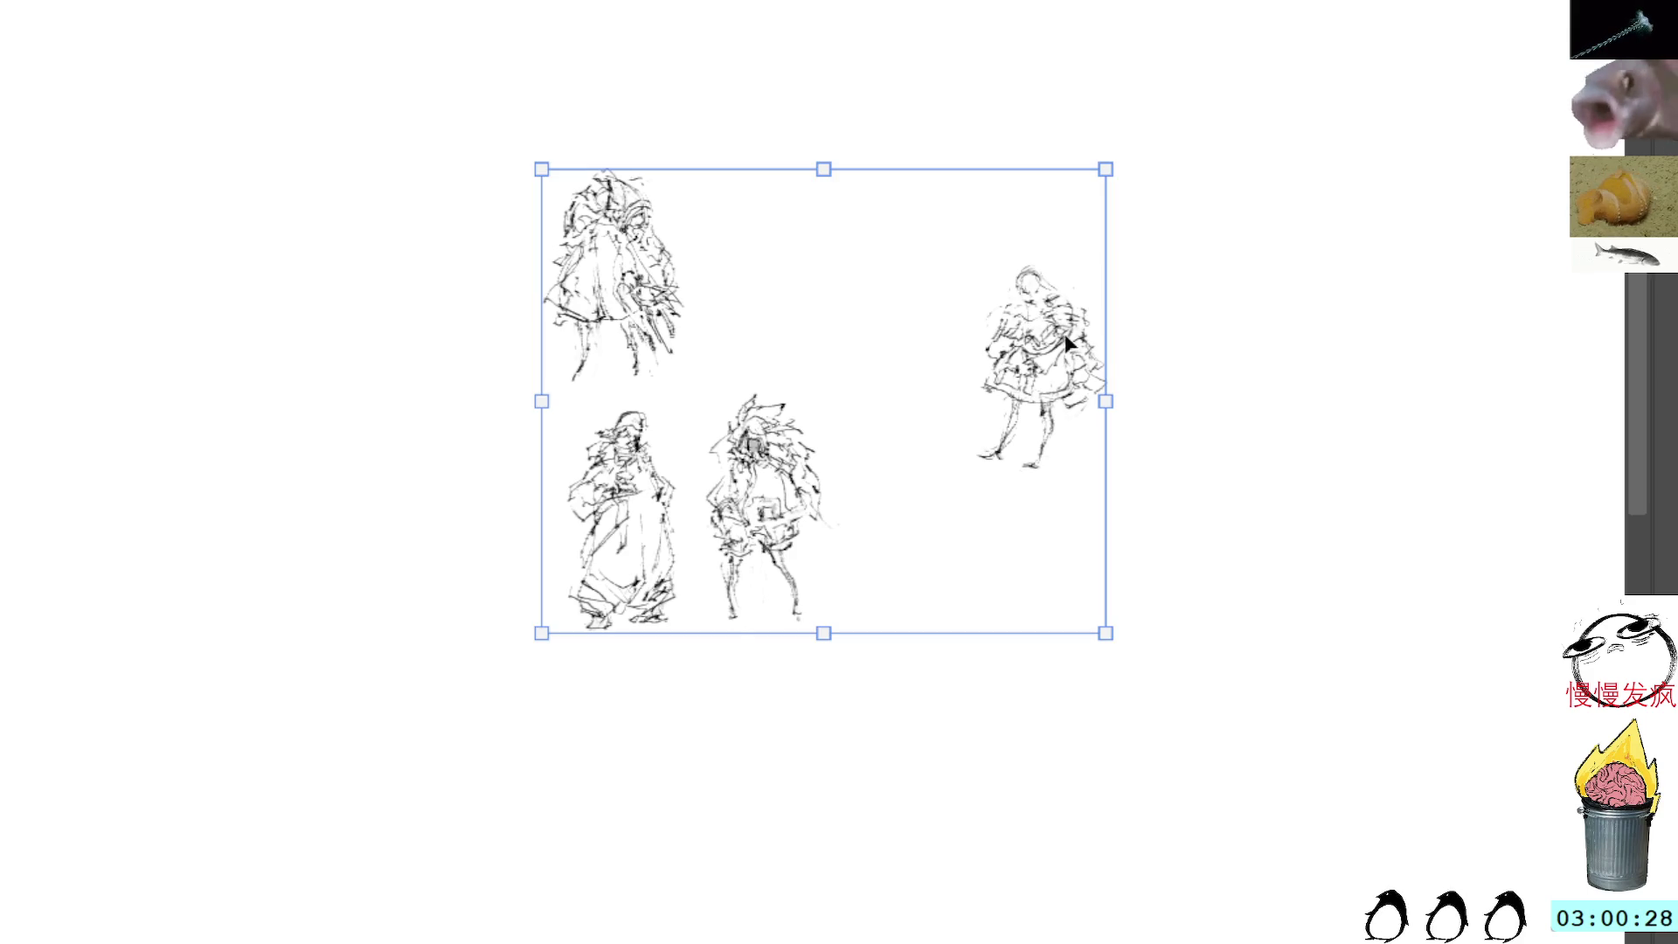
Step: Lasso the right figure and move it down into the bottom row
key("Escape")
key("l")
mouse_move(1065, 260)
left_mouse_down()
mouse_move(1079, 498)
mouse_move(1072, 246)
left_mouse_up()
key("ctrl+t")
left_click_drag(1062, 341, 930, 494)
key("Return")
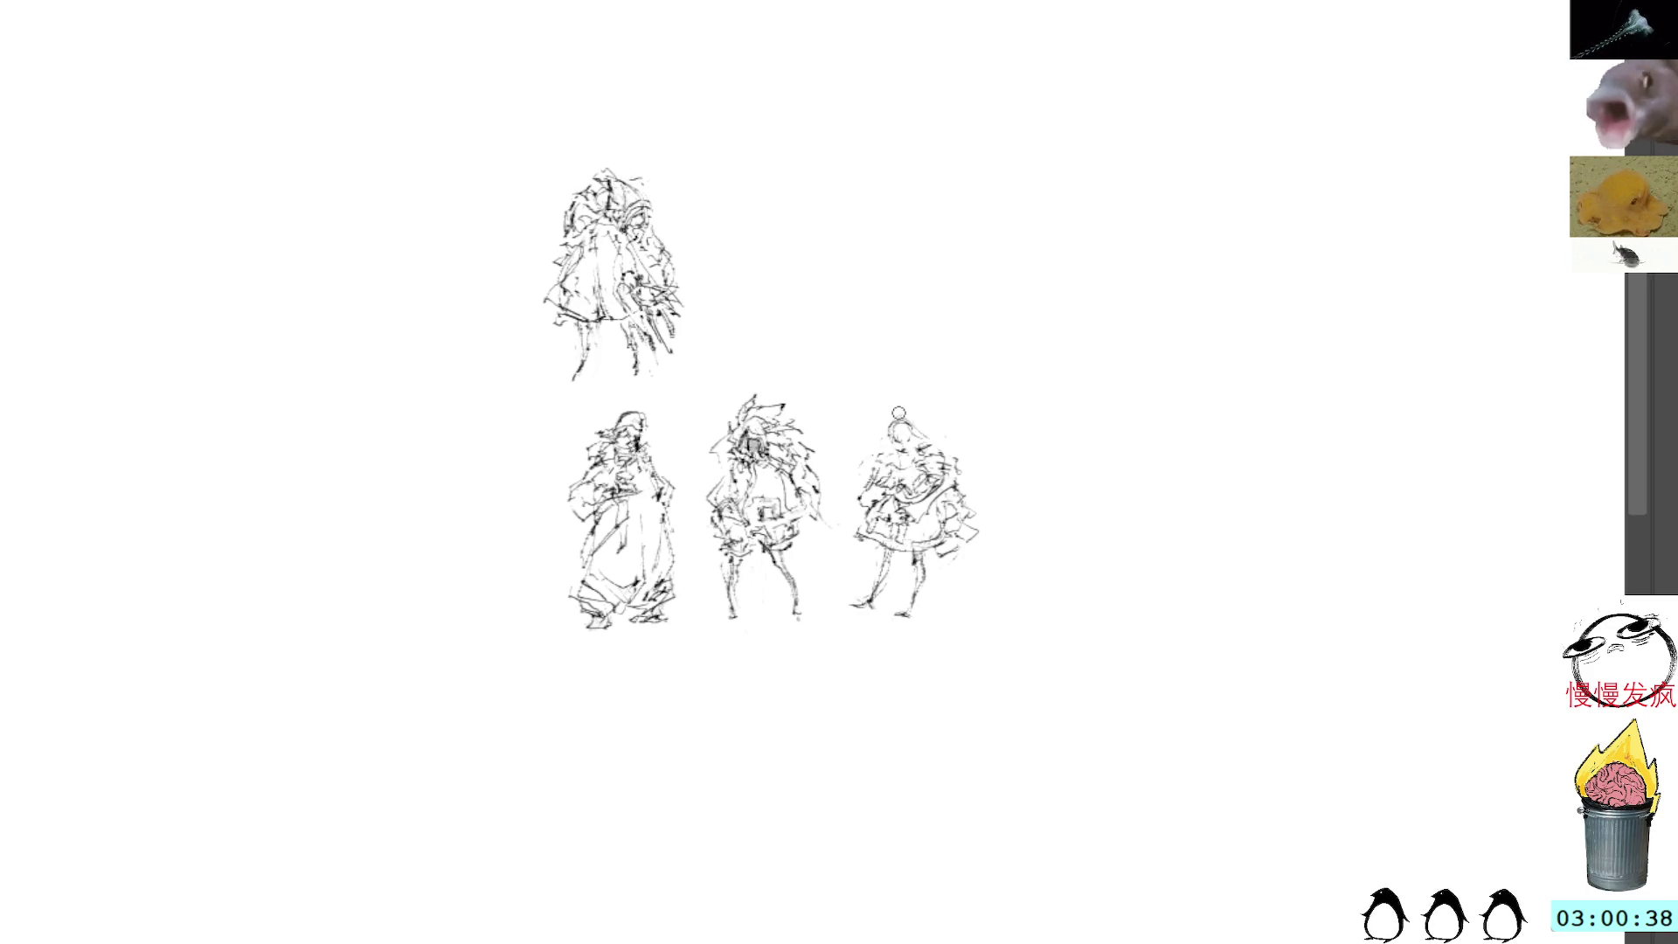
Step: Add a small loop atop the moved figure's head and nudge it slightly left
left_click_drag(892, 419, 906, 414)
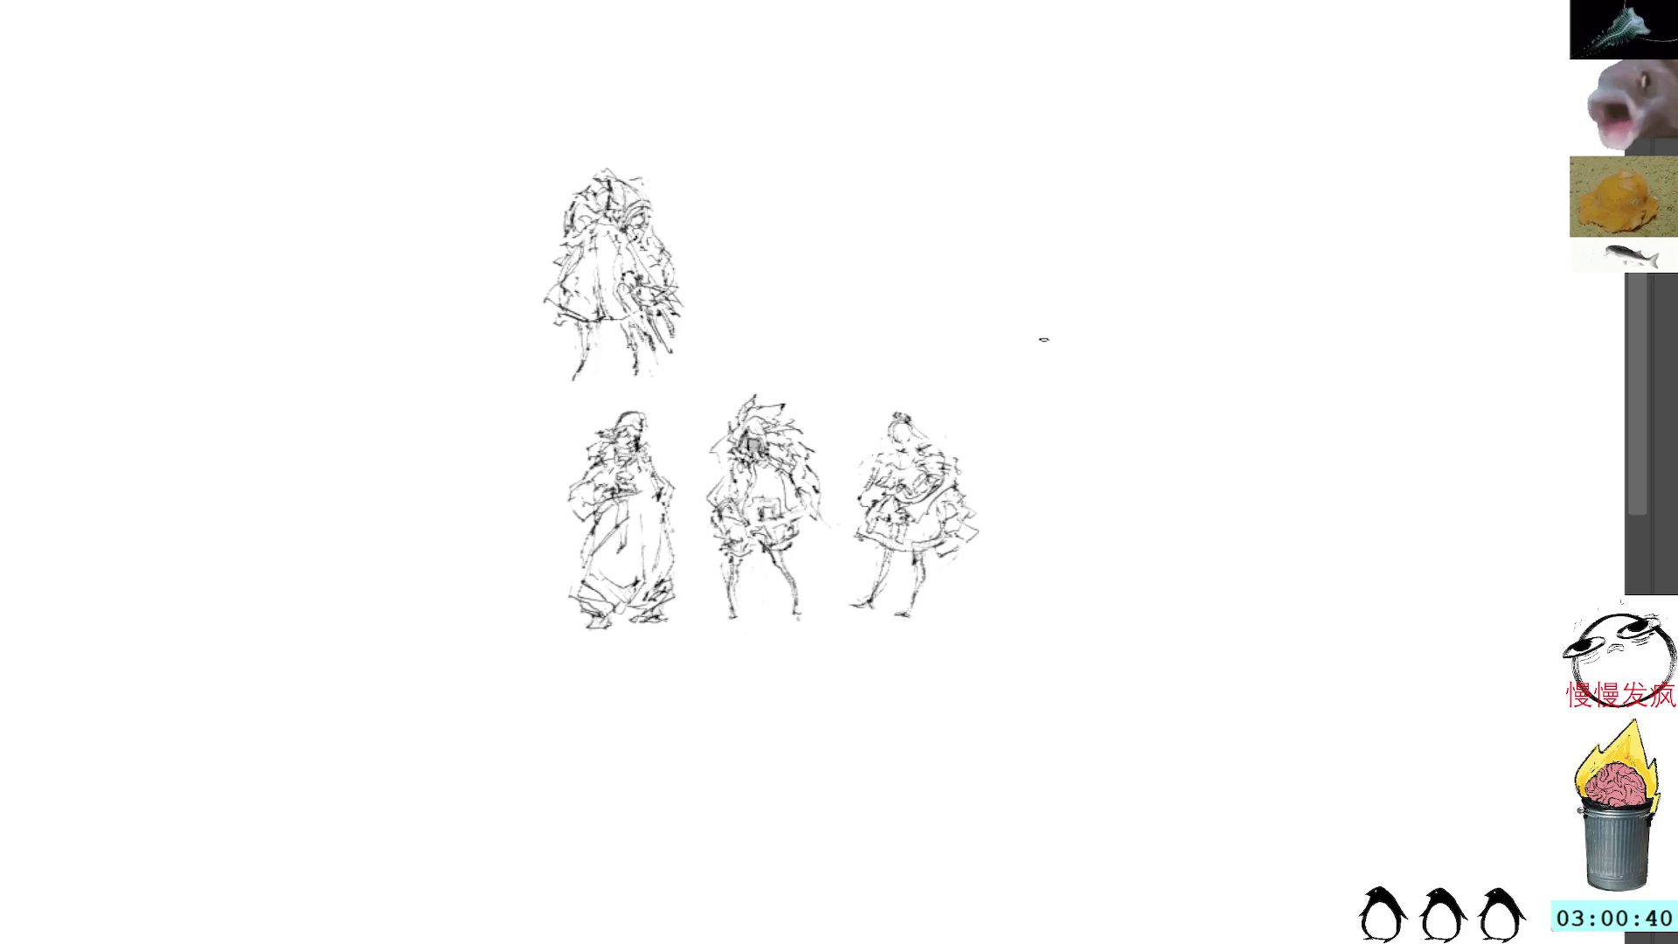
mouse_move(917, 378)
left_mouse_down()
mouse_move(852, 462)
mouse_move(985, 399)
mouse_move(919, 380)
left_mouse_up()
key("ctrl+t")
left_click_drag(916, 500, 903, 511)
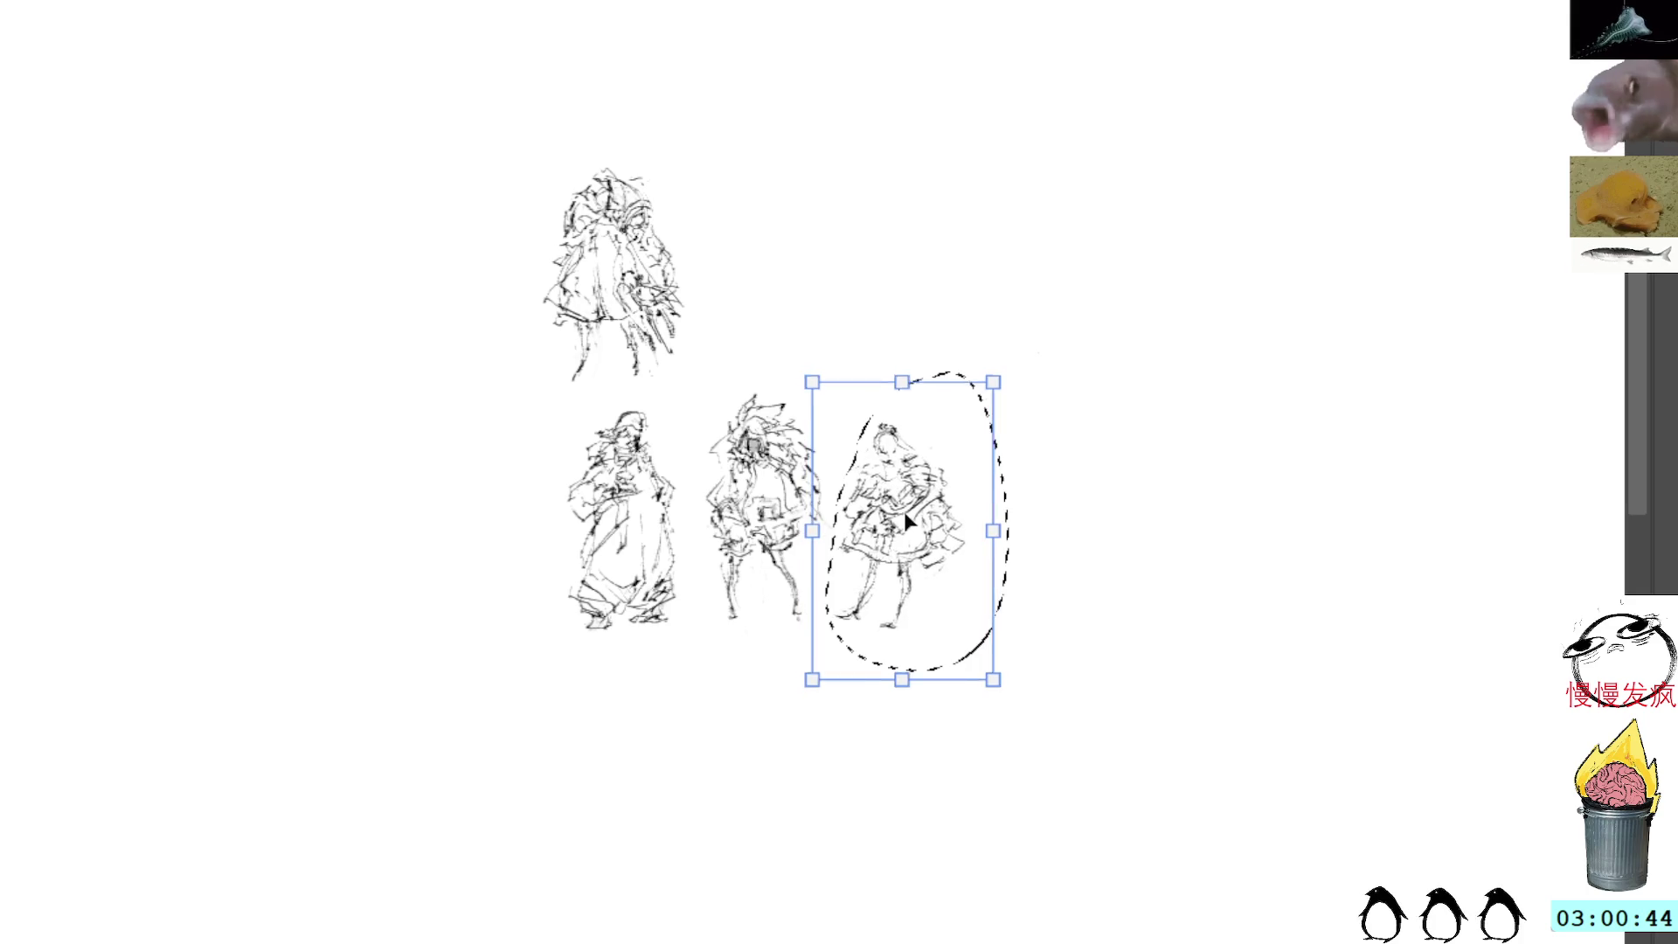
key("Return")
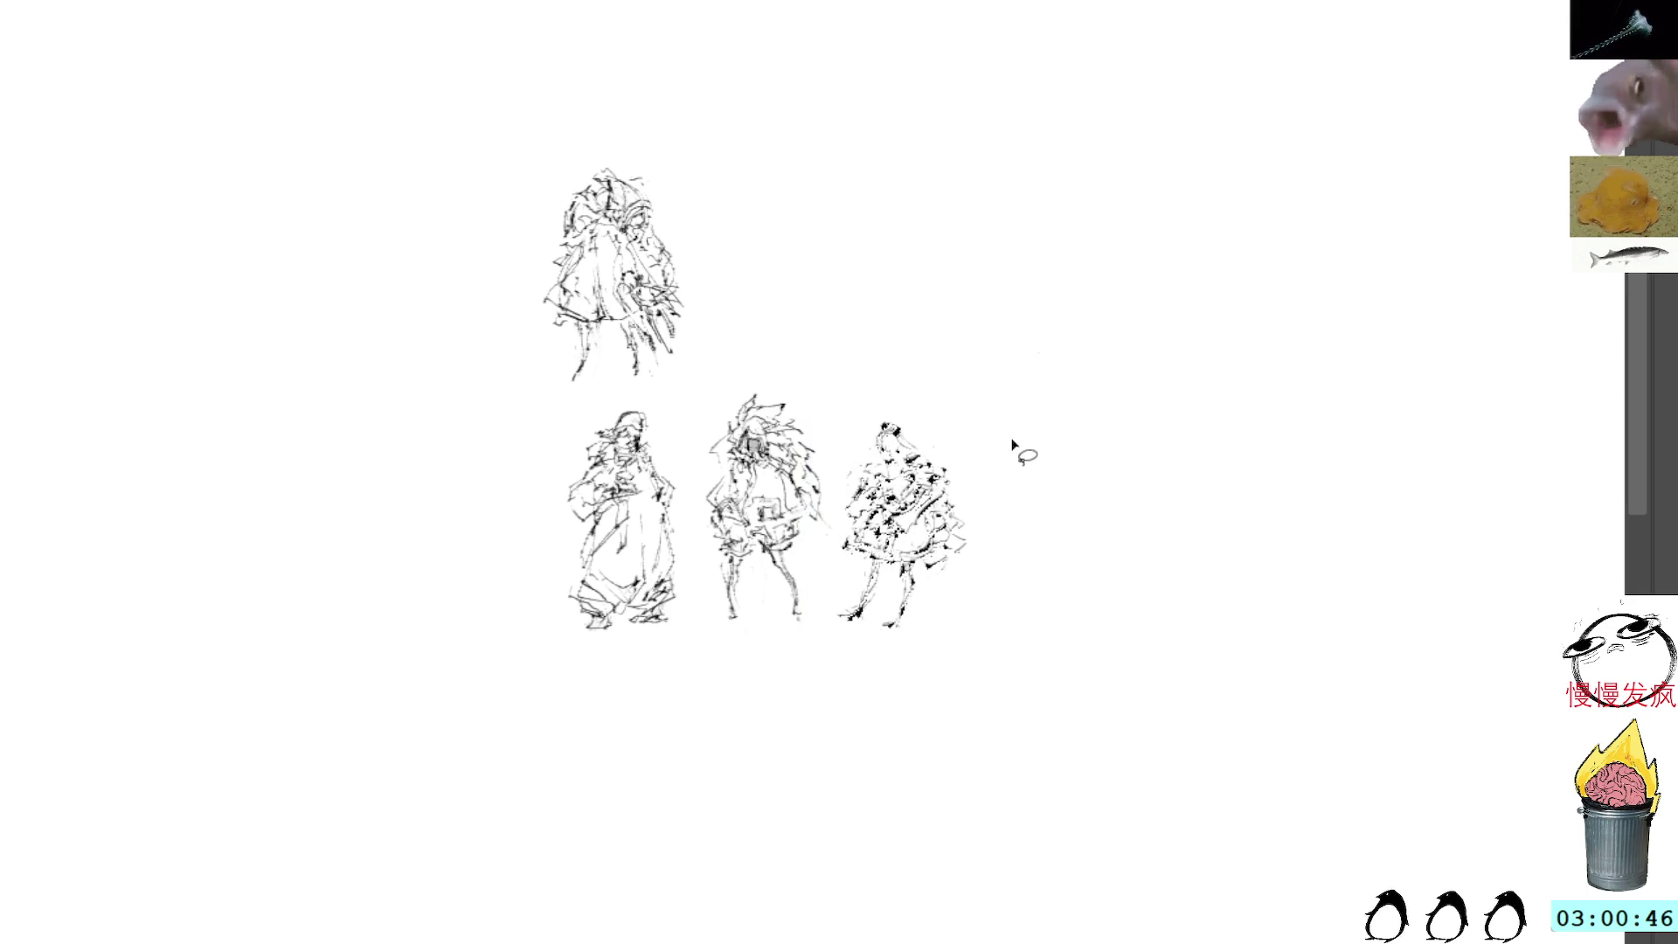
Step: Shift the whole drawing left and down, then paste the copied sketch up and to the right
key("ctrl+t")
left_click_drag(908, 509, 601, 549)
key("Return")
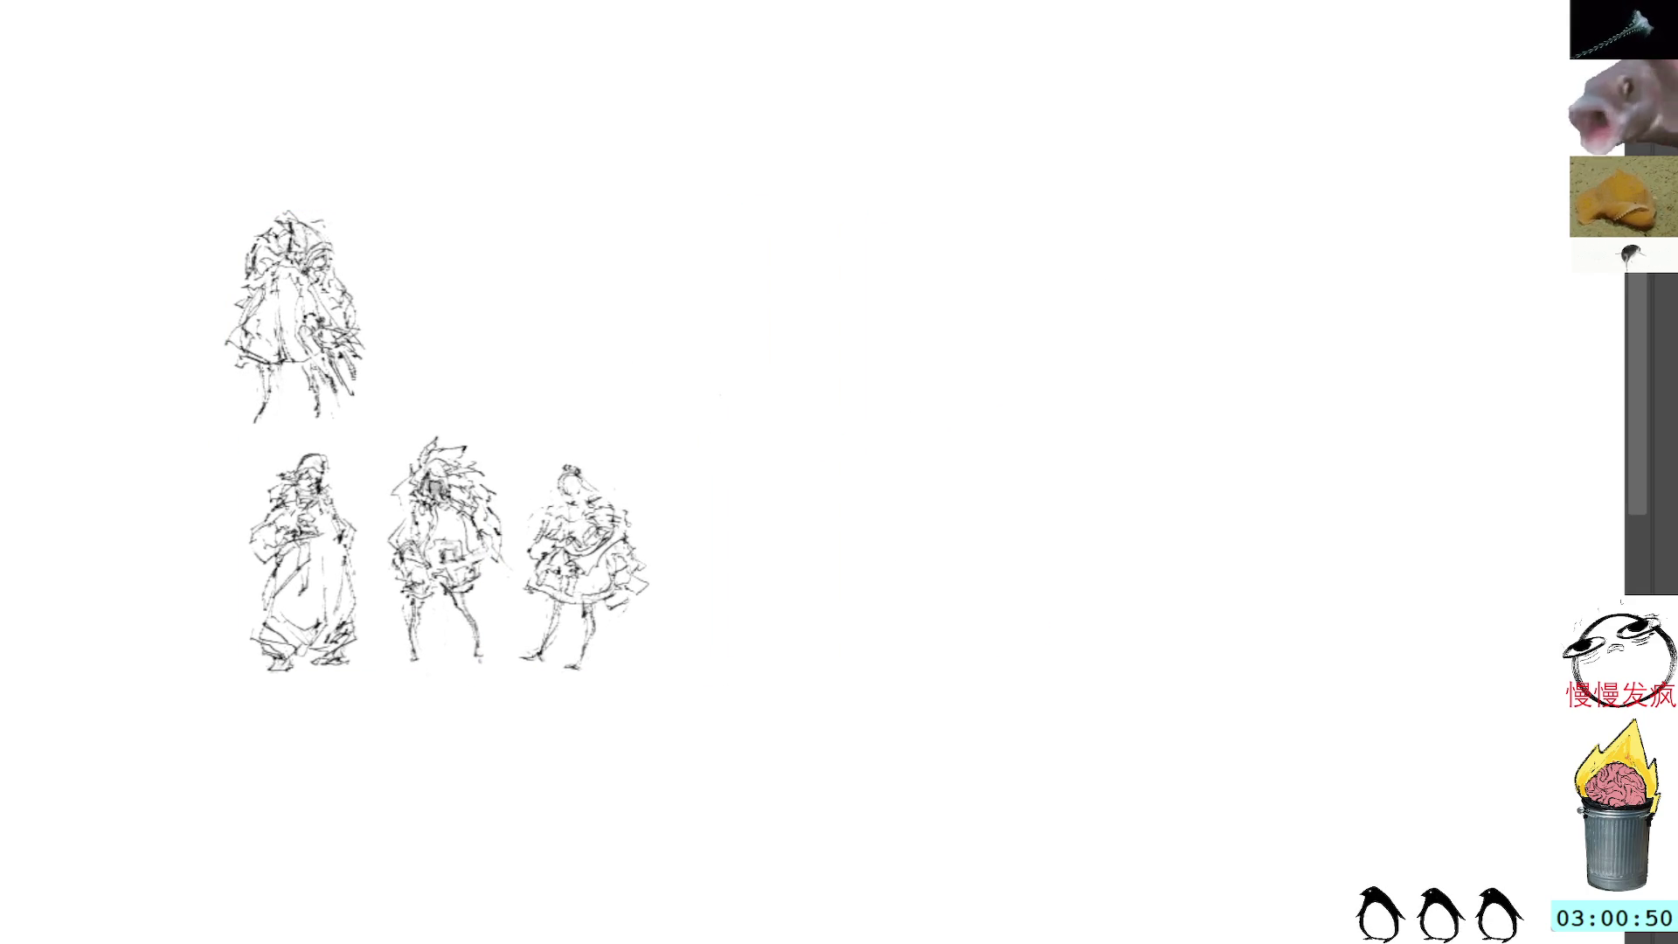
key("ctrl+v")
left_click_drag(849, 447, 978, 396)
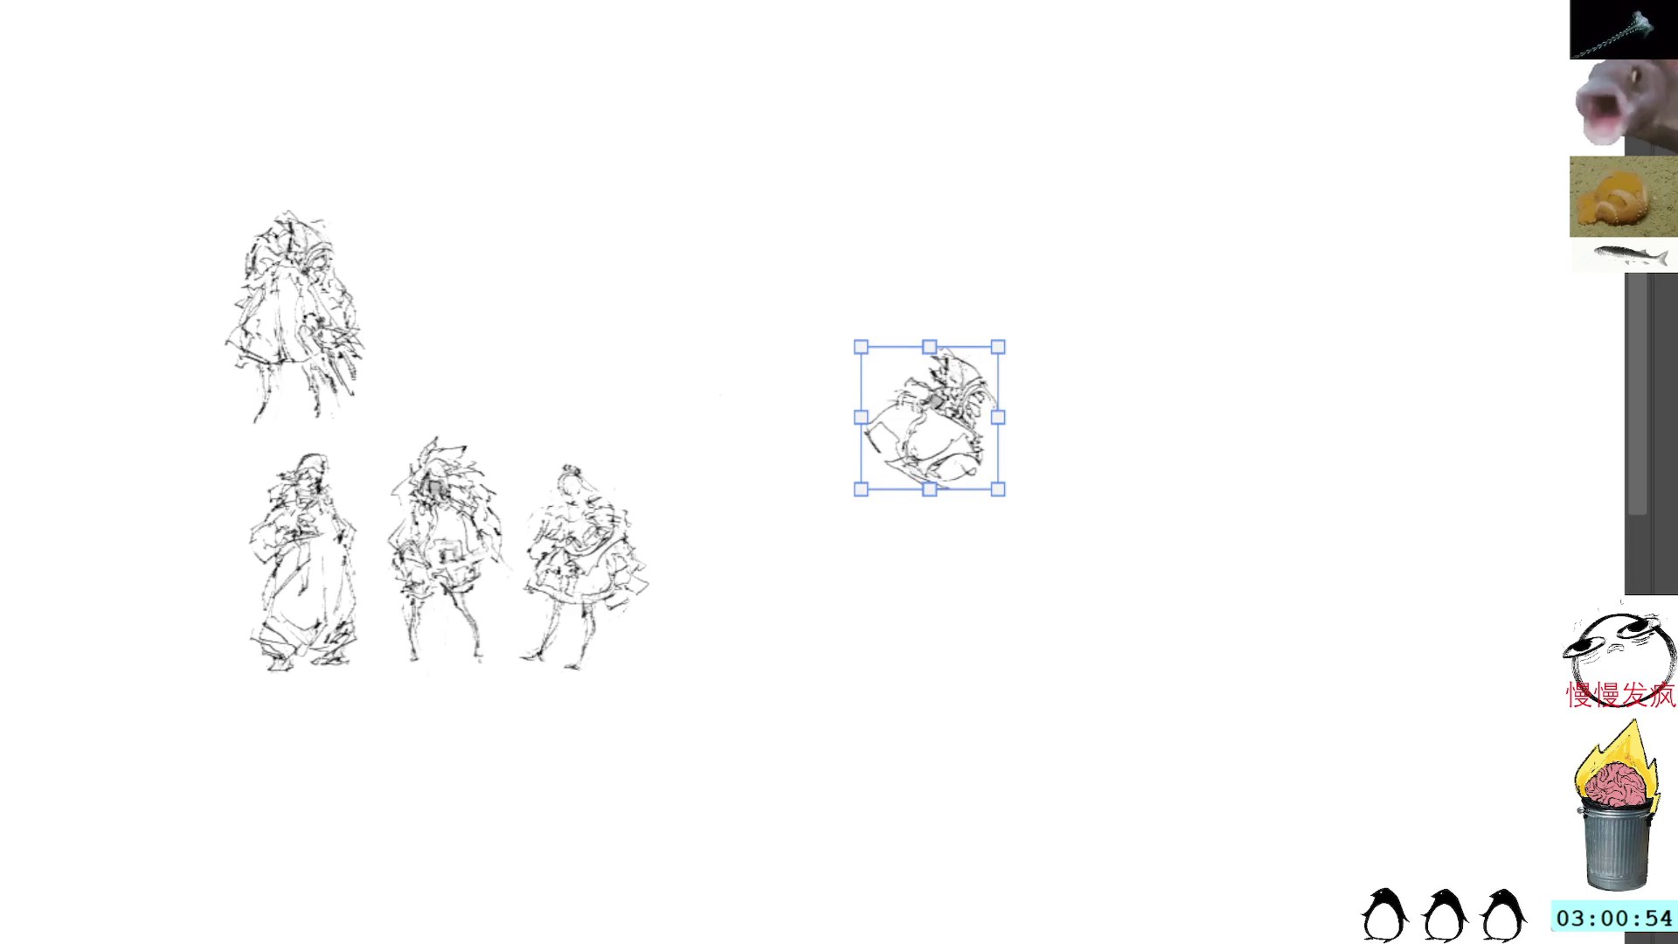
Step: Rotate the pasted sketch about 15° counterclockwise, add edge strokes, and redraw its head boldly
left_click_drag(1249, 192, 986, 345)
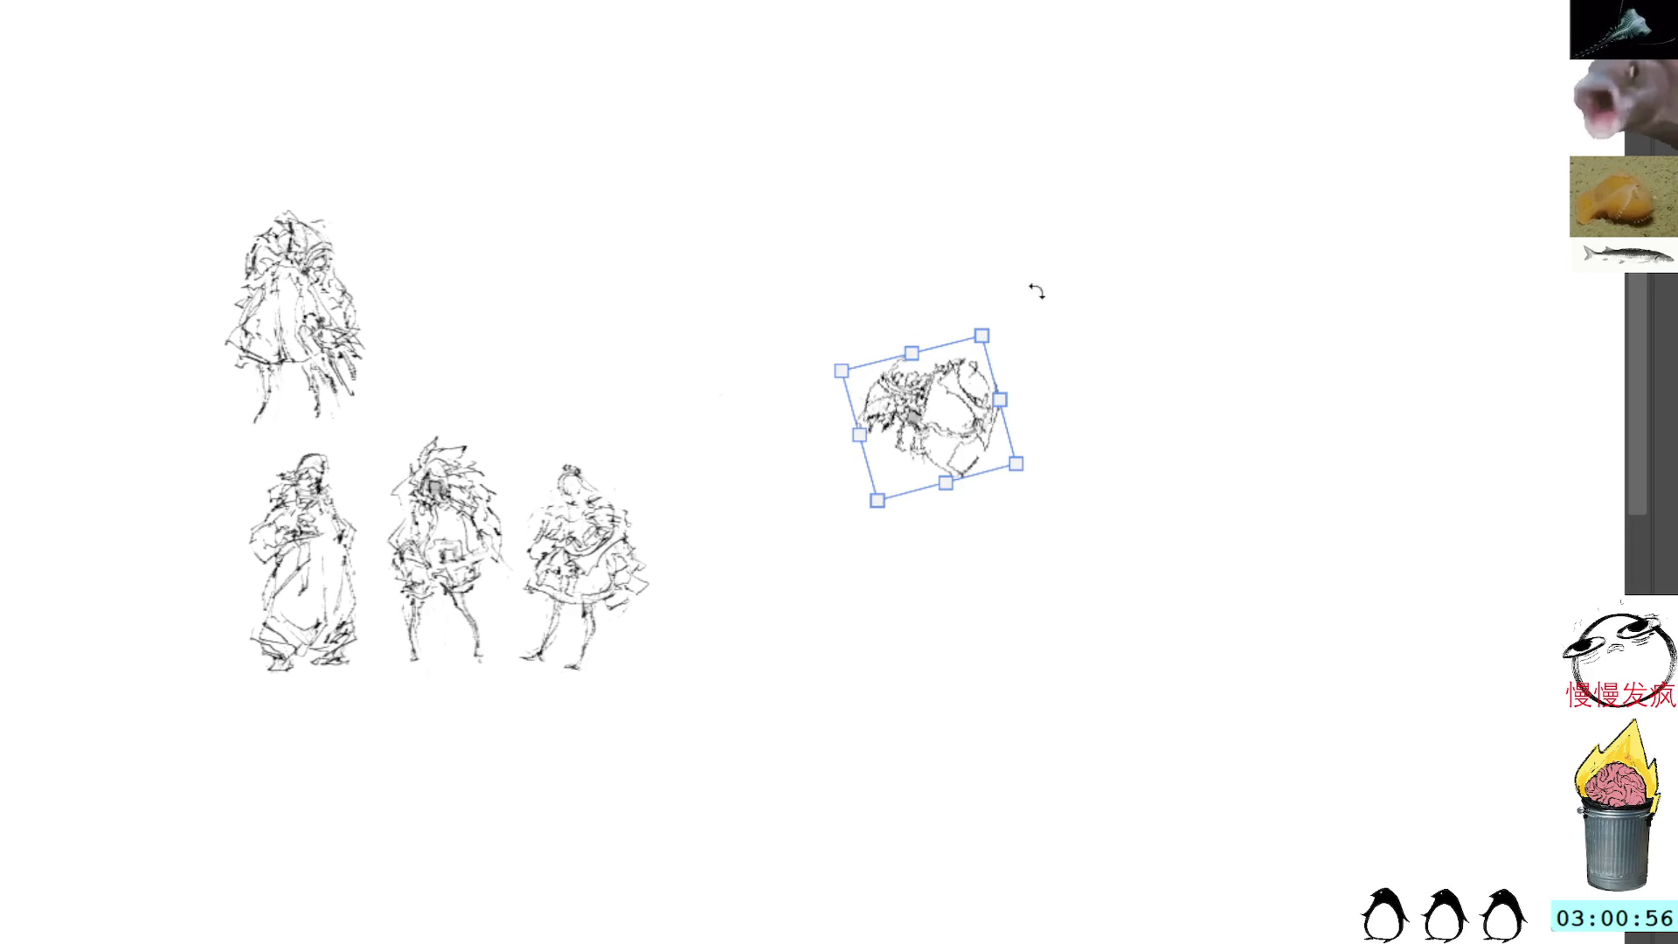
key("Return")
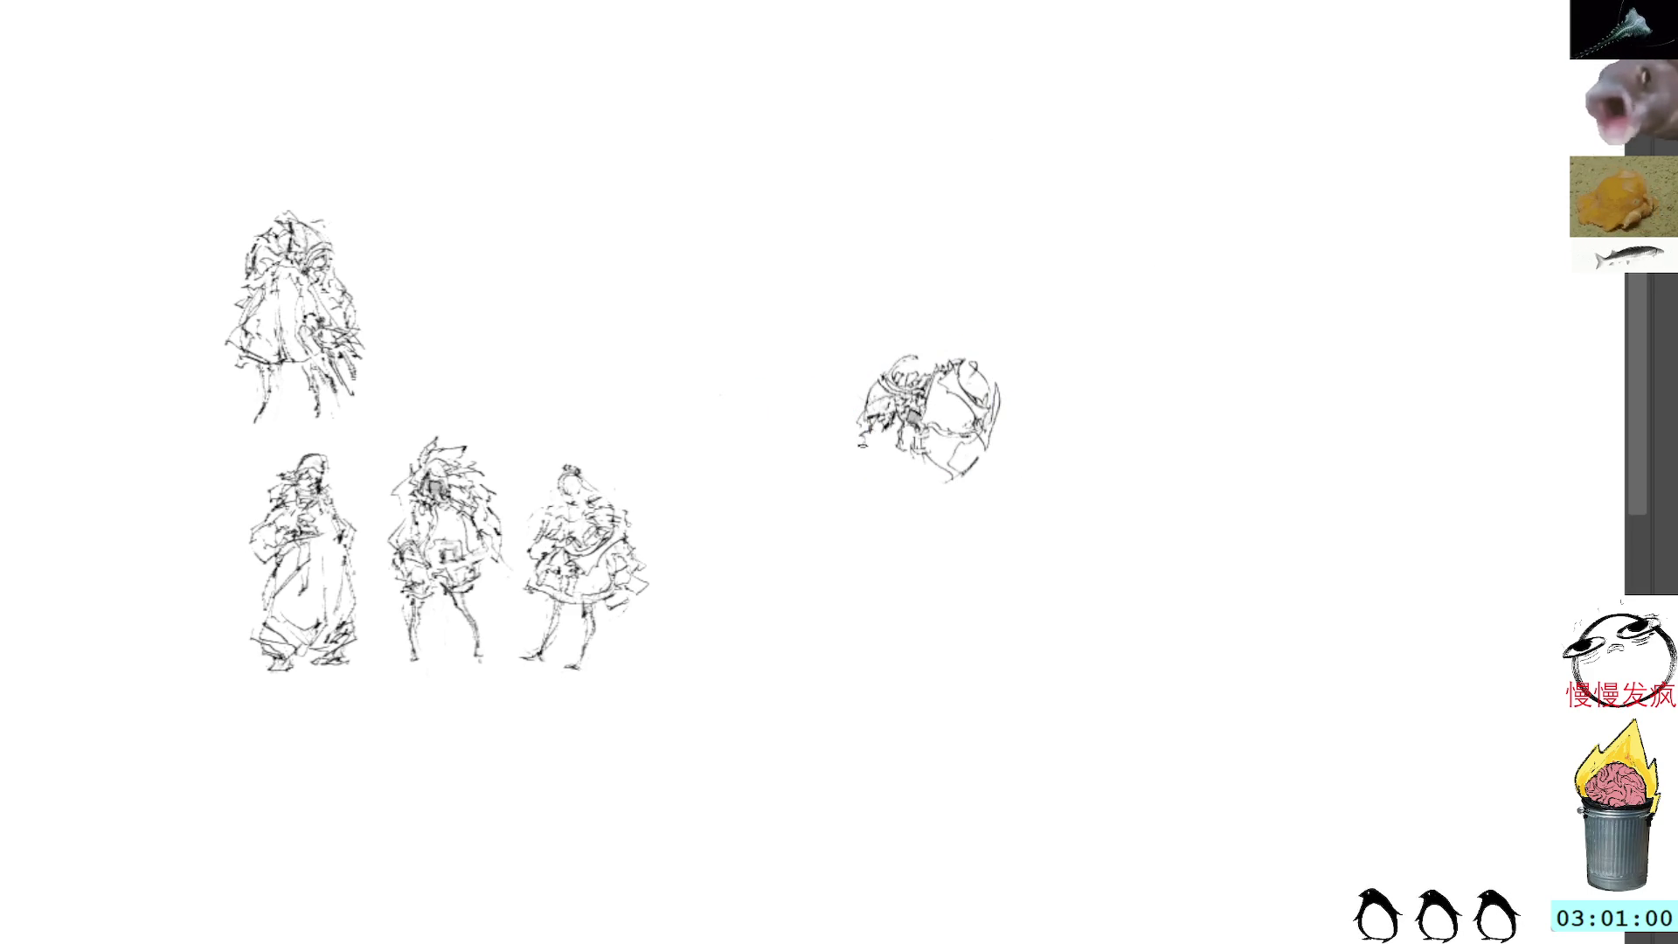
mouse_move(880, 419)
left_mouse_down()
mouse_move(843, 418)
mouse_move(845, 486)
mouse_move(889, 450)
mouse_move(900, 478)
mouse_move(886, 449)
left_mouse_up()
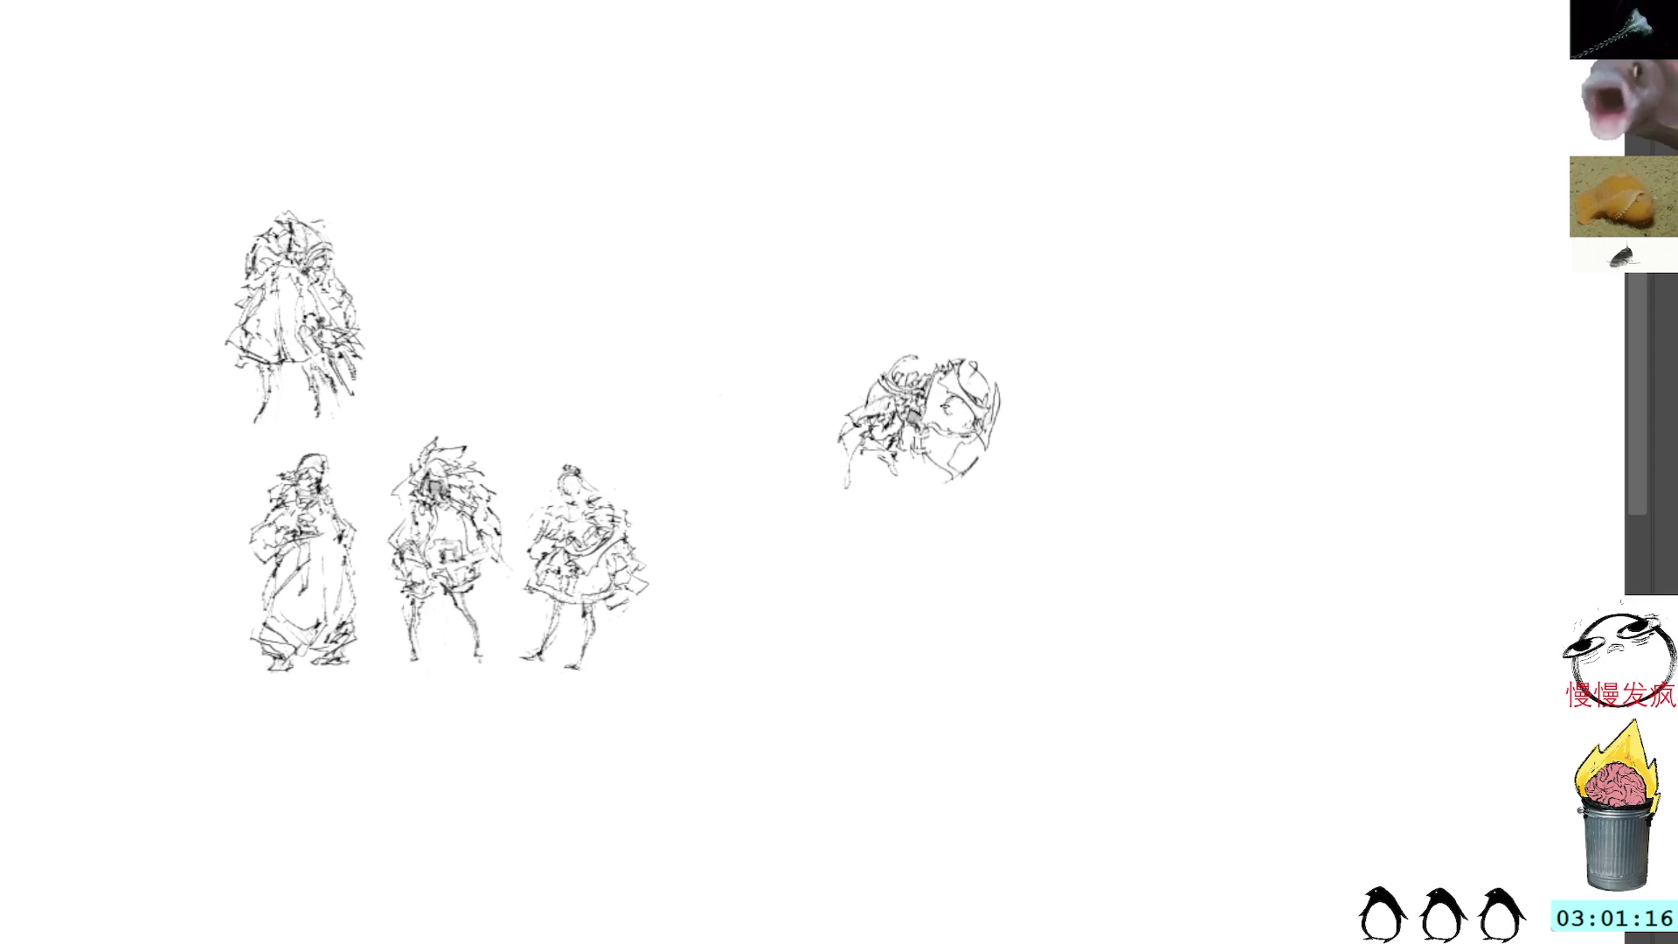
mouse_move(960, 411)
left_mouse_down()
mouse_move(957, 426)
mouse_move(956, 395)
mouse_move(960, 419)
left_mouse_up()
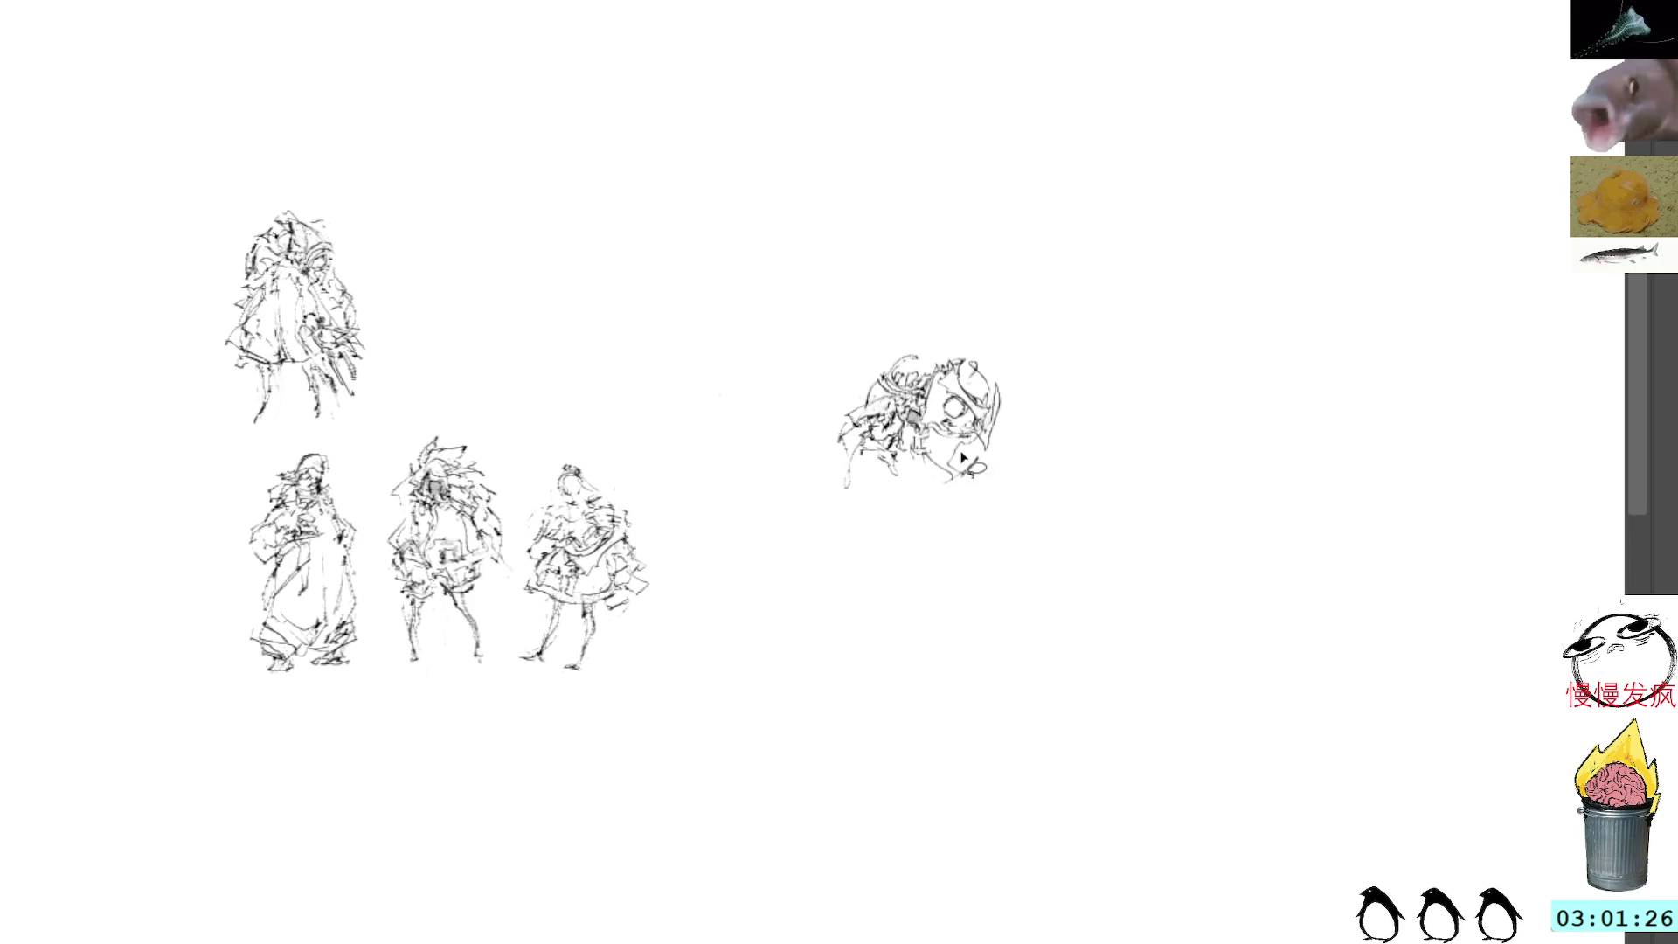
mouse_move(970, 398)
left_mouse_down()
mouse_move(937, 483)
mouse_move(1109, 457)
mouse_move(1082, 423)
left_mouse_up()
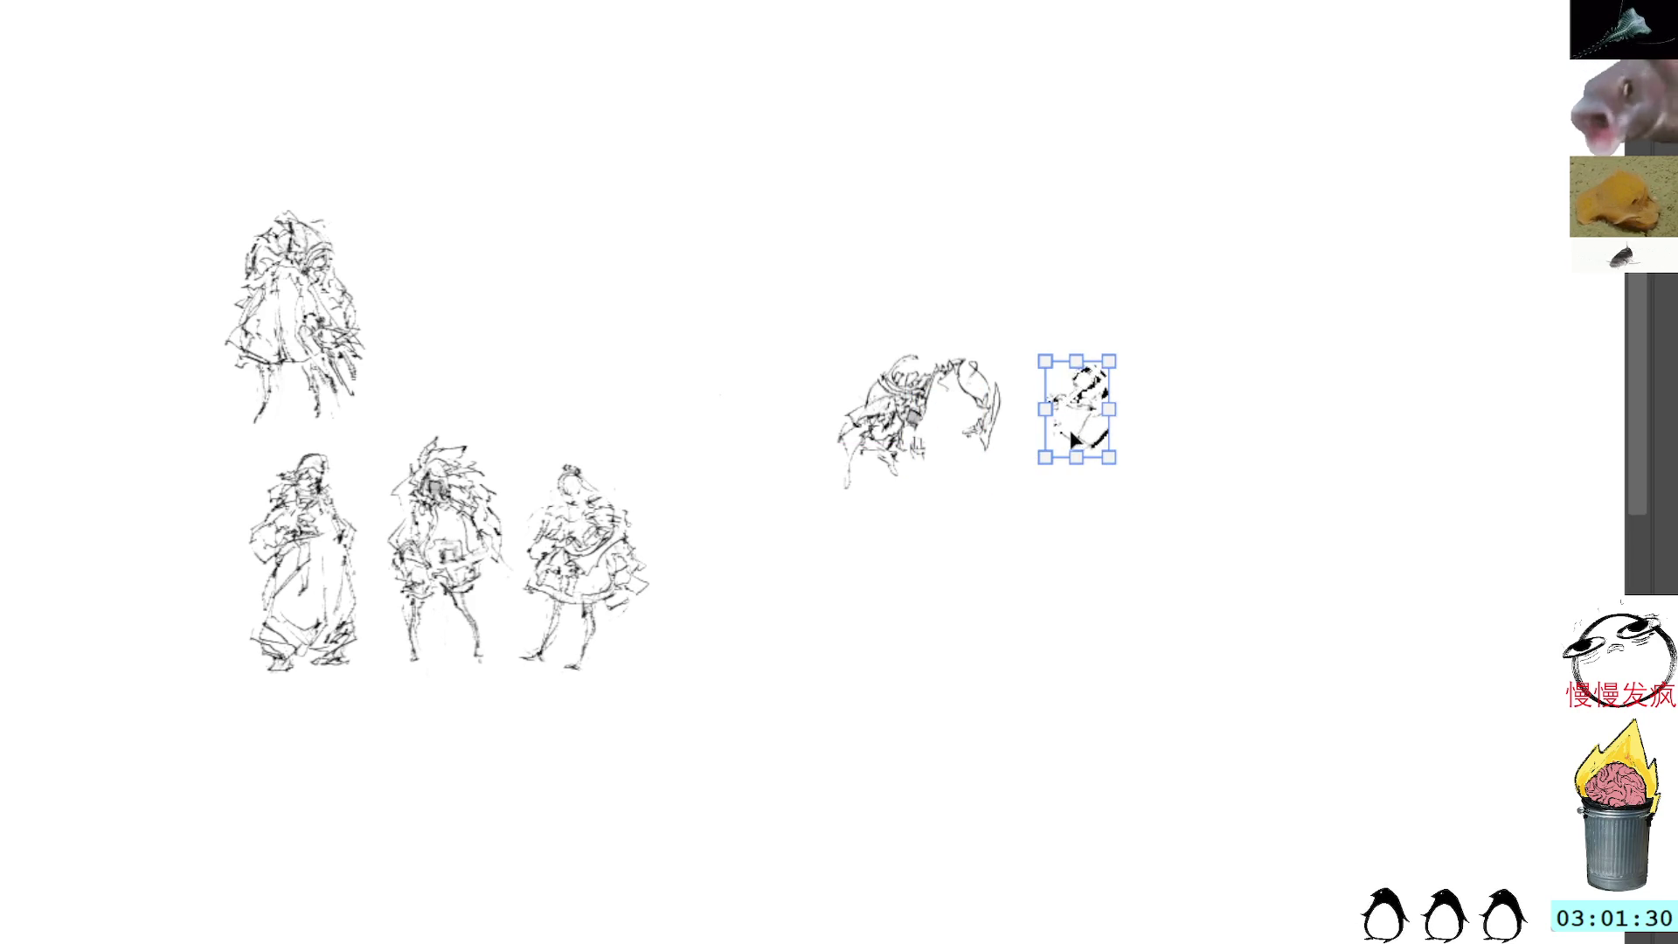
Step: Commit the moved head piece and add strokes around and below the small head
key("Return")
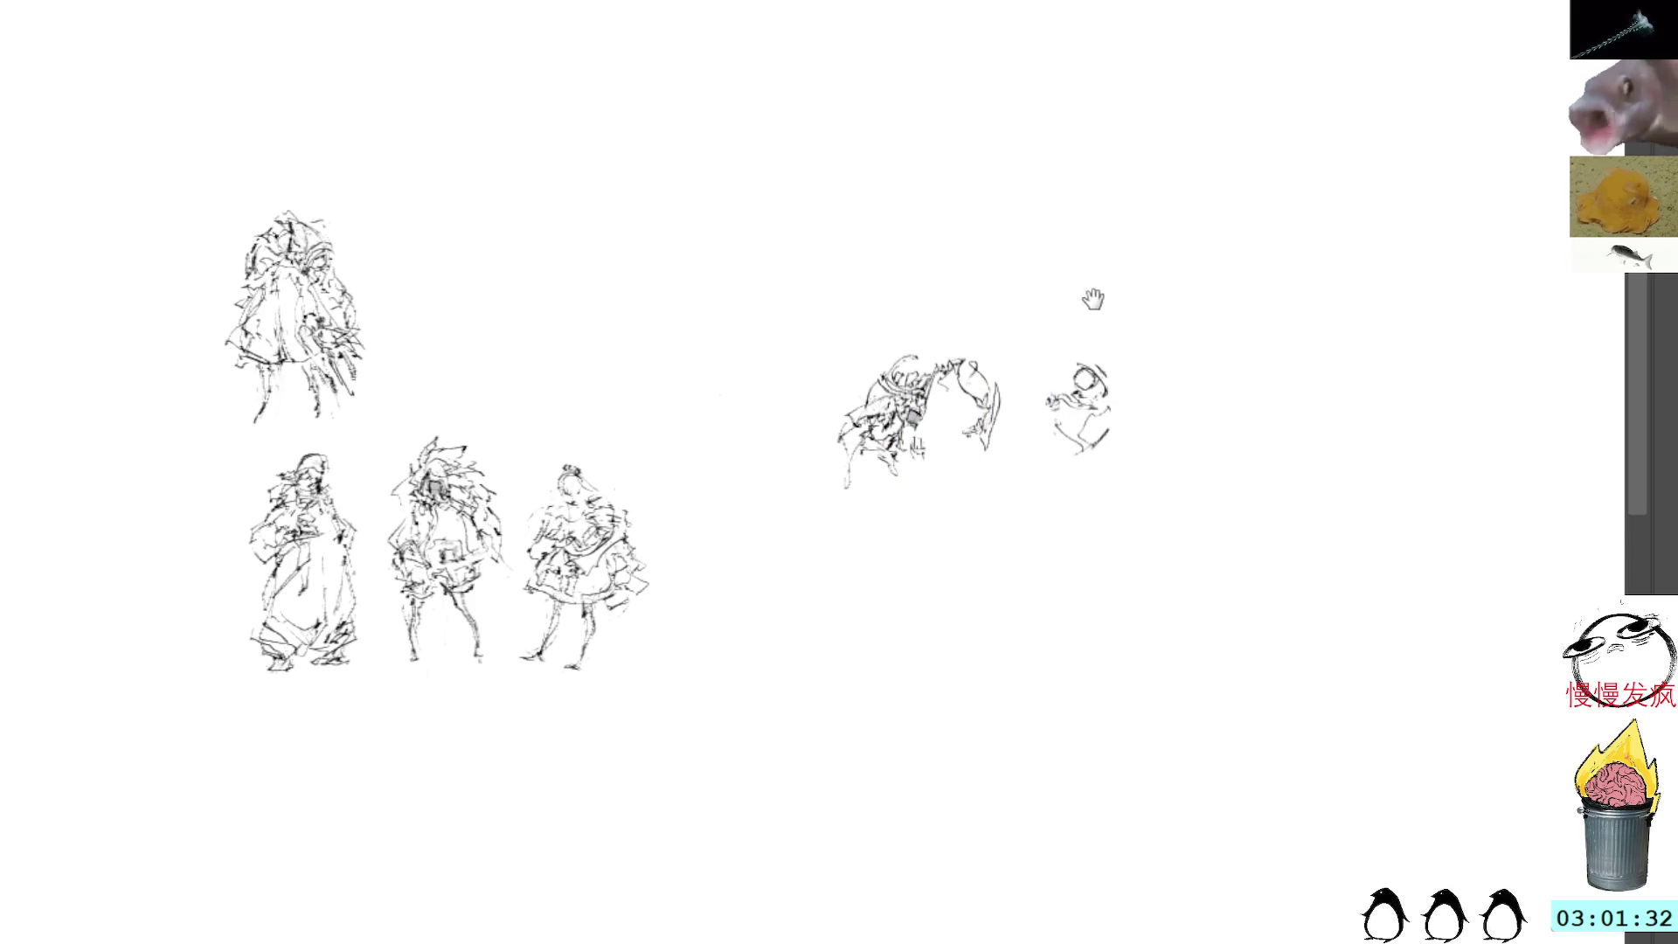
scroll(1098, 288, "up", 2)
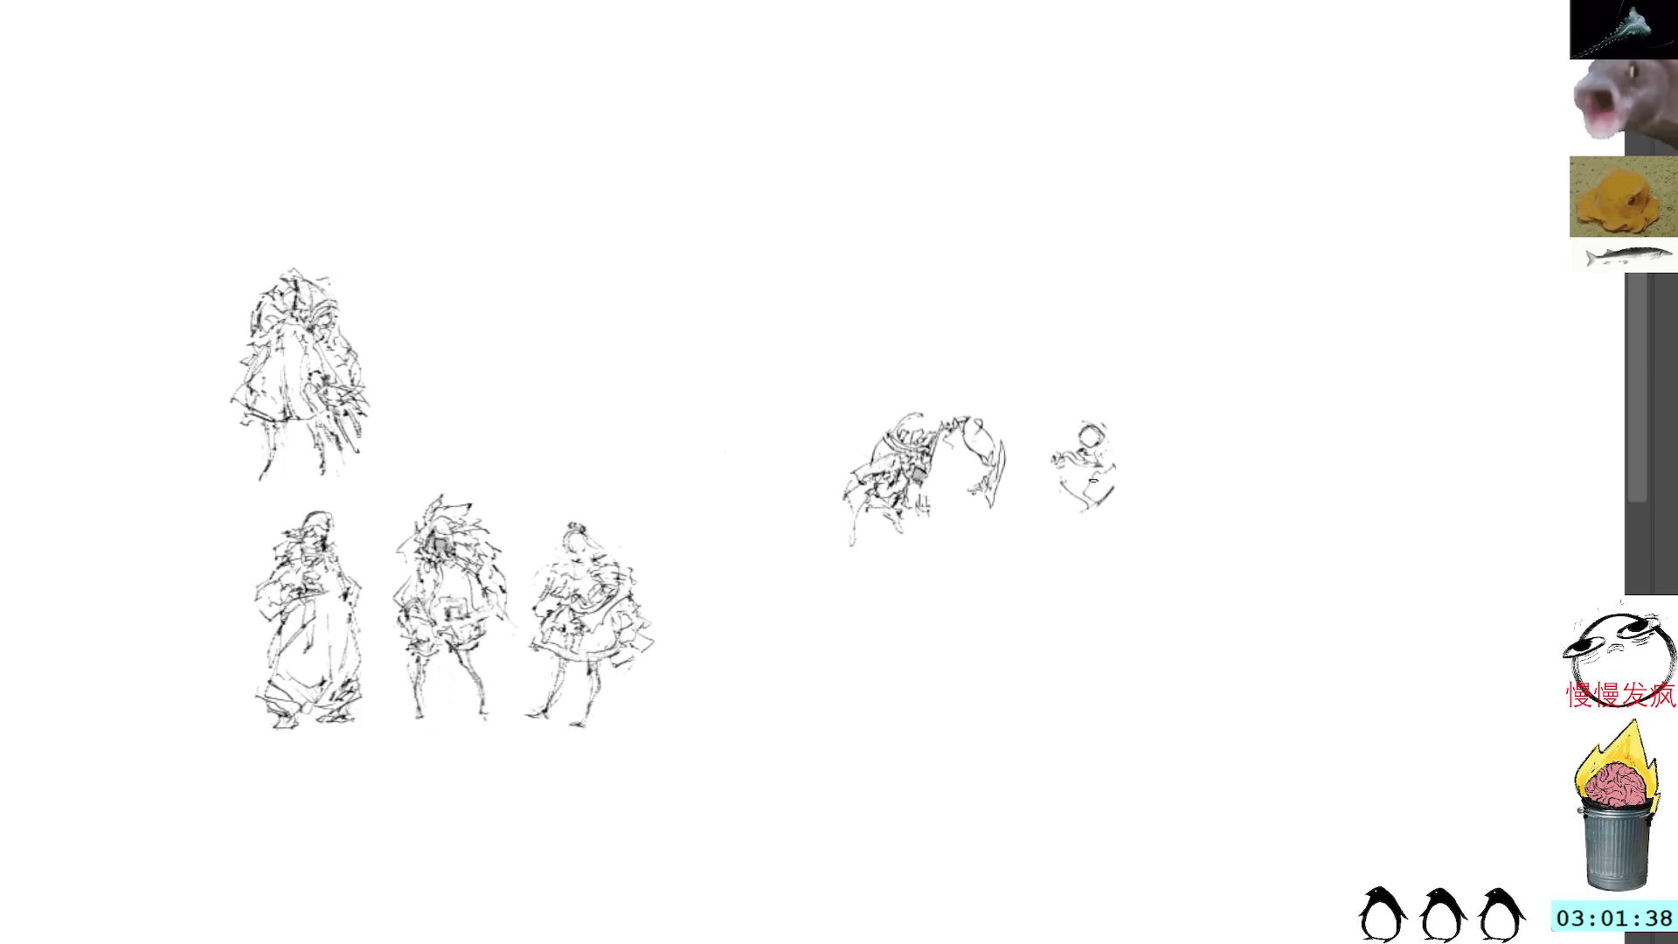
mouse_move(1042, 479)
left_mouse_down()
mouse_move(1076, 487)
mouse_move(1068, 456)
mouse_move(1088, 459)
mouse_move(1087, 437)
mouse_move(1112, 462)
mouse_move(1102, 498)
left_mouse_up()
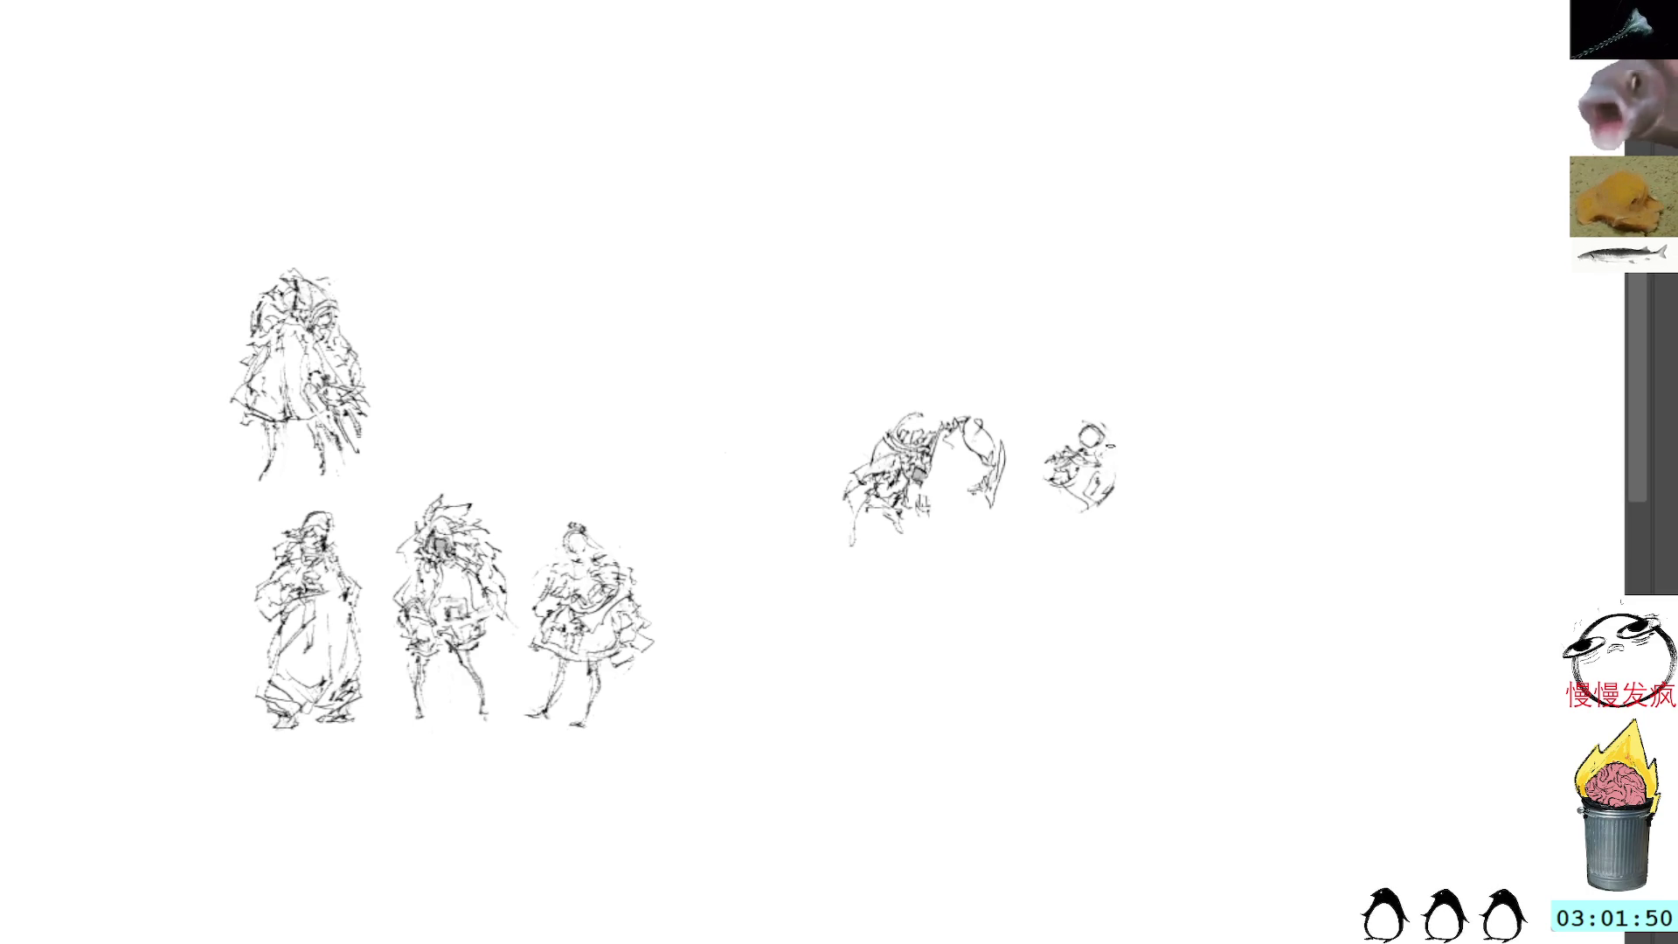
left_click_drag(1108, 458, 1099, 481)
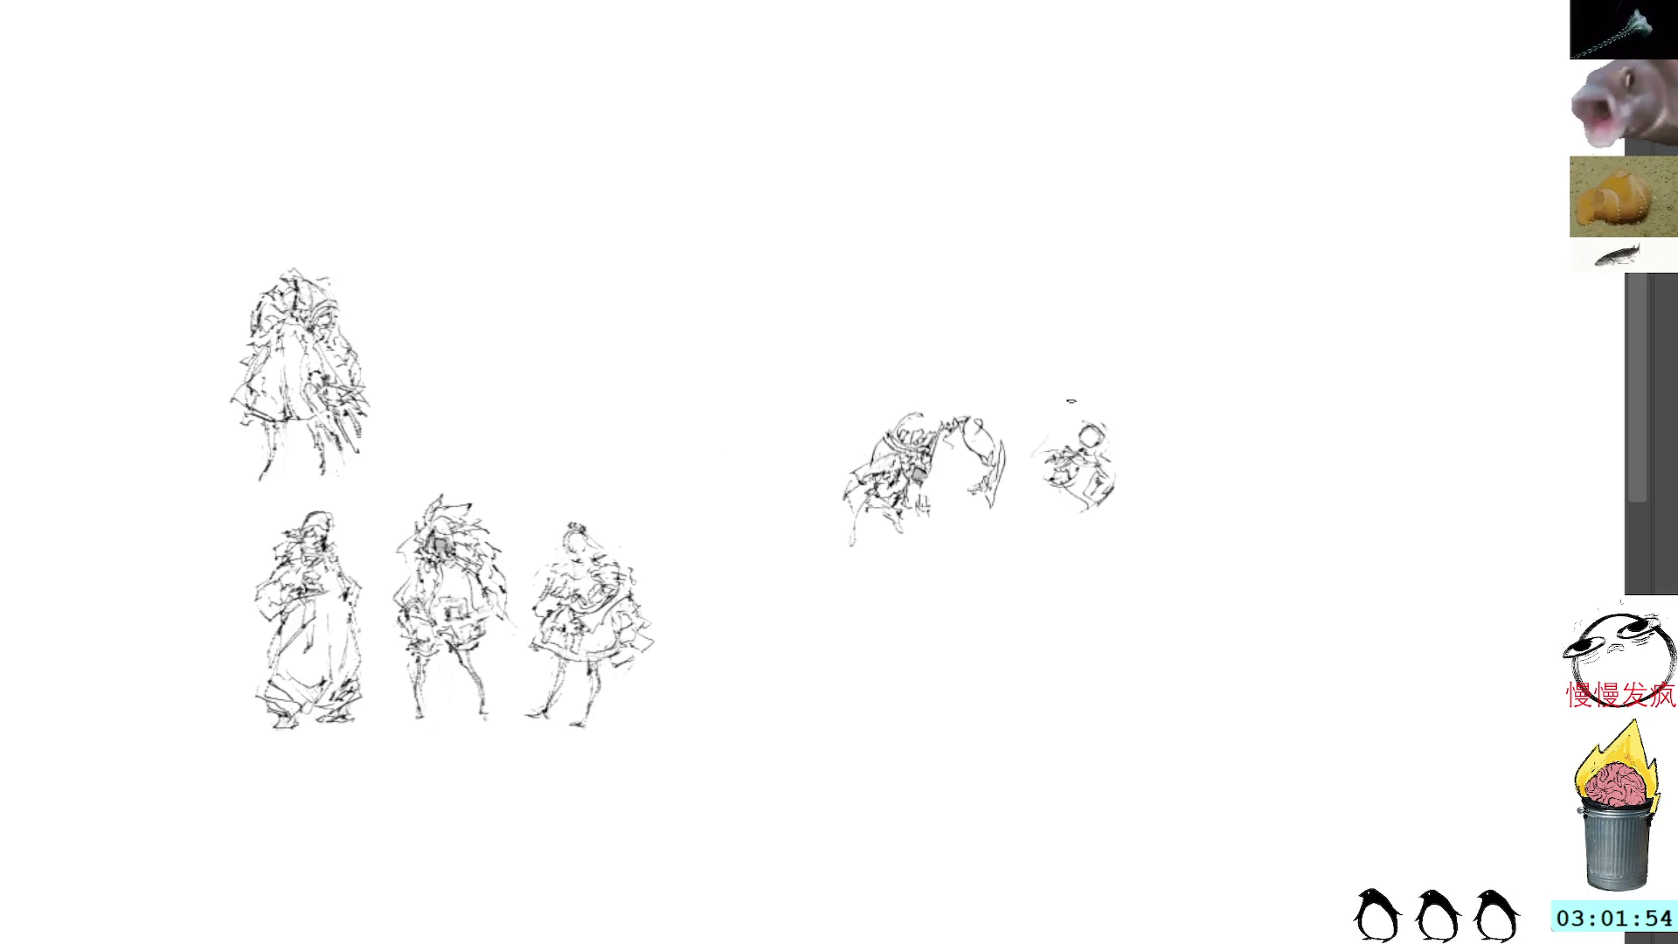
left_click_drag(1034, 476, 1094, 551)
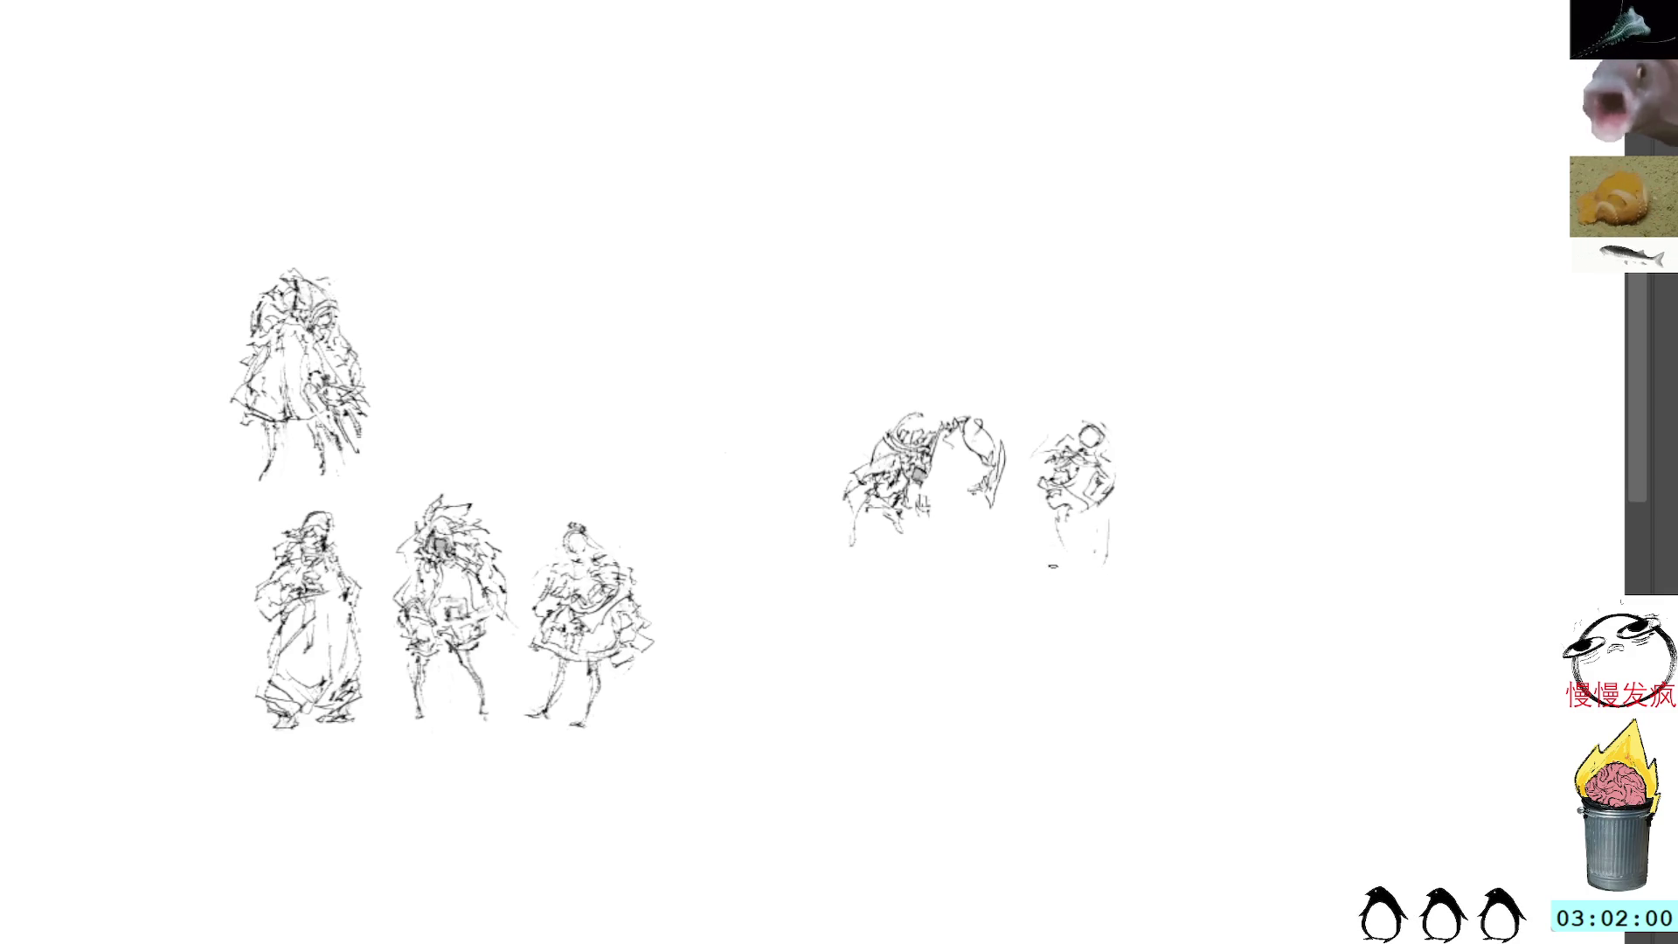
Step: Draw the new figure's vertical body and legs, redoing the legs, plus torso and head strokes
left_click_drag(1092, 505, 1073, 596)
mouse_move(1108, 531)
left_mouse_down()
mouse_move(1092, 603)
mouse_move(1076, 585)
left_mouse_up()
key("ctrl+z")
key("ctrl+z")
key("ctrl+z")
left_click_drag(1098, 520, 1103, 586)
left_click_drag(1089, 518, 1105, 504)
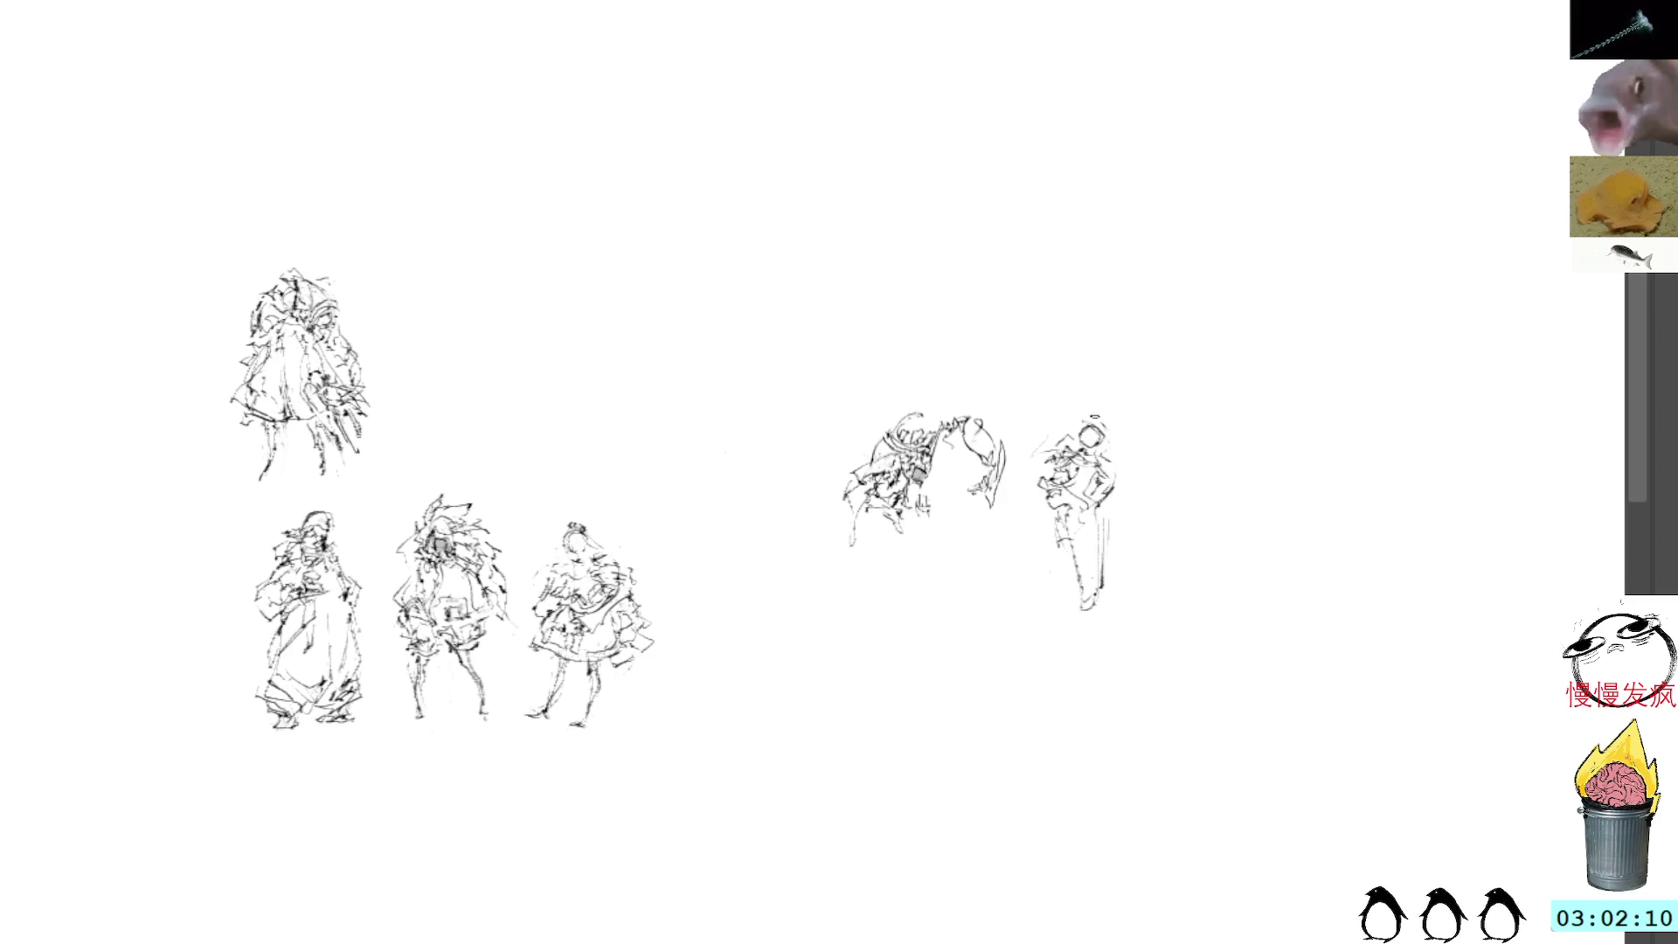
left_click_drag(1083, 428, 1101, 426)
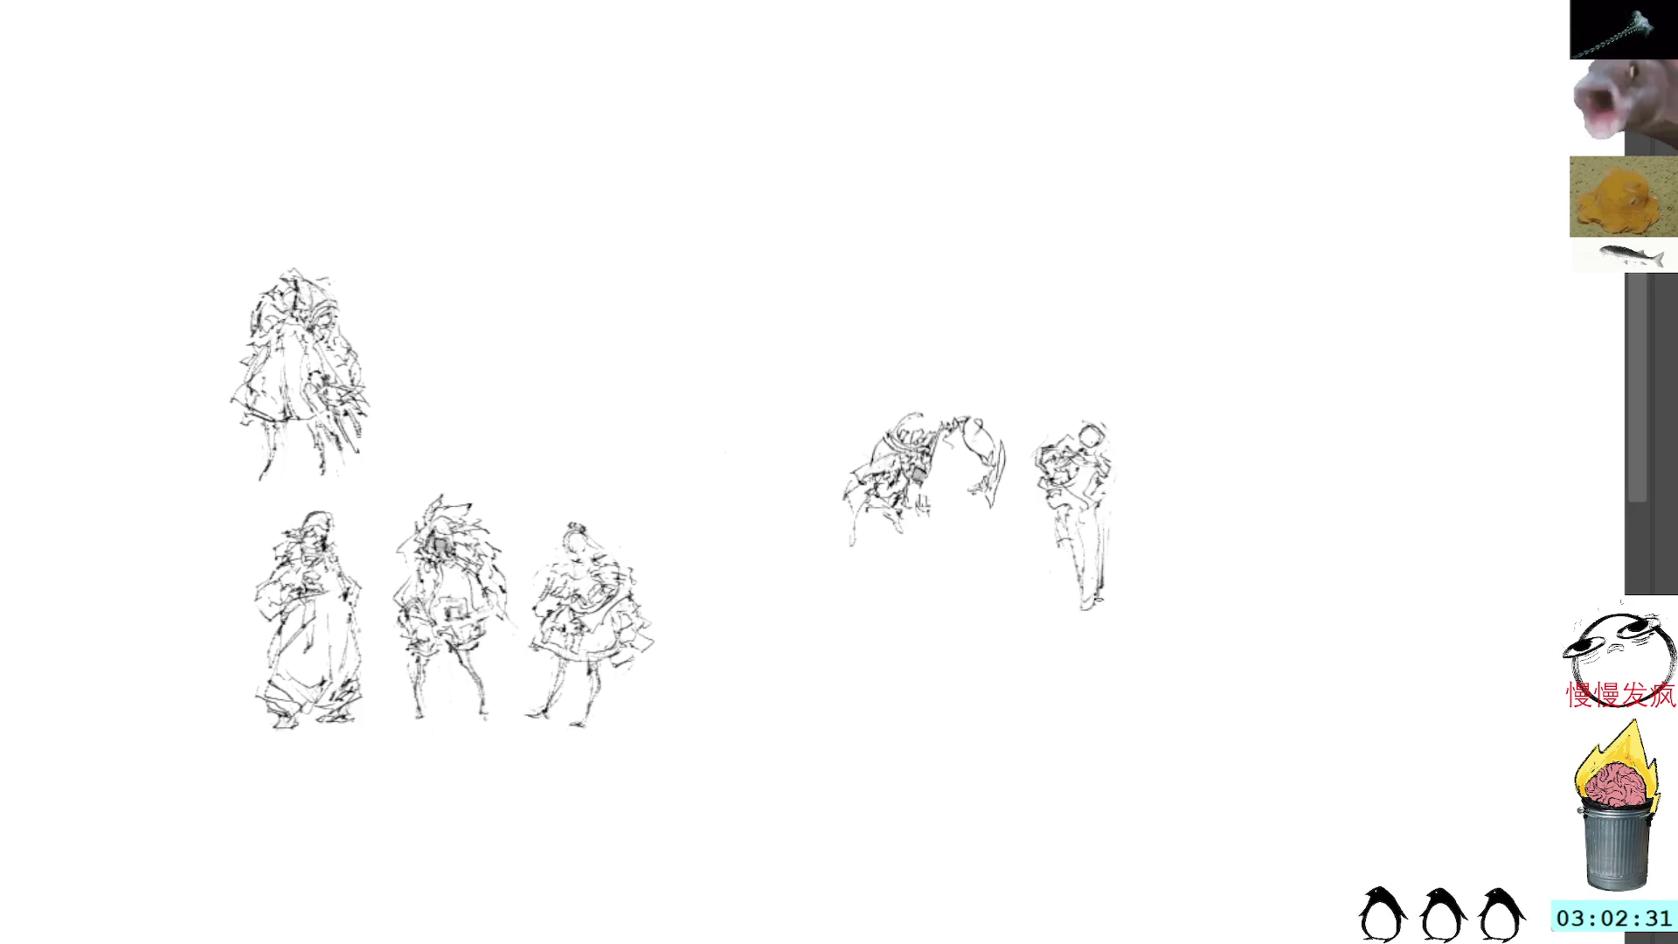
Step: Add a hand, lower-body strokes, an extended leg and a contour along the figure's right side
left_click_drag(1092, 573, 1083, 636)
key("ctrl+z")
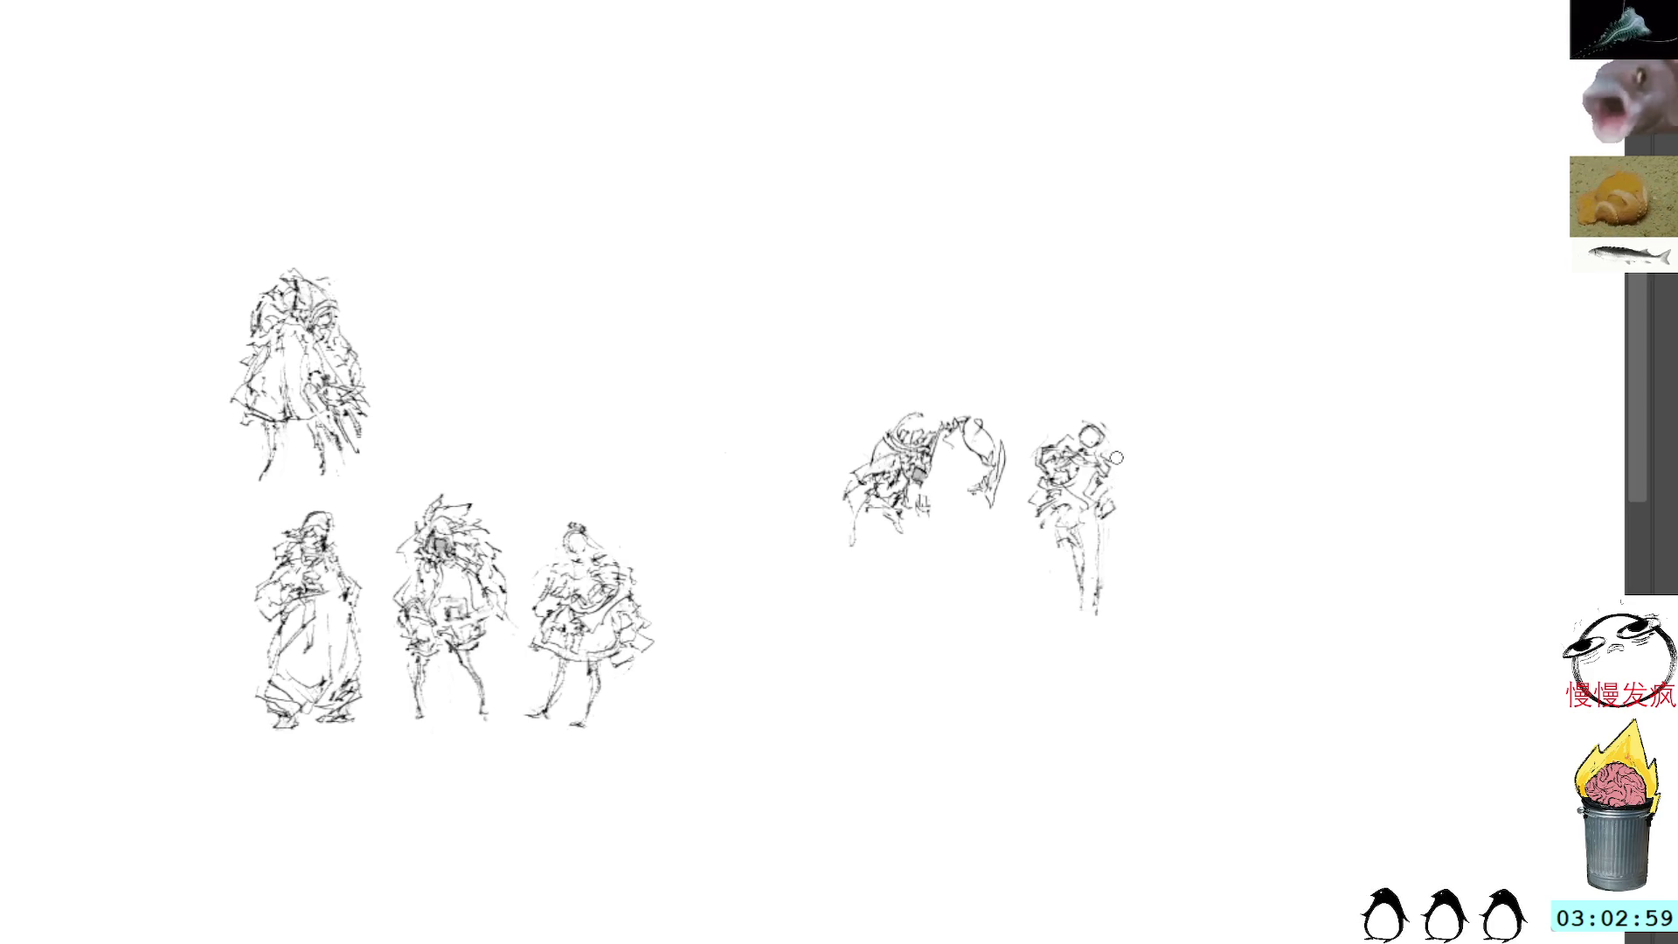
left_click_drag(1104, 500, 1111, 521)
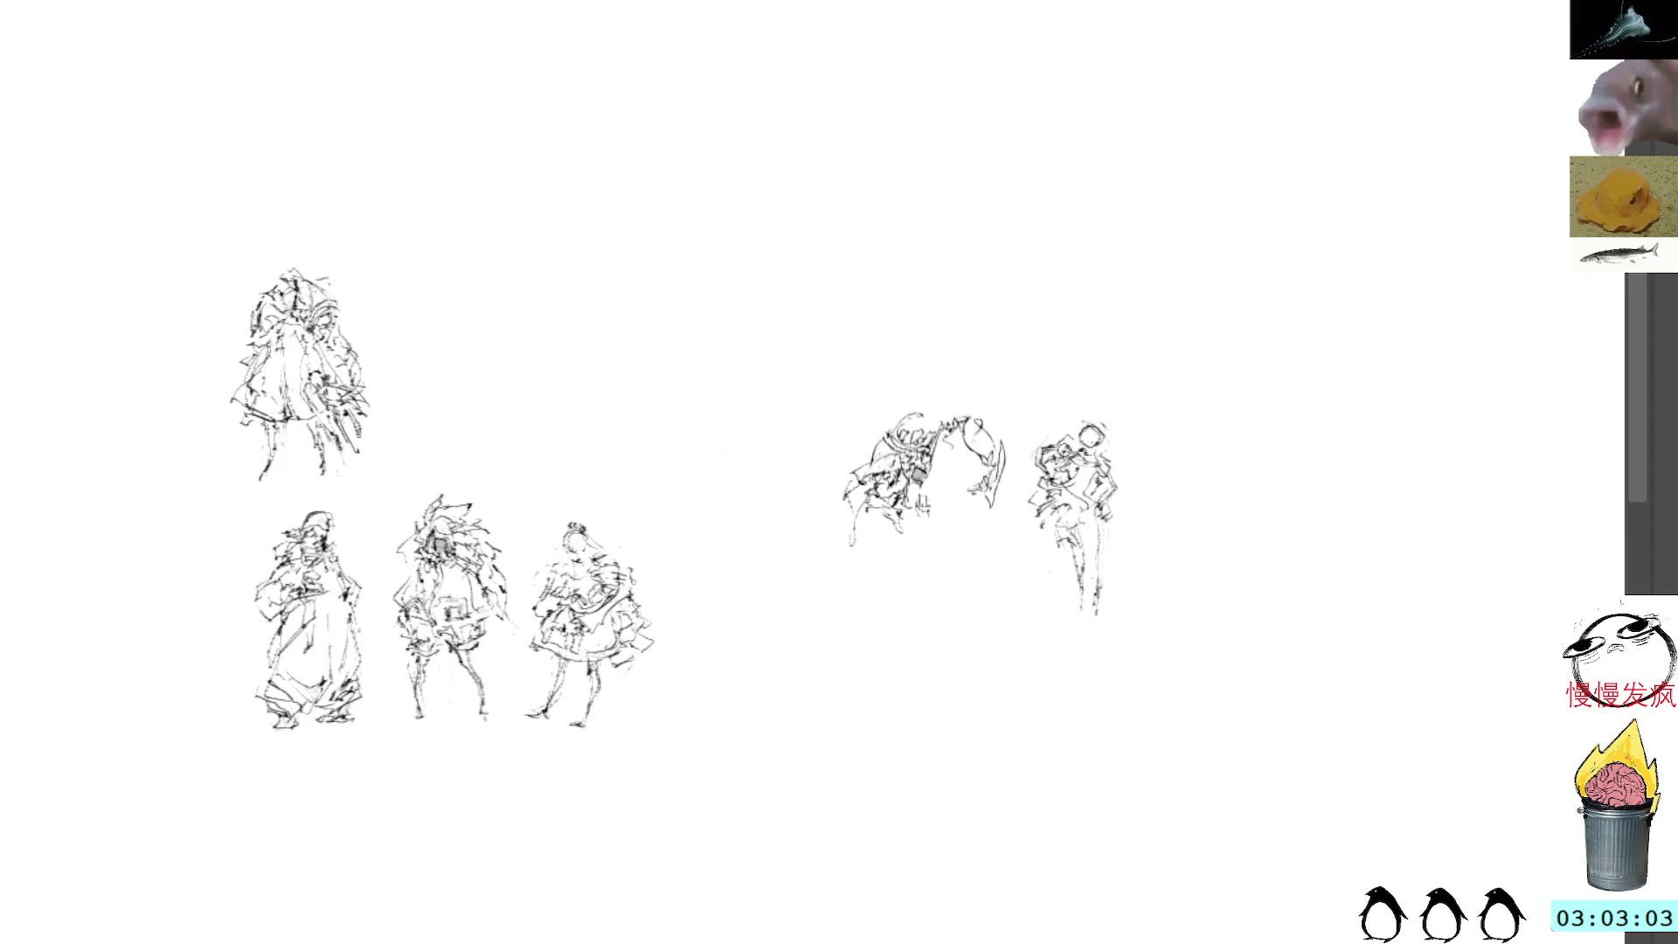
left_click_drag(1044, 522, 1093, 622)
left_click_drag(1109, 449, 1129, 503)
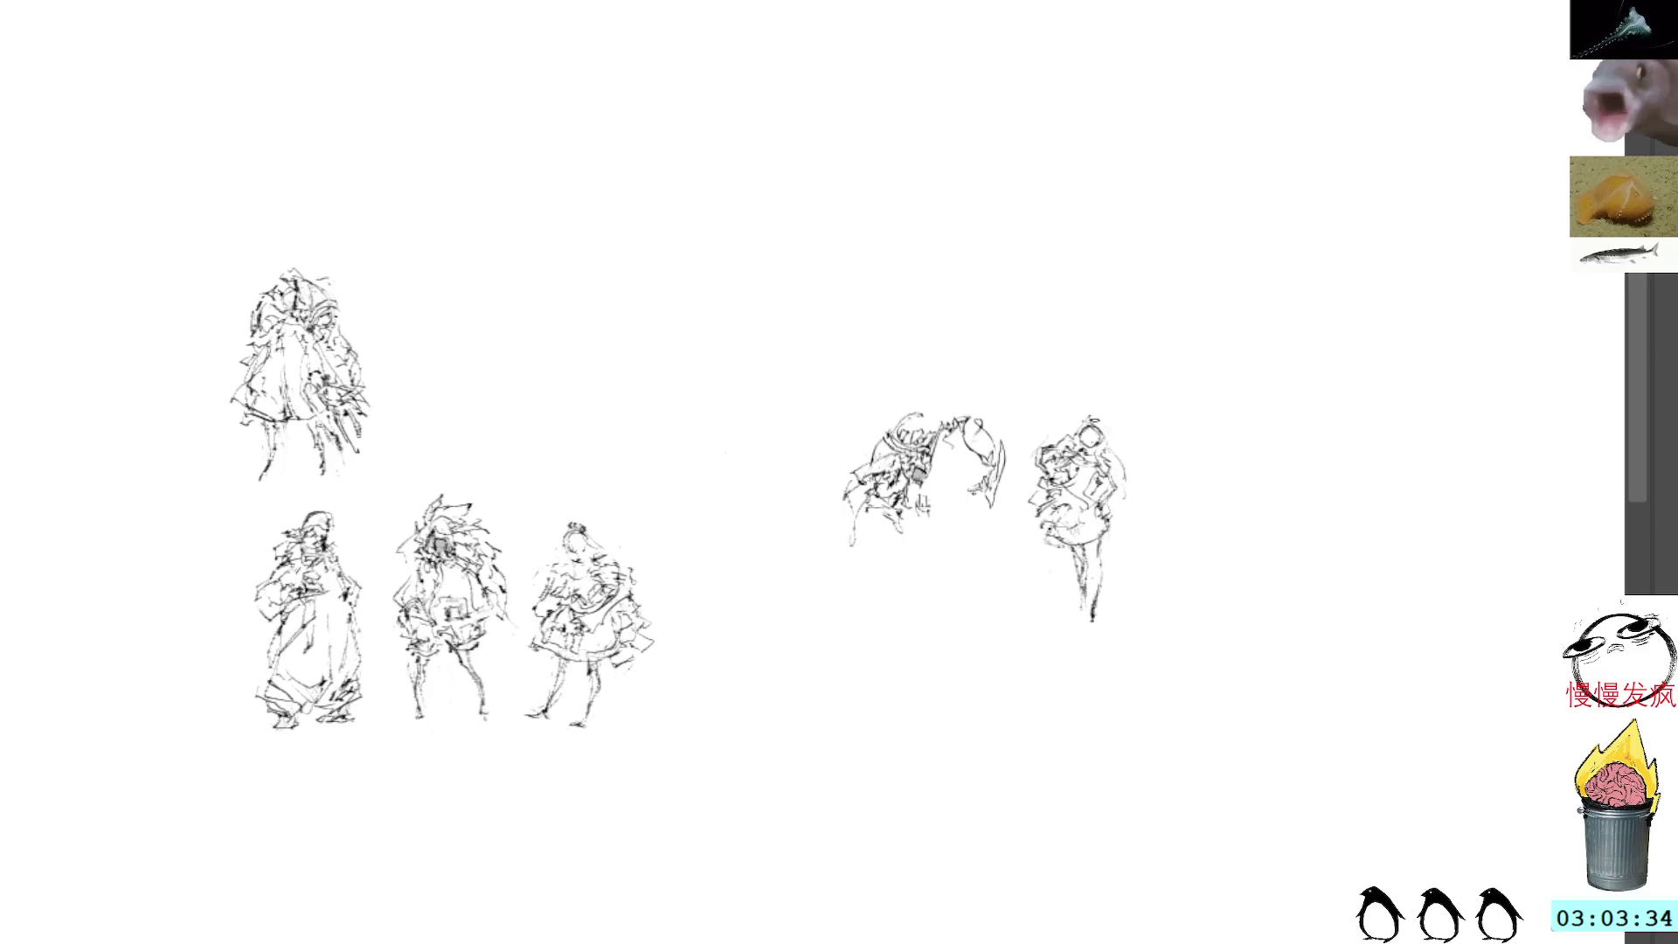
Step: Move the standing figure into the top row, rule a horizontal line above it, and start a small head
key("l")
mouse_move(1106, 392)
left_mouse_down()
mouse_move(1078, 404)
mouse_move(1140, 610)
mouse_move(1126, 381)
left_mouse_up()
key("ctrl+t")
mouse_move(1100, 526)
left_mouse_down()
mouse_move(931, 434)
mouse_move(450, 359)
mouse_move(452, 381)
left_mouse_up()
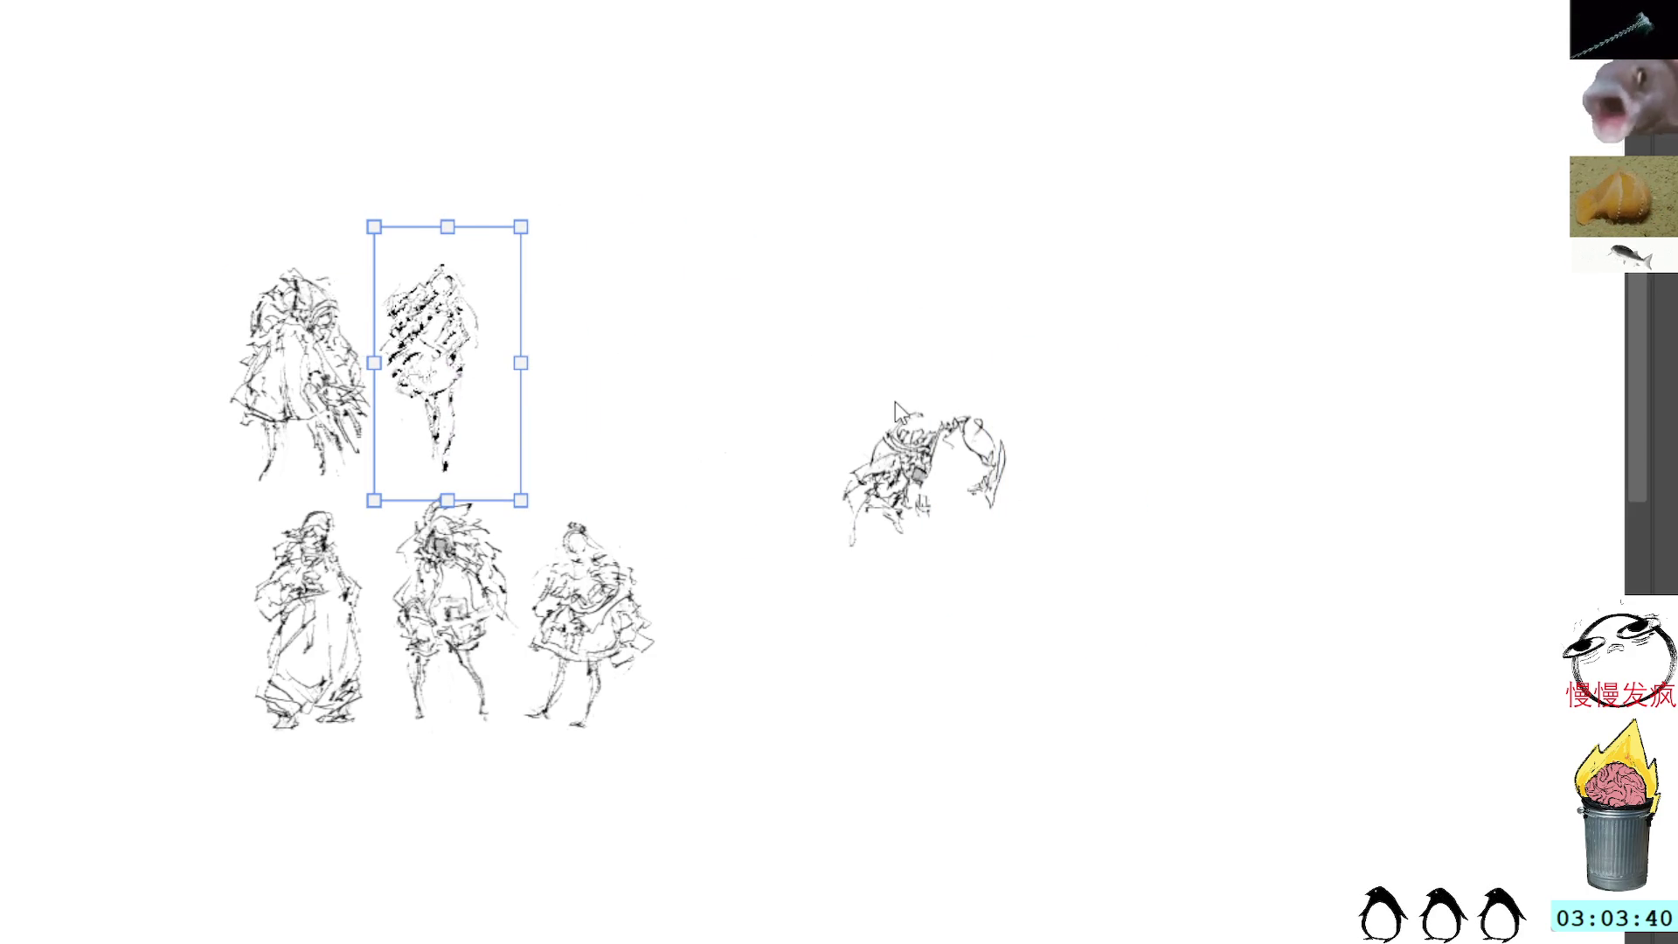
key("Return")
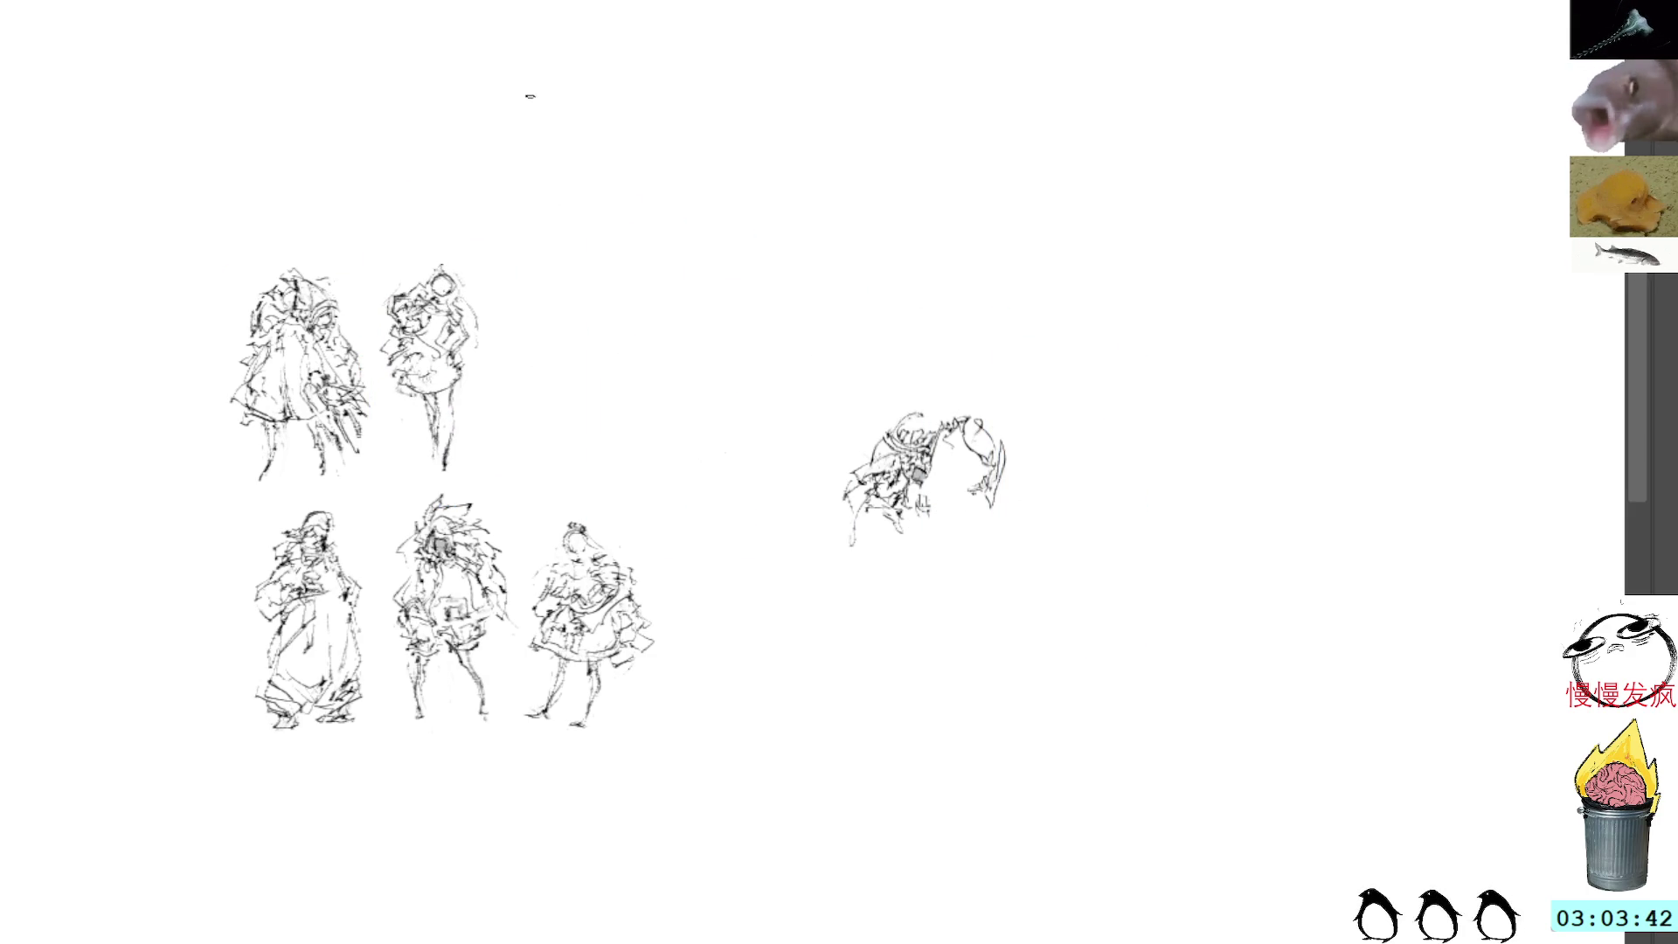
left_click_drag(303, 150, 510, 154)
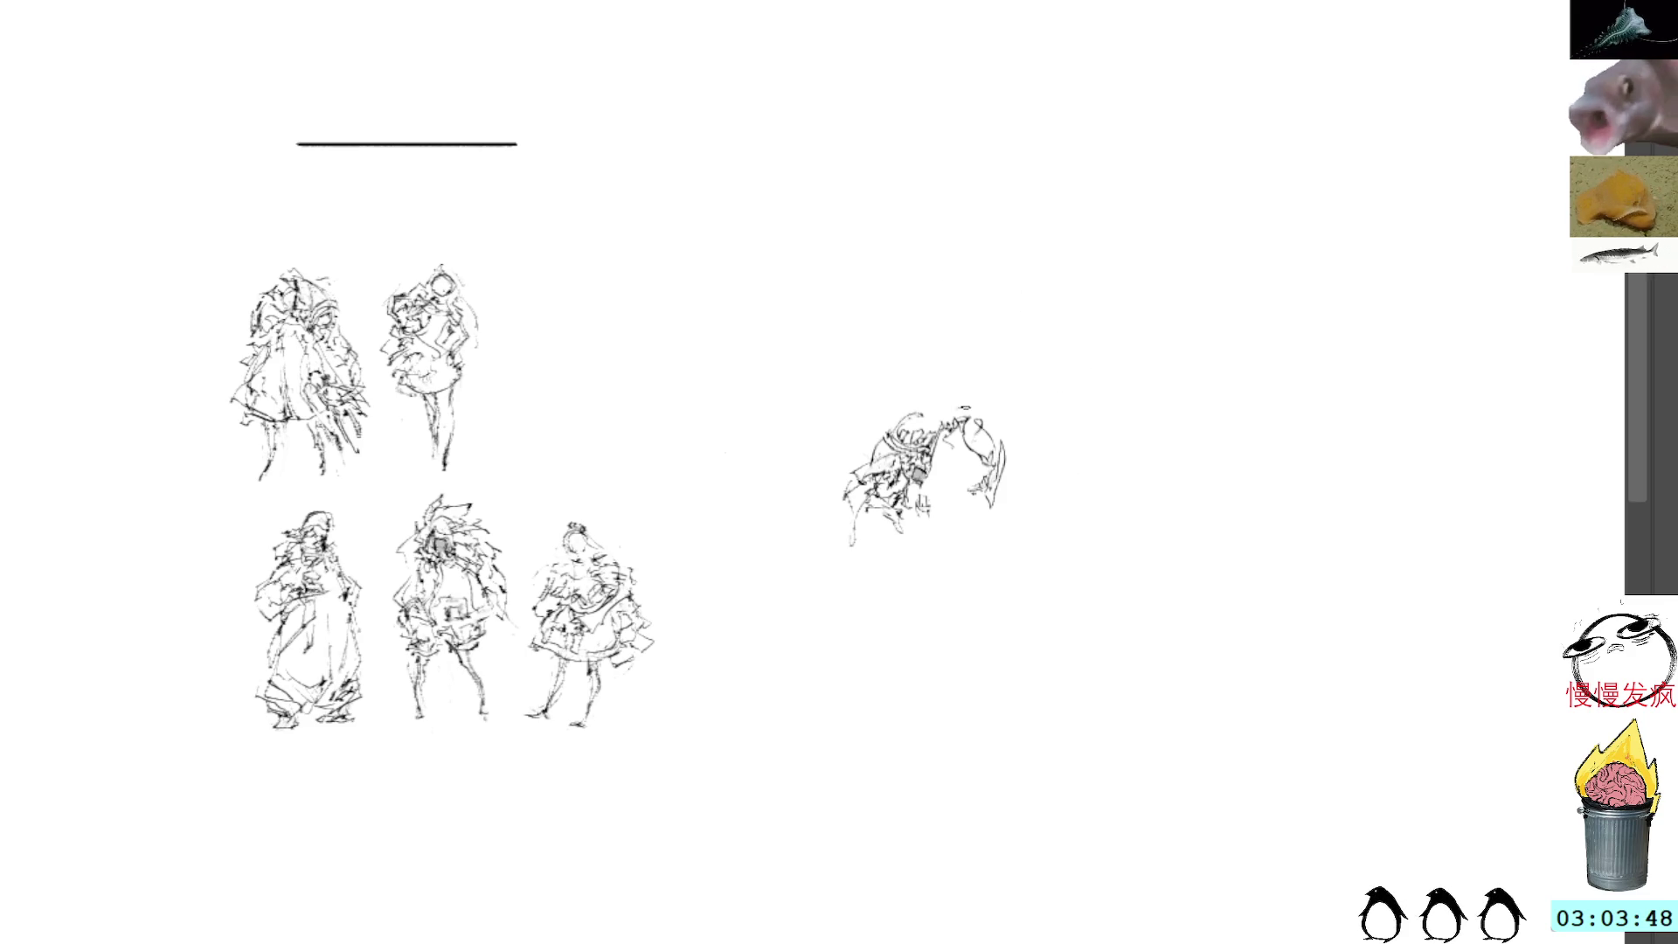
mouse_move(955, 405)
left_mouse_down()
mouse_move(977, 400)
mouse_move(944, 410)
mouse_move(961, 439)
left_mouse_up()
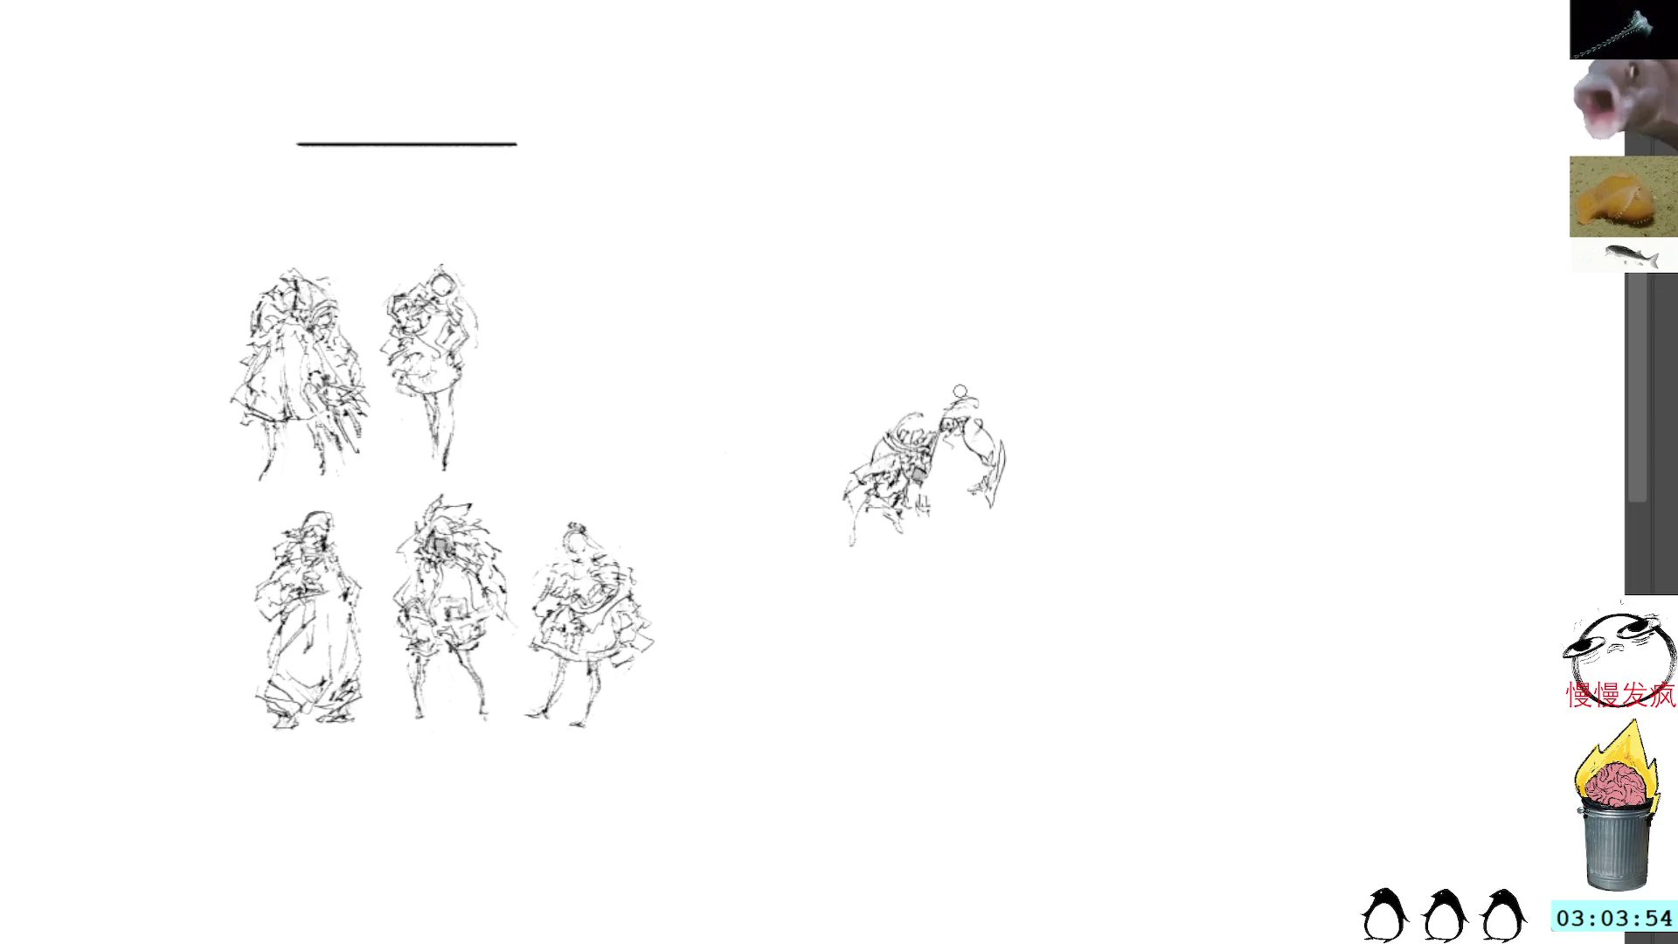
Step: Add hair strokes to the new head above the crouching figure, then encircle the head
left_click_drag(977, 398, 987, 418)
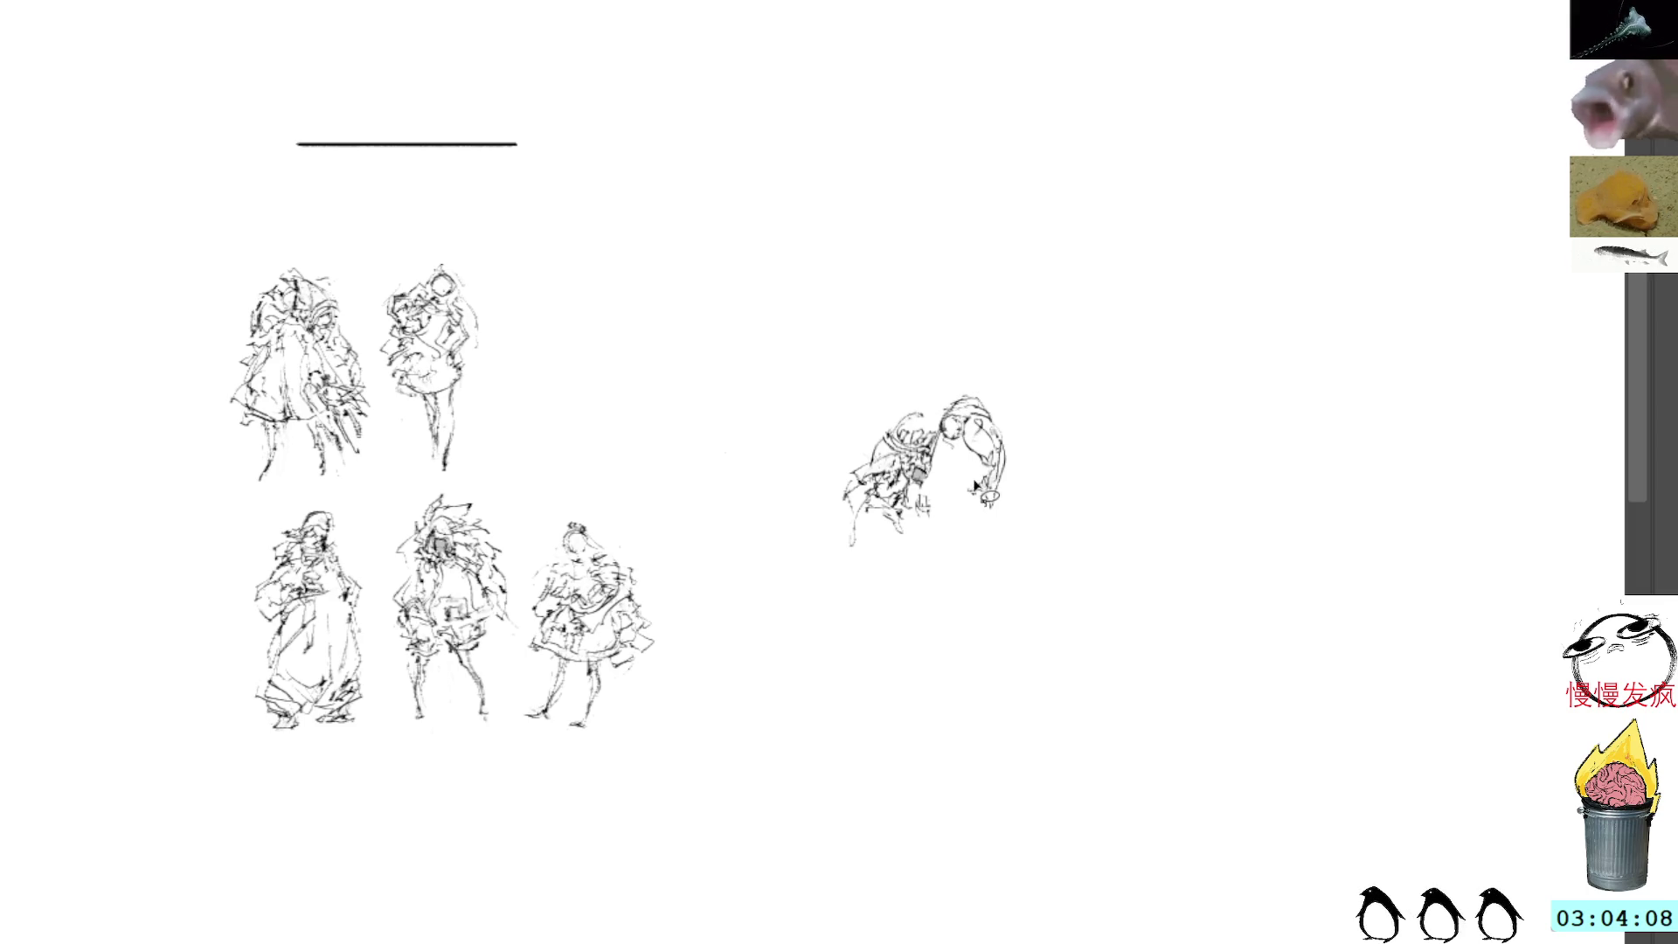
mouse_move(1004, 426)
left_mouse_down()
mouse_move(942, 404)
mouse_move(961, 476)
mouse_move(1123, 383)
left_mouse_up()
Step: Move and tilt the head up-right, then draw a curve to its left and short strokes on top
key("ctrl+t")
left_click_drag(1135, 270, 1127, 262)
key("Return")
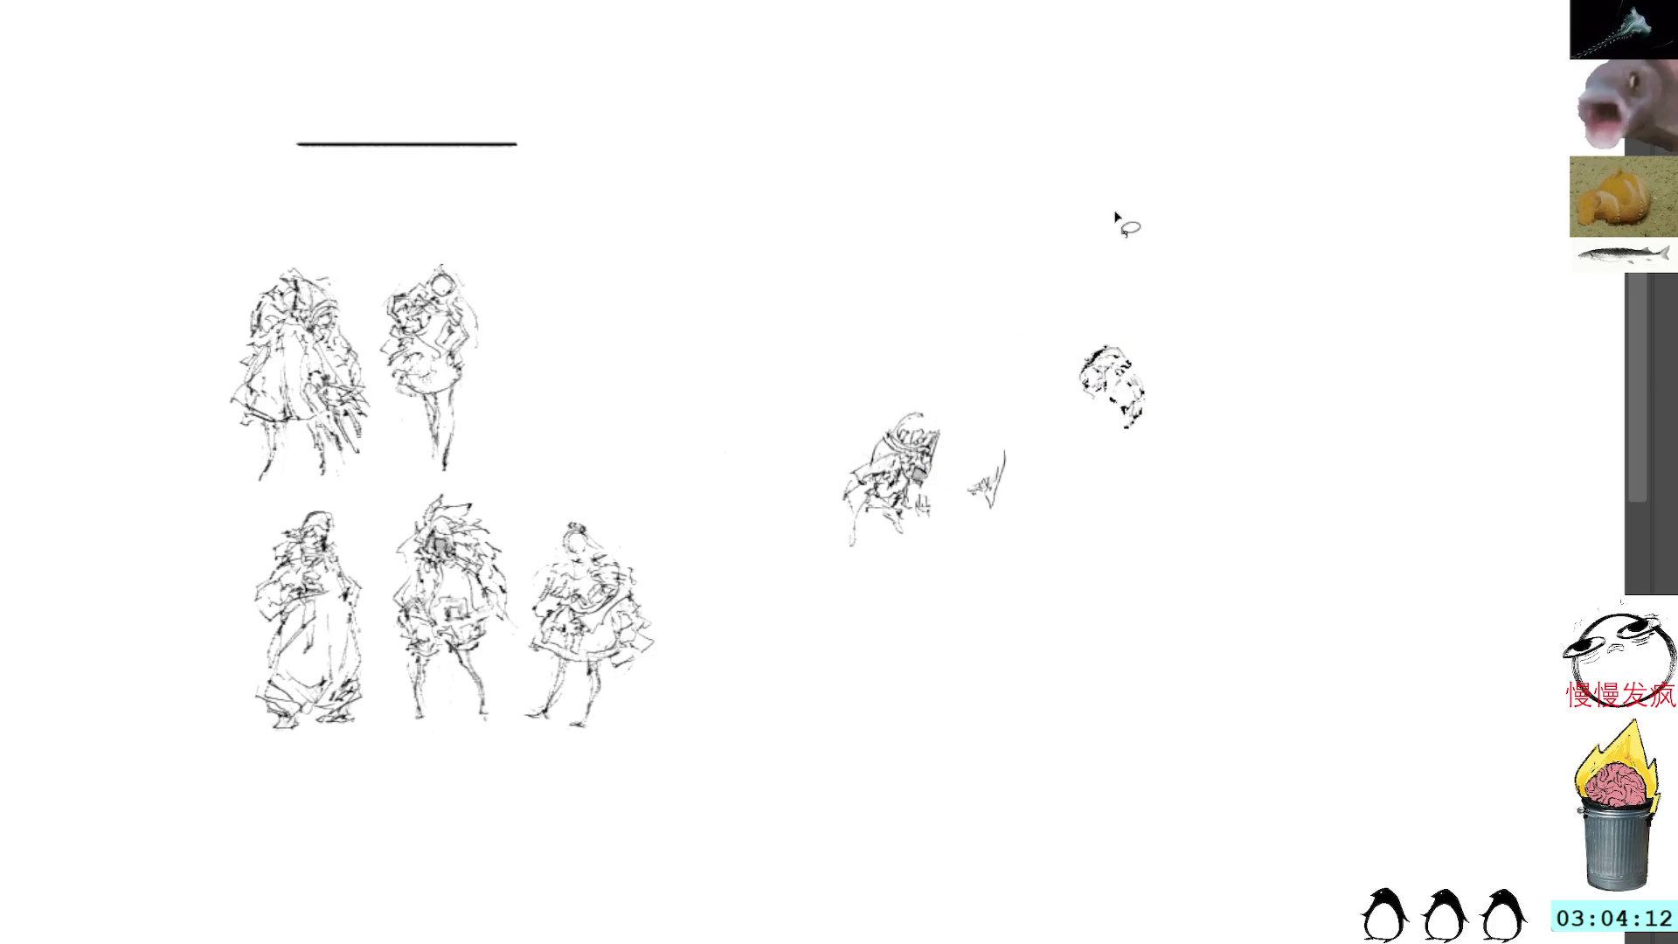
key("b")
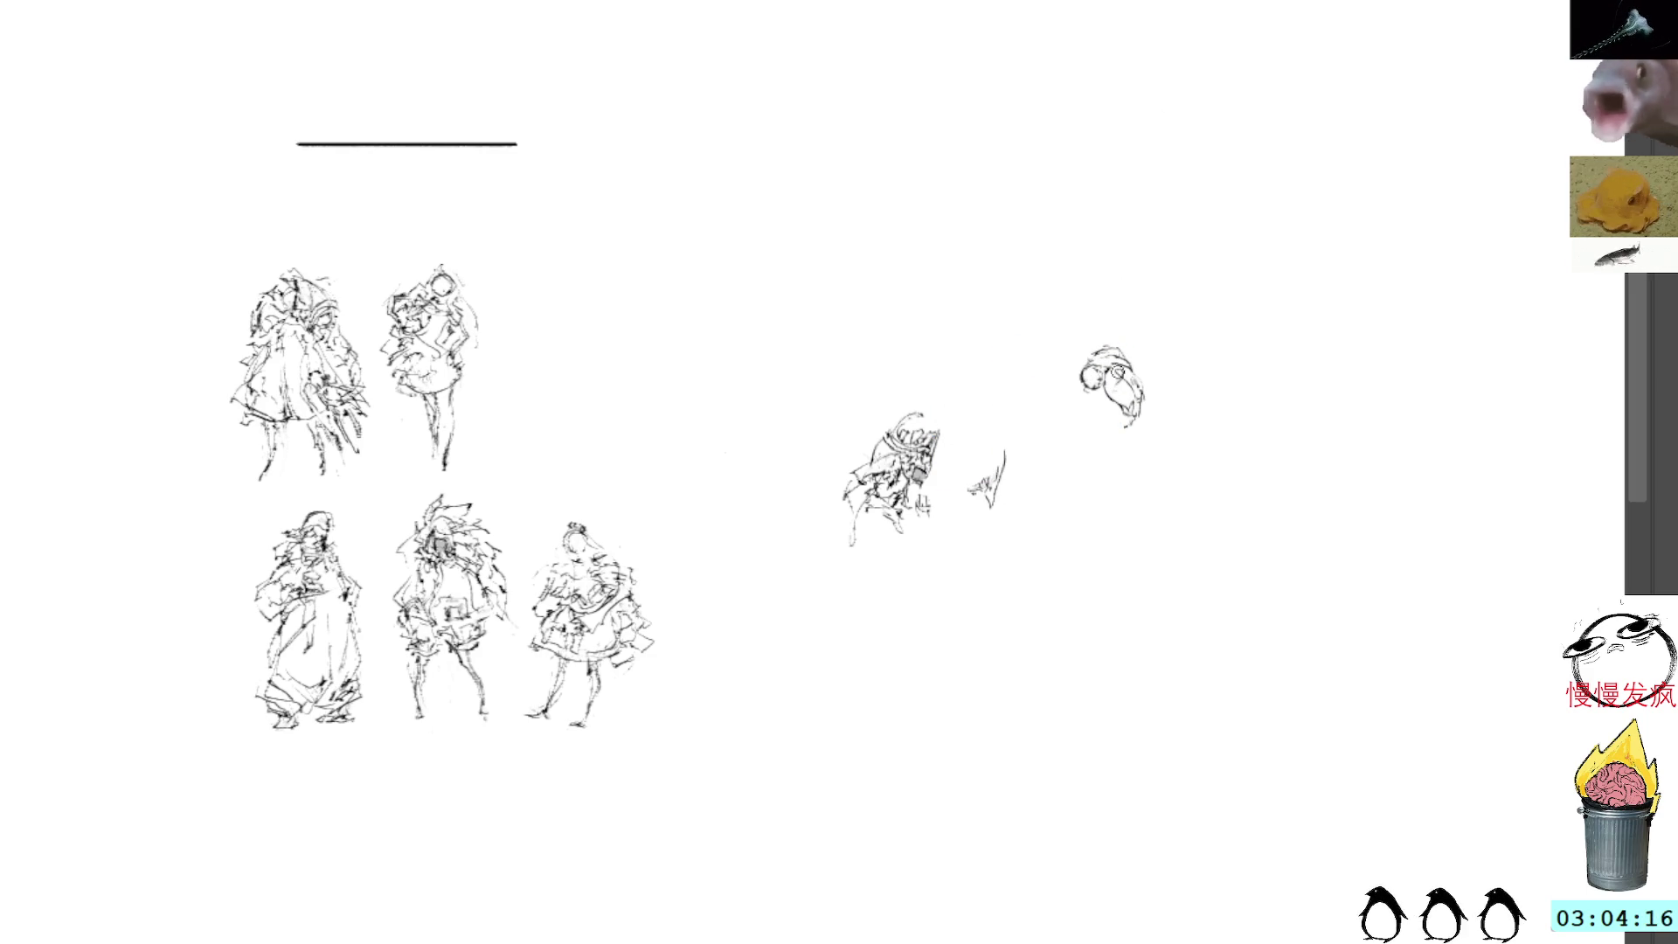
mouse_move(1078, 376)
left_mouse_down()
mouse_move(1027, 392)
mouse_move(1039, 421)
mouse_move(1075, 391)
left_mouse_up()
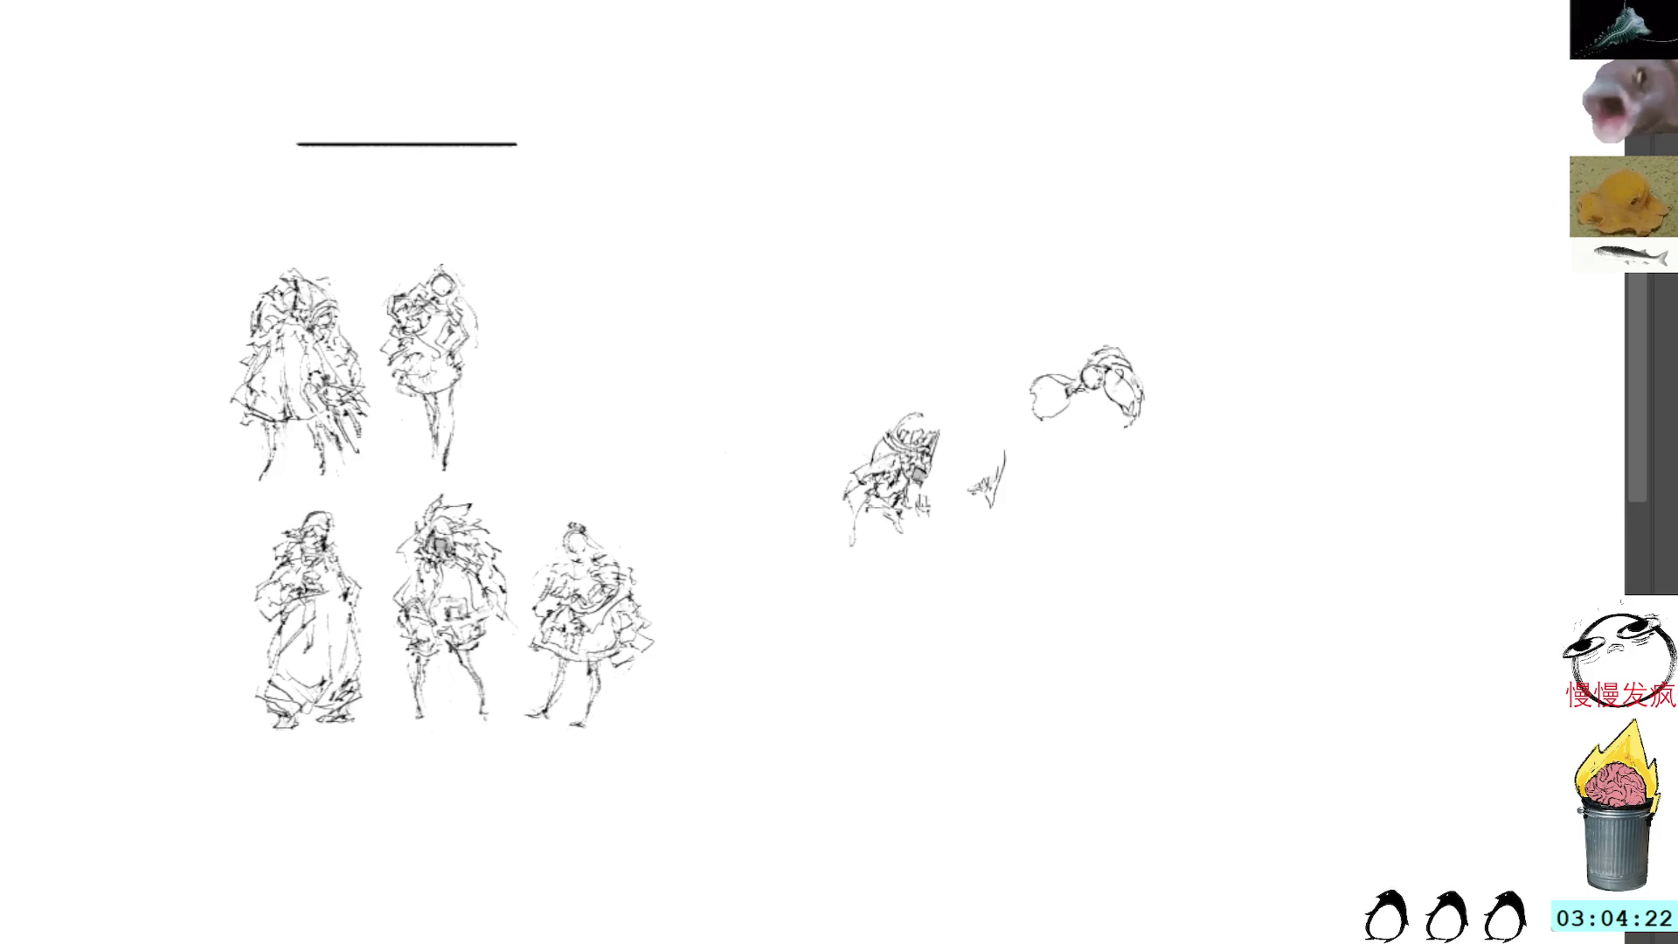
mouse_move(1099, 343)
left_mouse_down()
mouse_move(1145, 358)
mouse_move(1121, 351)
left_mouse_up()
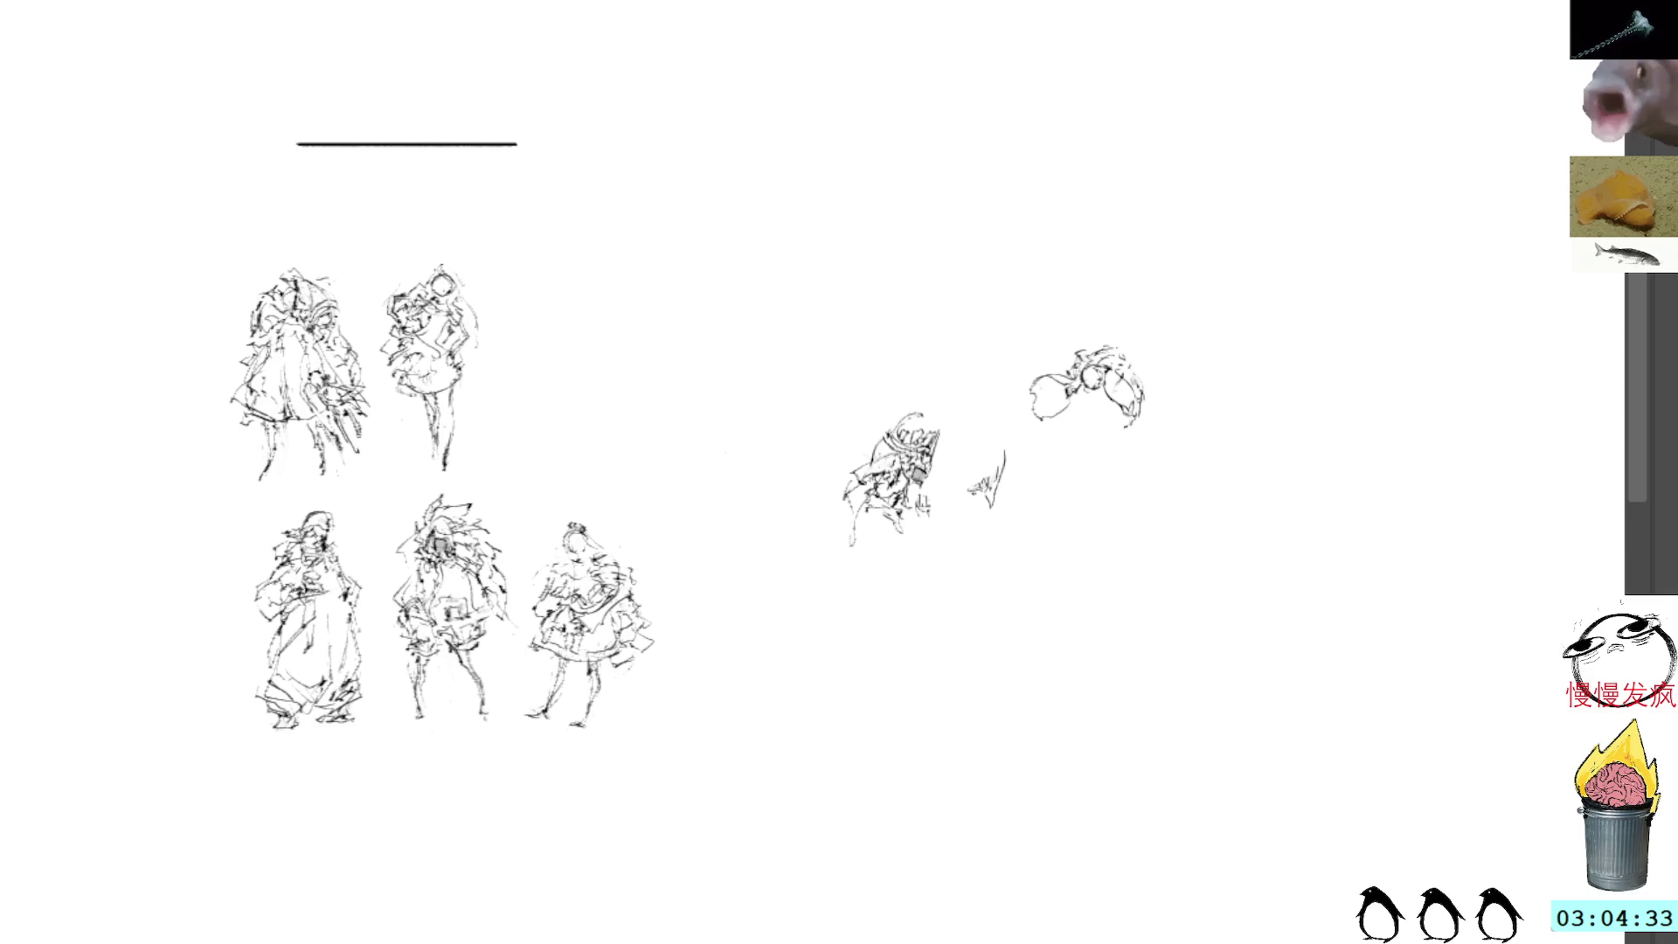
Step: Draw a downward stroke beneath the upper-right head to start its body
mouse_move(1085, 400)
left_mouse_down()
mouse_move(1053, 441)
mouse_move(1091, 419)
mouse_move(1110, 472)
mouse_move(1040, 450)
mouse_move(1080, 415)
mouse_move(1101, 417)
mouse_move(1055, 434)
mouse_move(1050, 421)
mouse_move(1049, 458)
mouse_move(1092, 445)
mouse_move(1089, 401)
mouse_move(1058, 433)
mouse_move(1108, 431)
mouse_move(1060, 468)
mouse_move(1091, 496)
left_mouse_up()
Step: Rework the right sketch's head, undoing the stray circle and marks and redrawing its edge
key("ctrl+z")
key("ctrl+z")
key("ctrl+z")
key("ctrl+z")
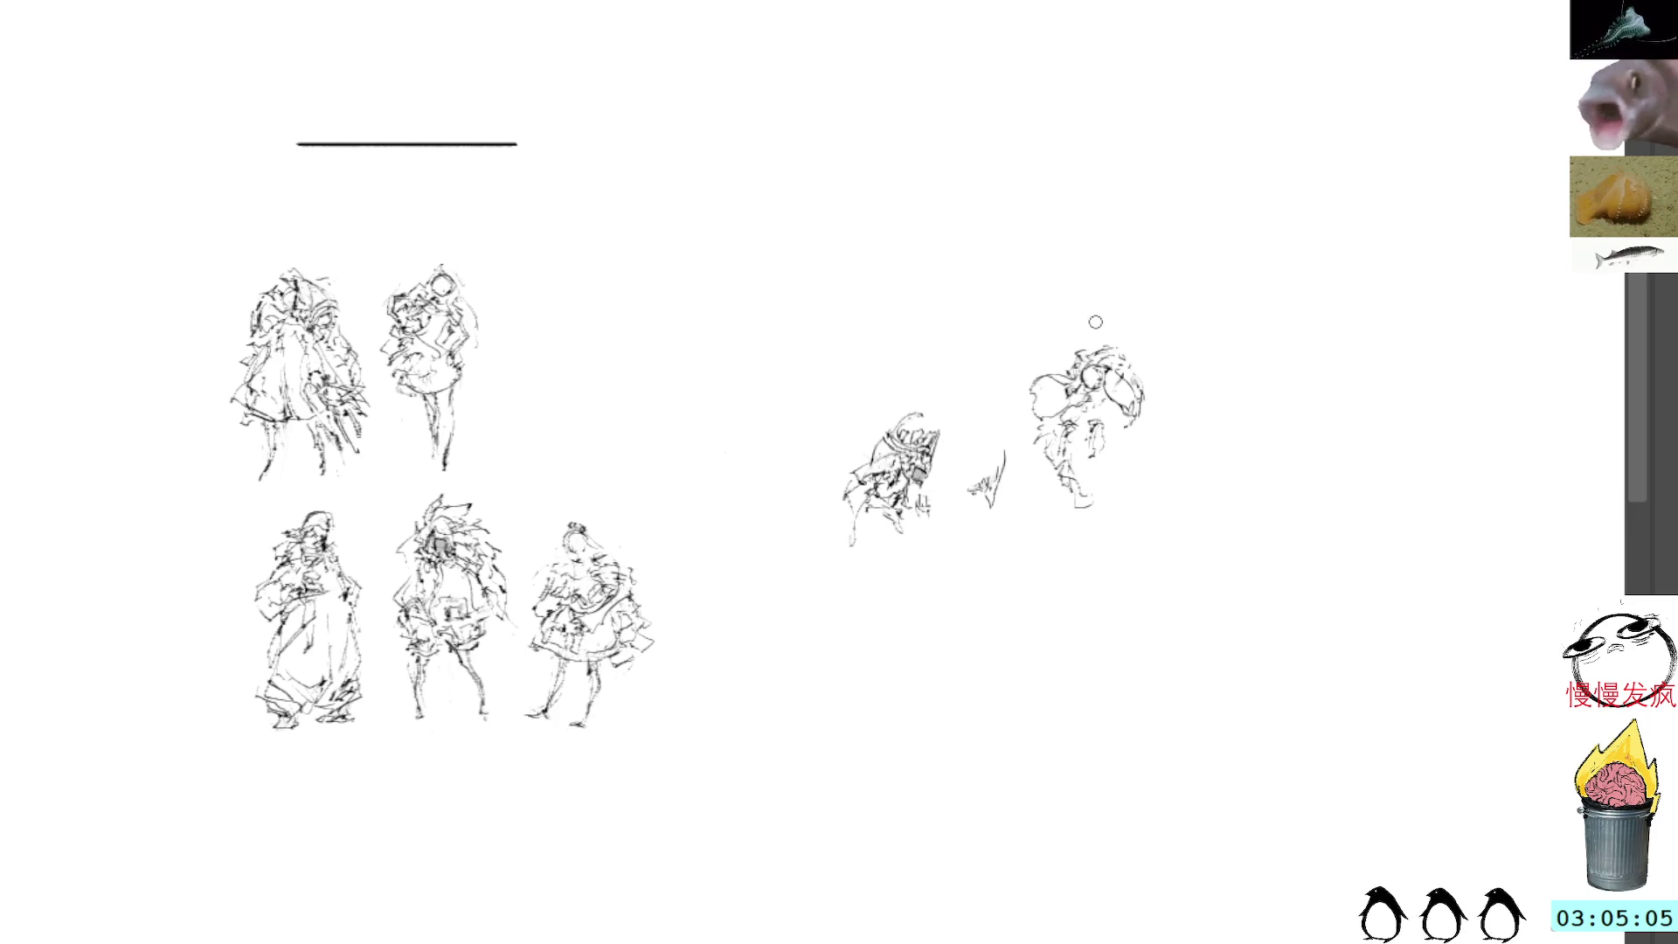
left_click_drag(1110, 358, 1132, 401)
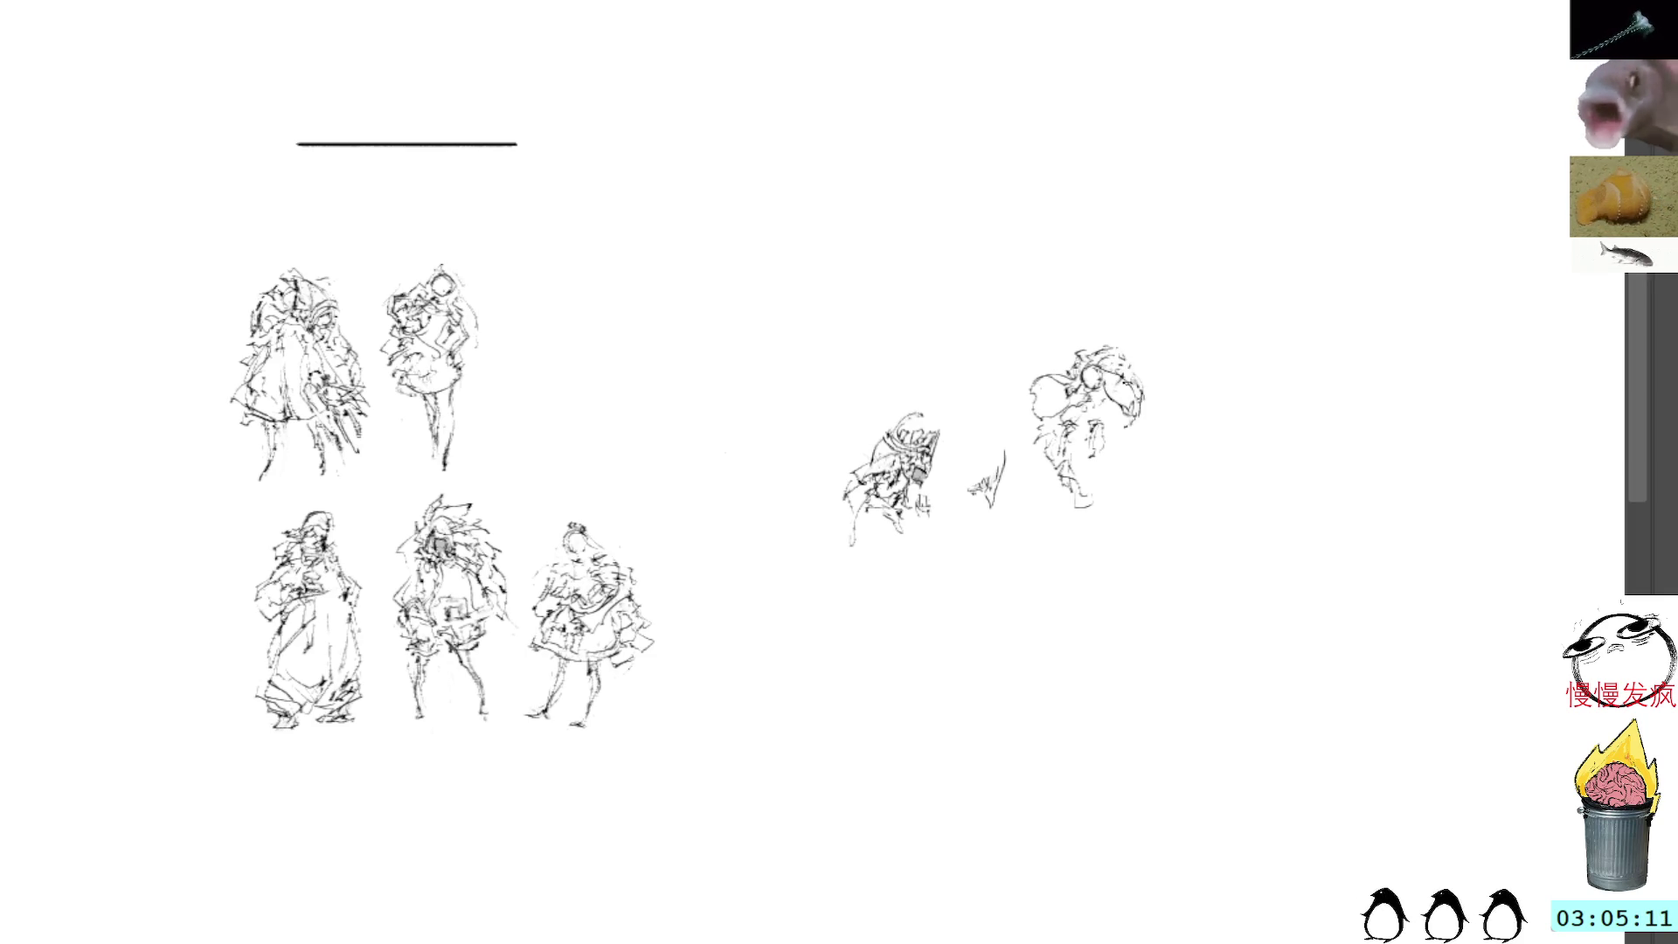
mouse_move(1145, 421)
left_mouse_down()
mouse_move(1153, 439)
mouse_move(1128, 410)
left_mouse_up()
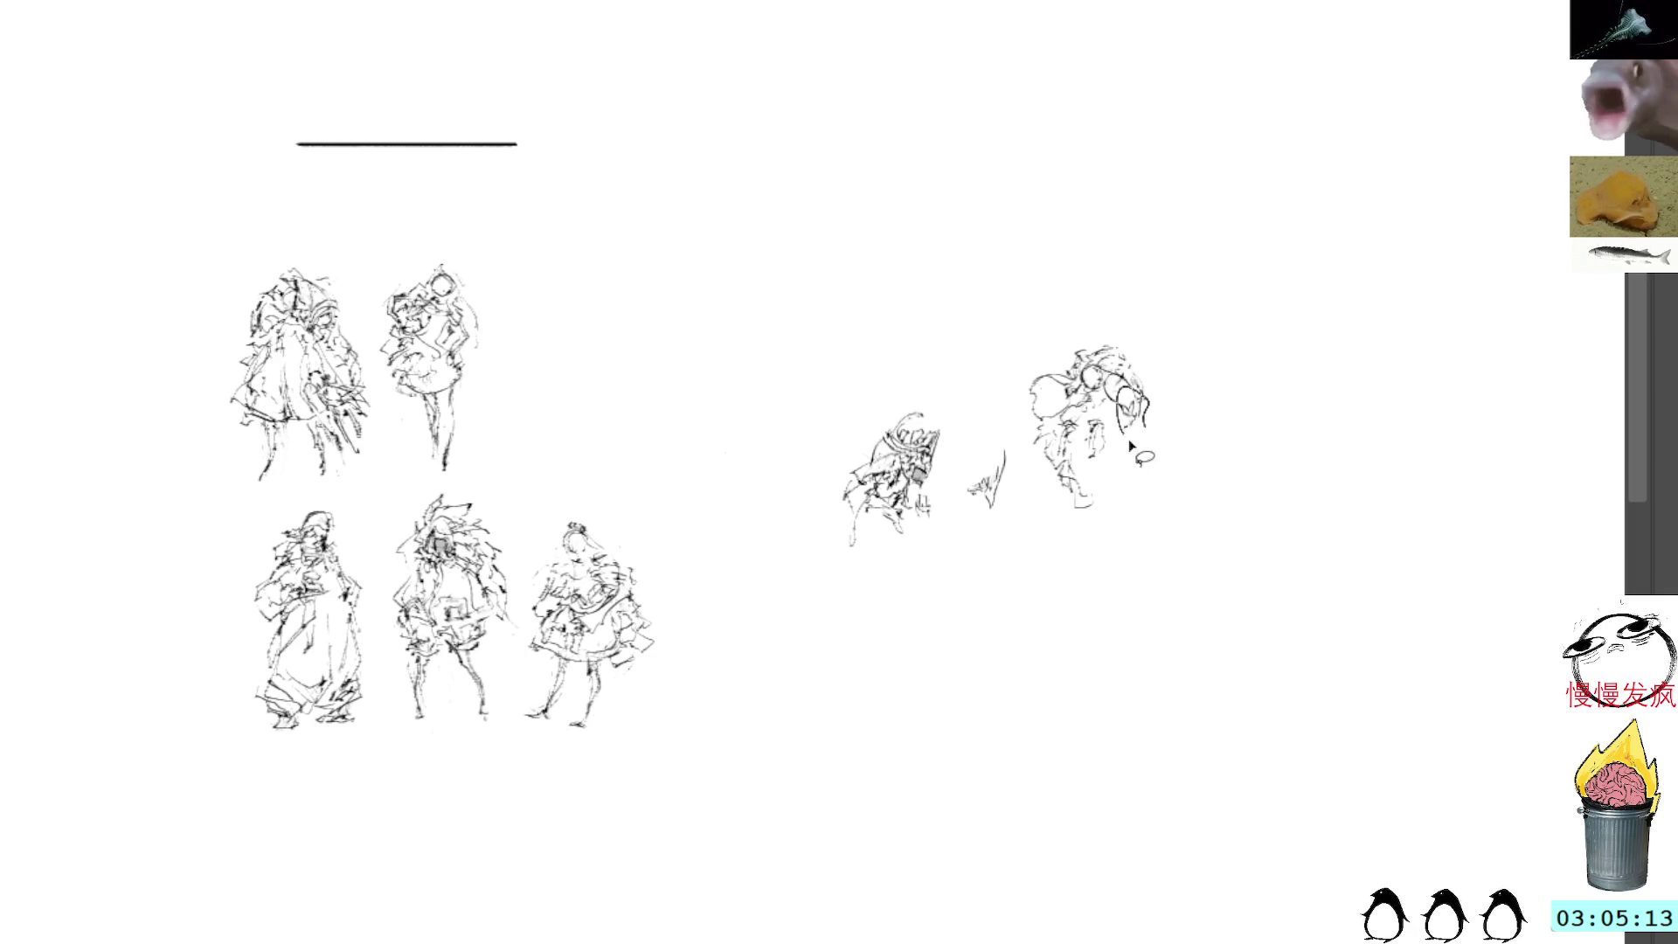
key("ctrl+z")
key("ctrl+z")
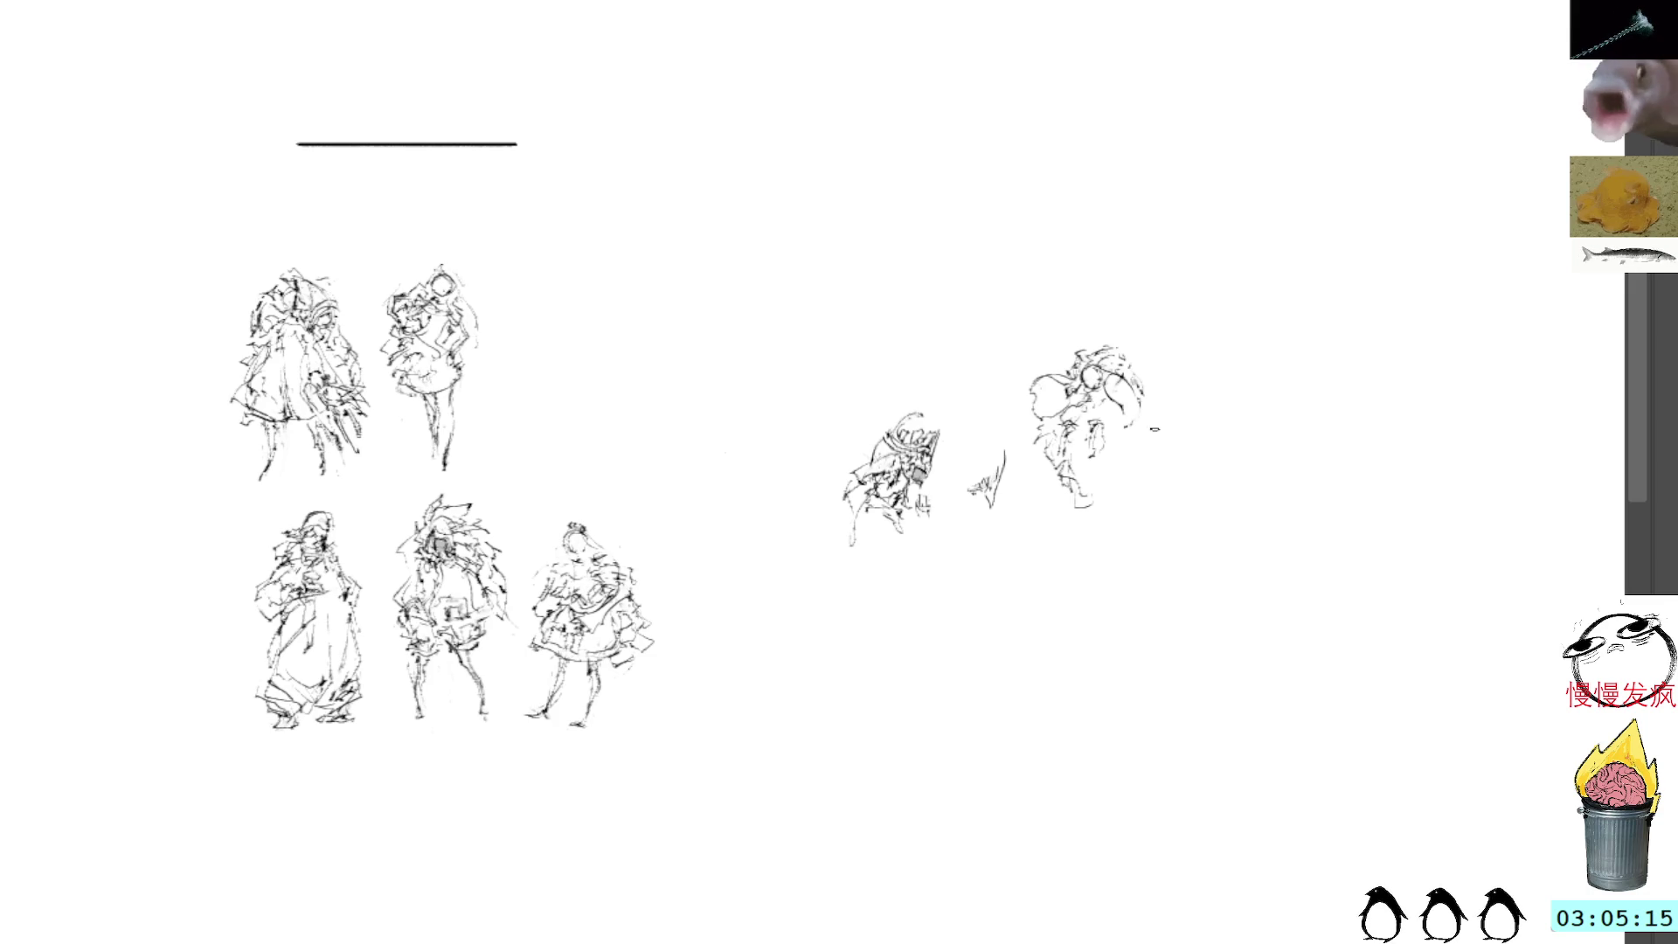
left_click_drag(1138, 395, 1152, 425)
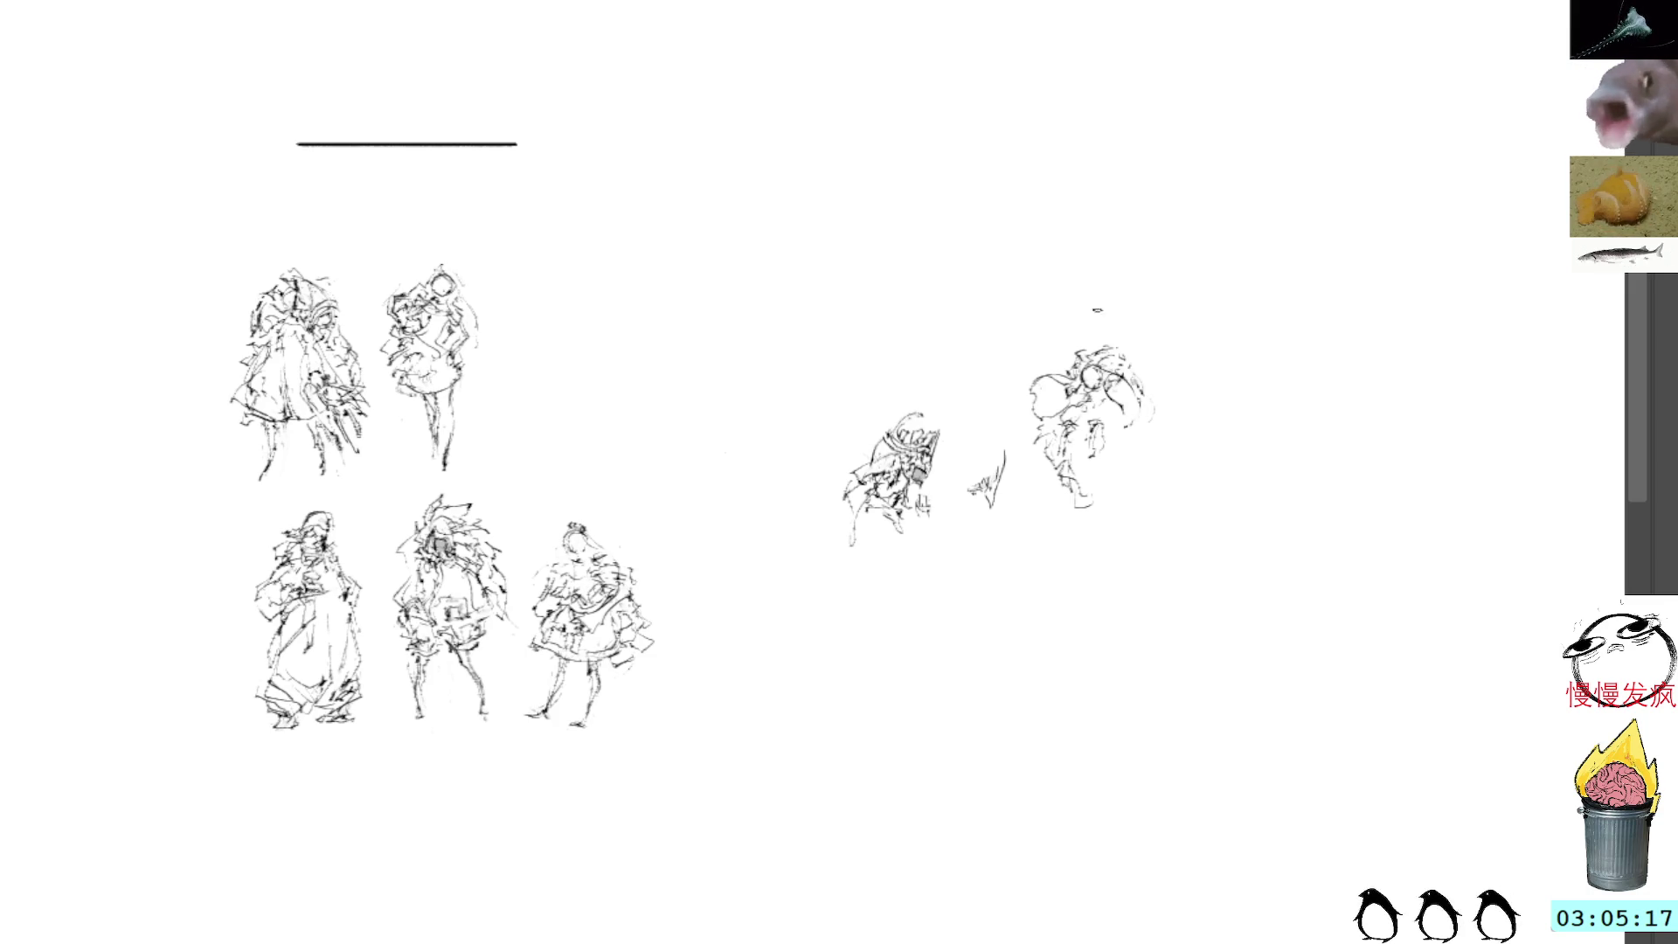
left_click_drag(1074, 343, 1075, 393)
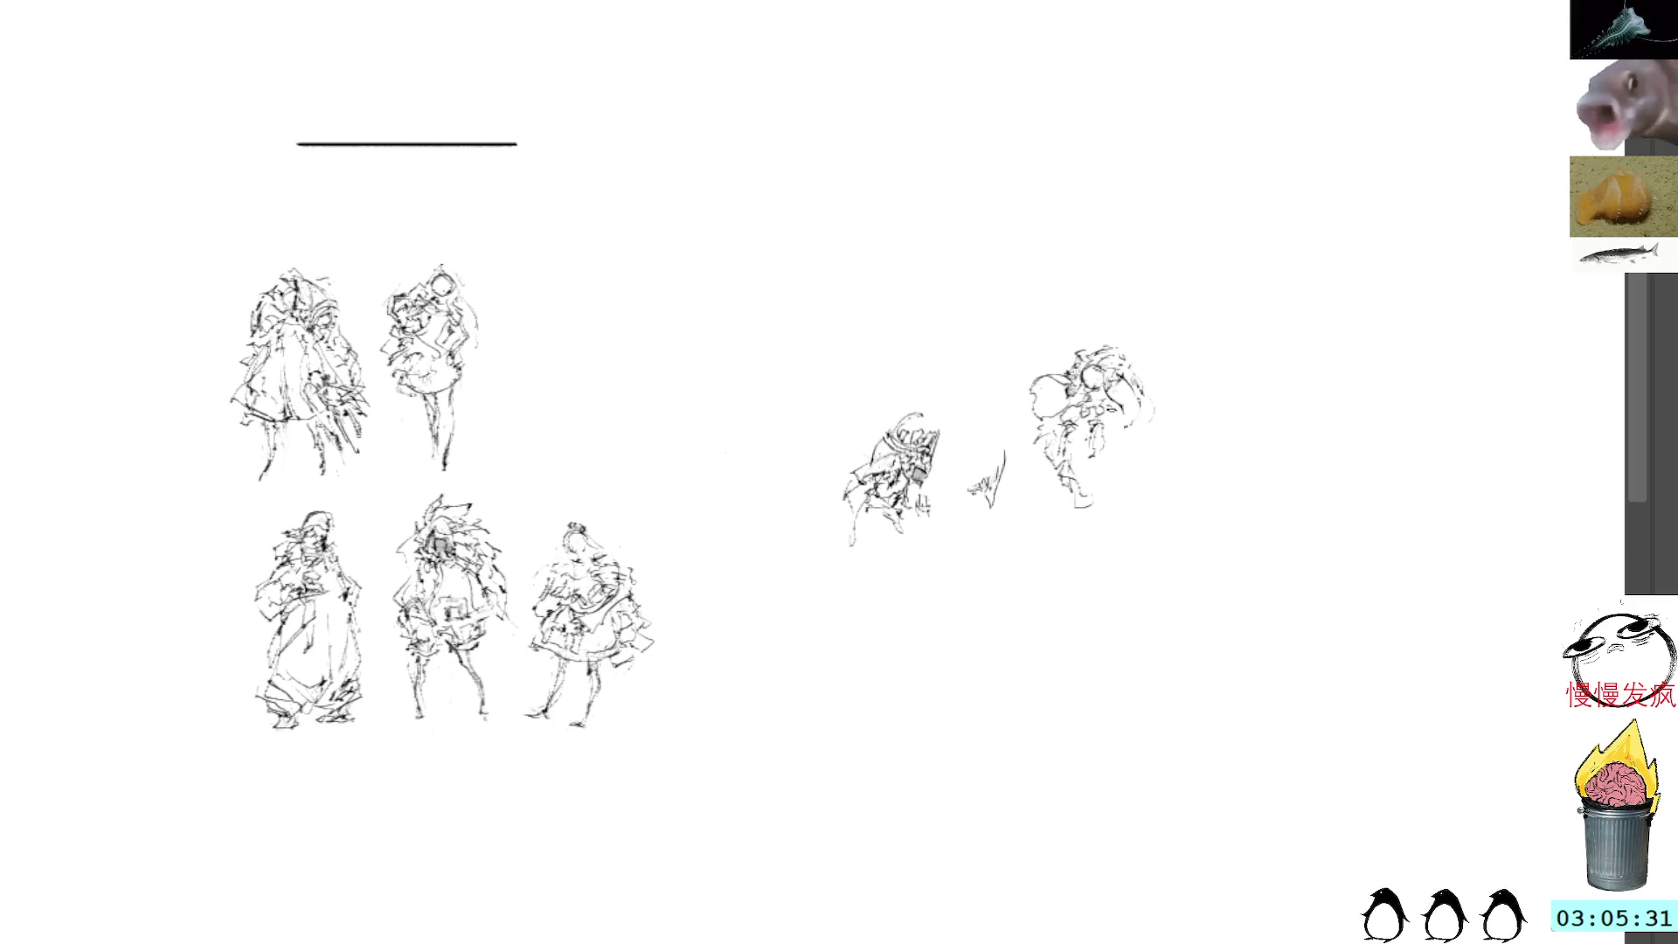
Step: Sketch the face and the lower and left body, then lasso the figure for free transform
mouse_move(1111, 418)
left_mouse_down()
mouse_move(1125, 425)
mouse_move(1094, 456)
mouse_move(1096, 501)
mouse_move(1117, 471)
left_mouse_up()
mouse_move(1051, 469)
left_mouse_down()
mouse_move(1042, 488)
mouse_move(1057, 493)
mouse_move(1033, 478)
mouse_move(1053, 494)
left_mouse_up()
mouse_move(1048, 503)
left_mouse_down()
mouse_move(1092, 481)
mouse_move(1073, 500)
mouse_move(1088, 527)
left_mouse_up()
left_click_drag(1092, 444, 1101, 454)
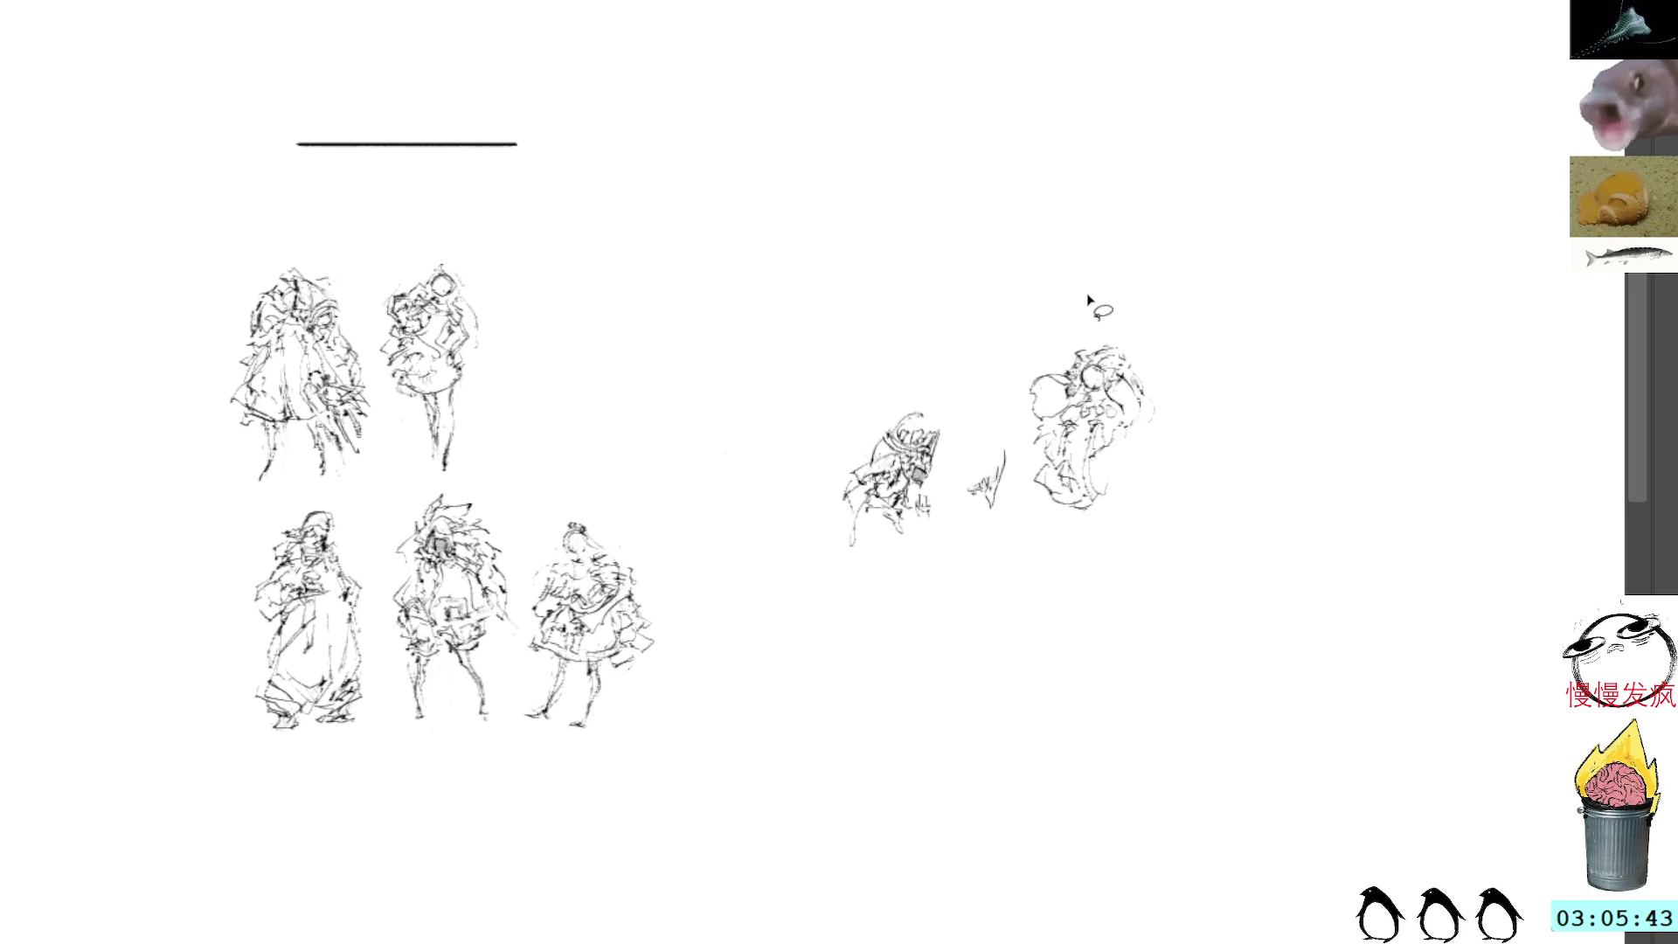
mouse_move(1077, 314)
left_mouse_down()
mouse_move(1031, 338)
mouse_move(1031, 461)
mouse_move(1142, 299)
mouse_move(1062, 271)
mouse_move(1082, 291)
mouse_move(1083, 273)
mouse_move(1081, 293)
left_mouse_up()
key("ctrl+t")
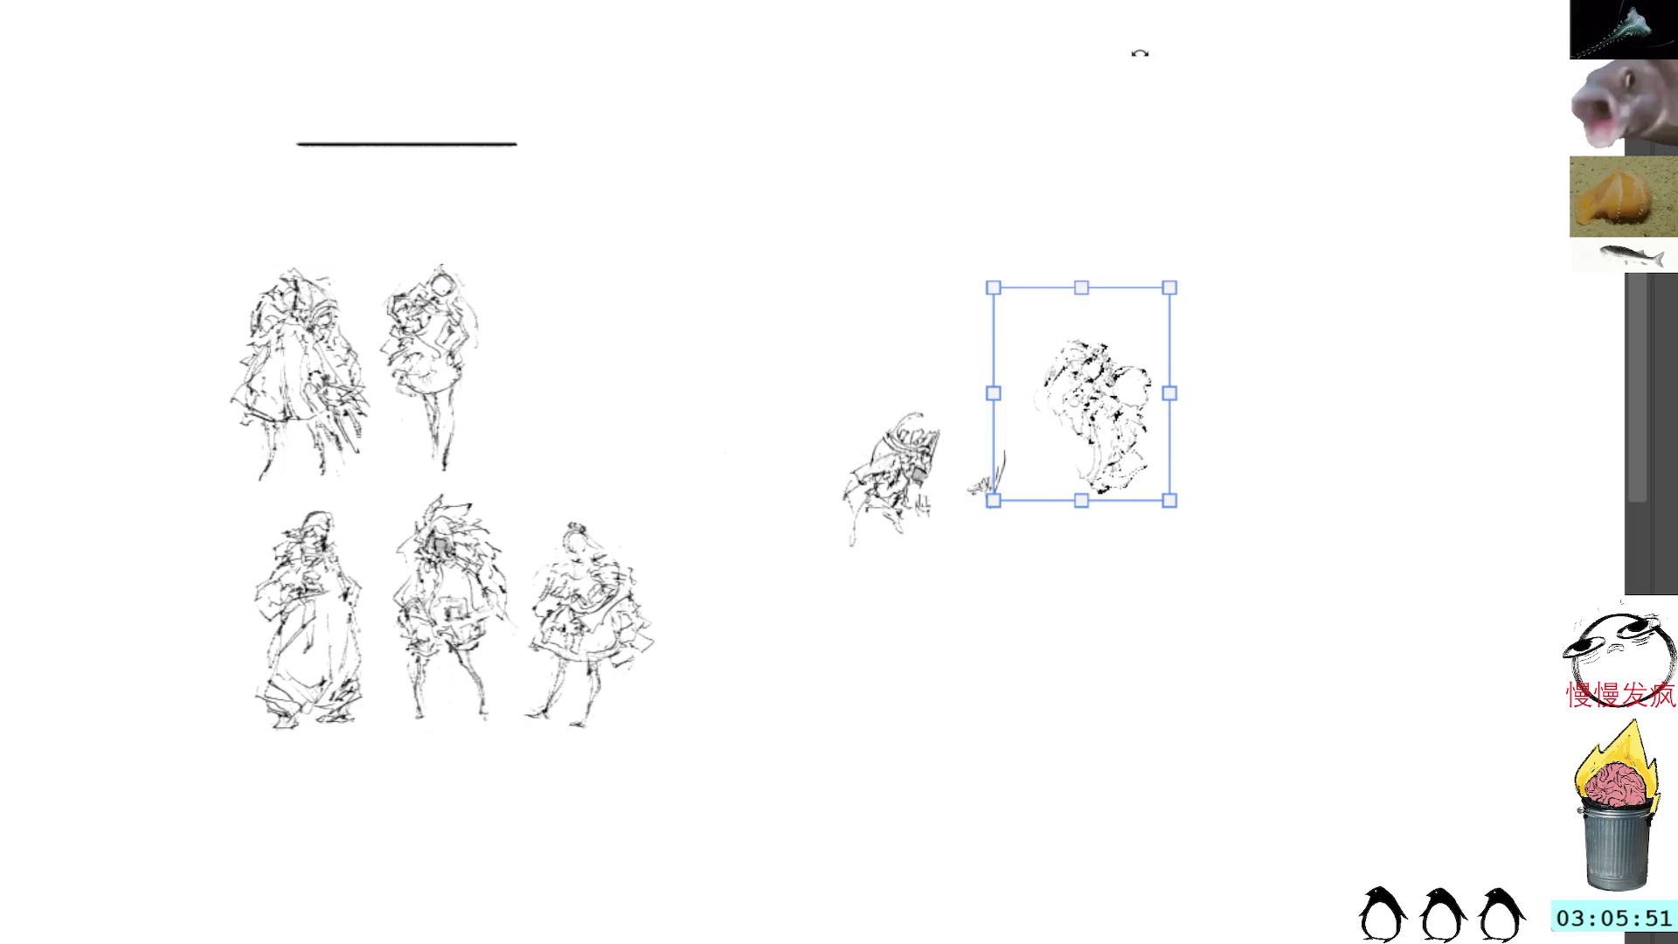
Step: Commit the stretched sketch and add a dark stroke along the figure's left edge
key("Return")
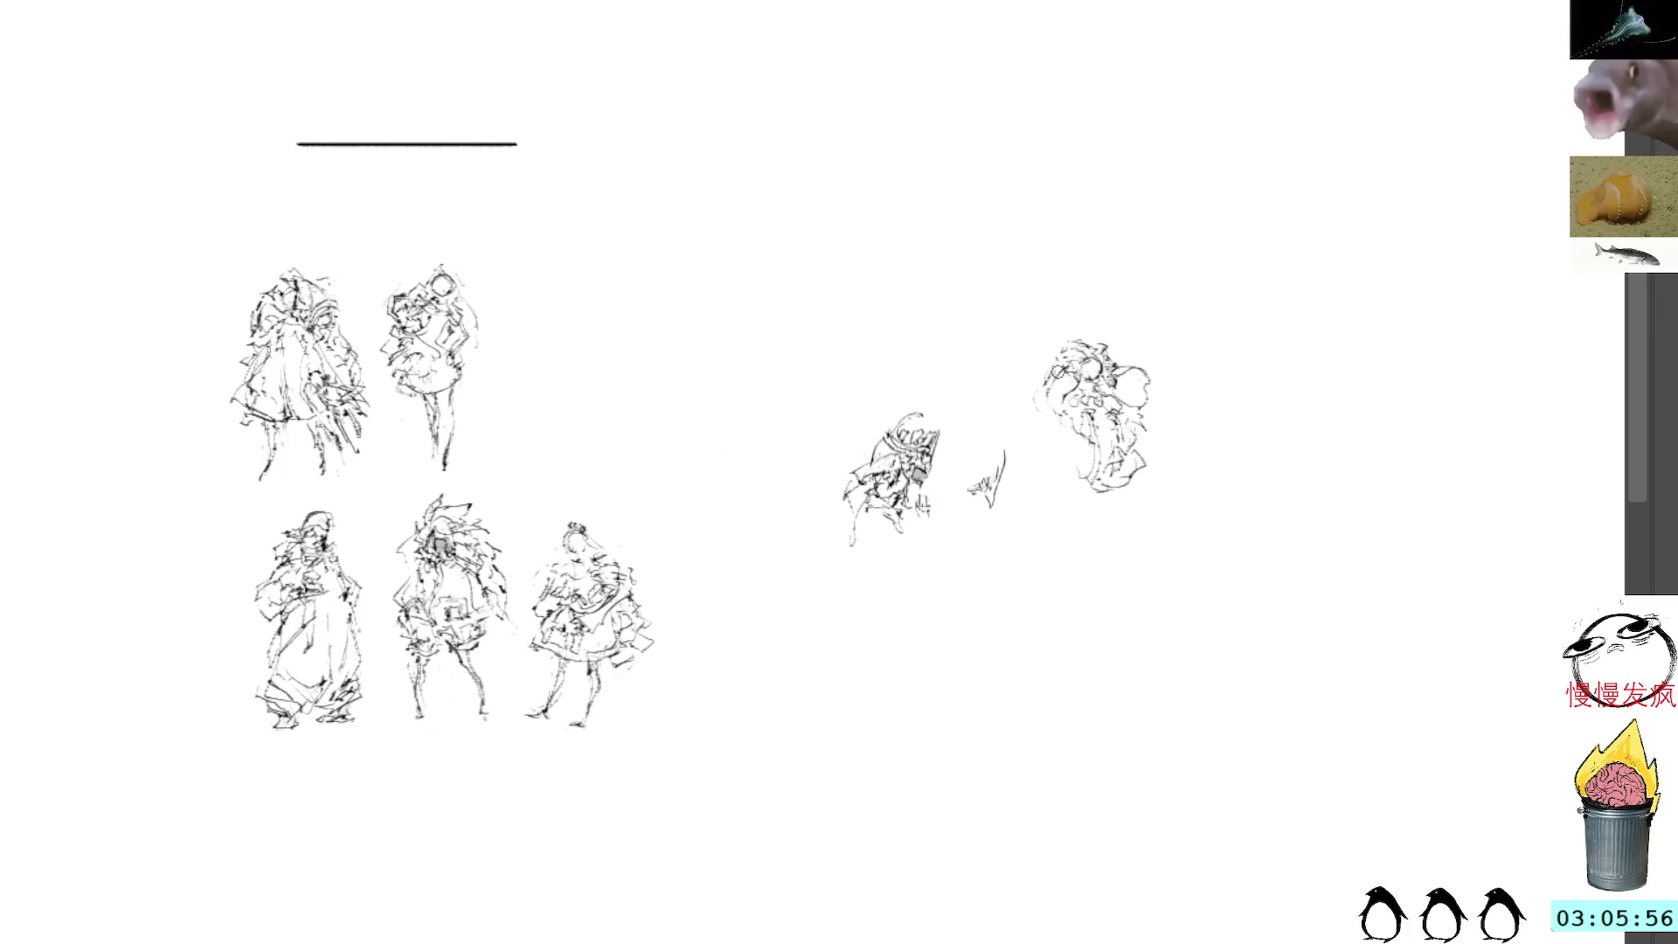
left_click_drag(1026, 411, 1060, 351)
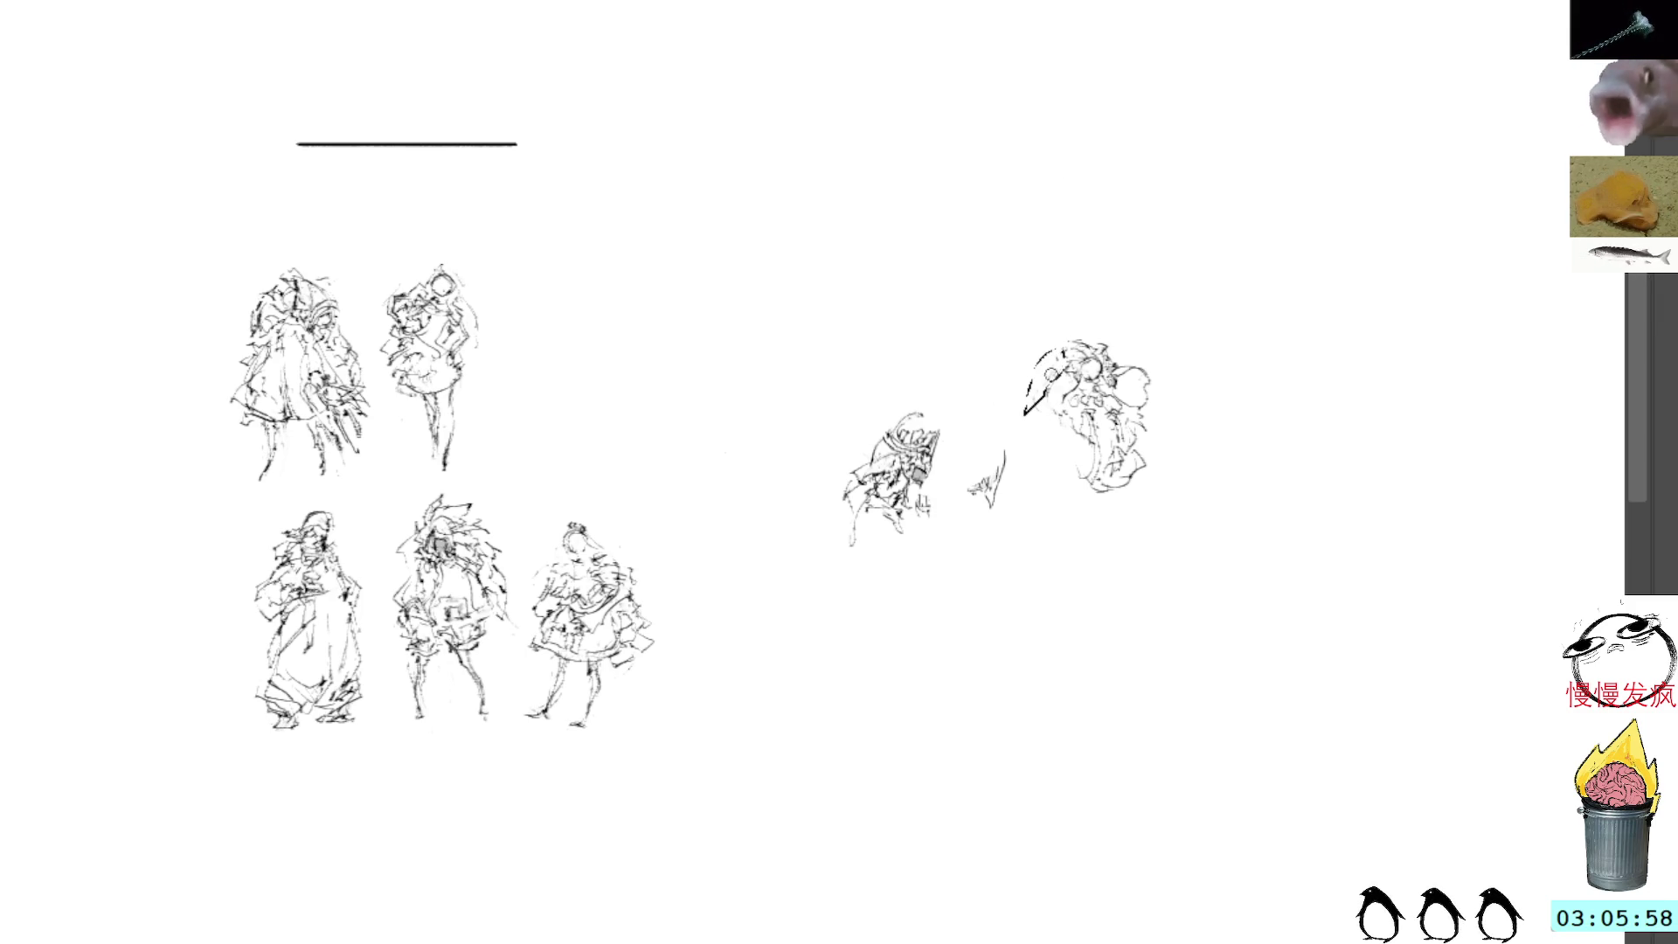
Step: Redraw the figure's left edge, fill gaps in its middle, and rework the legs and lower body
key("ctrl+z")
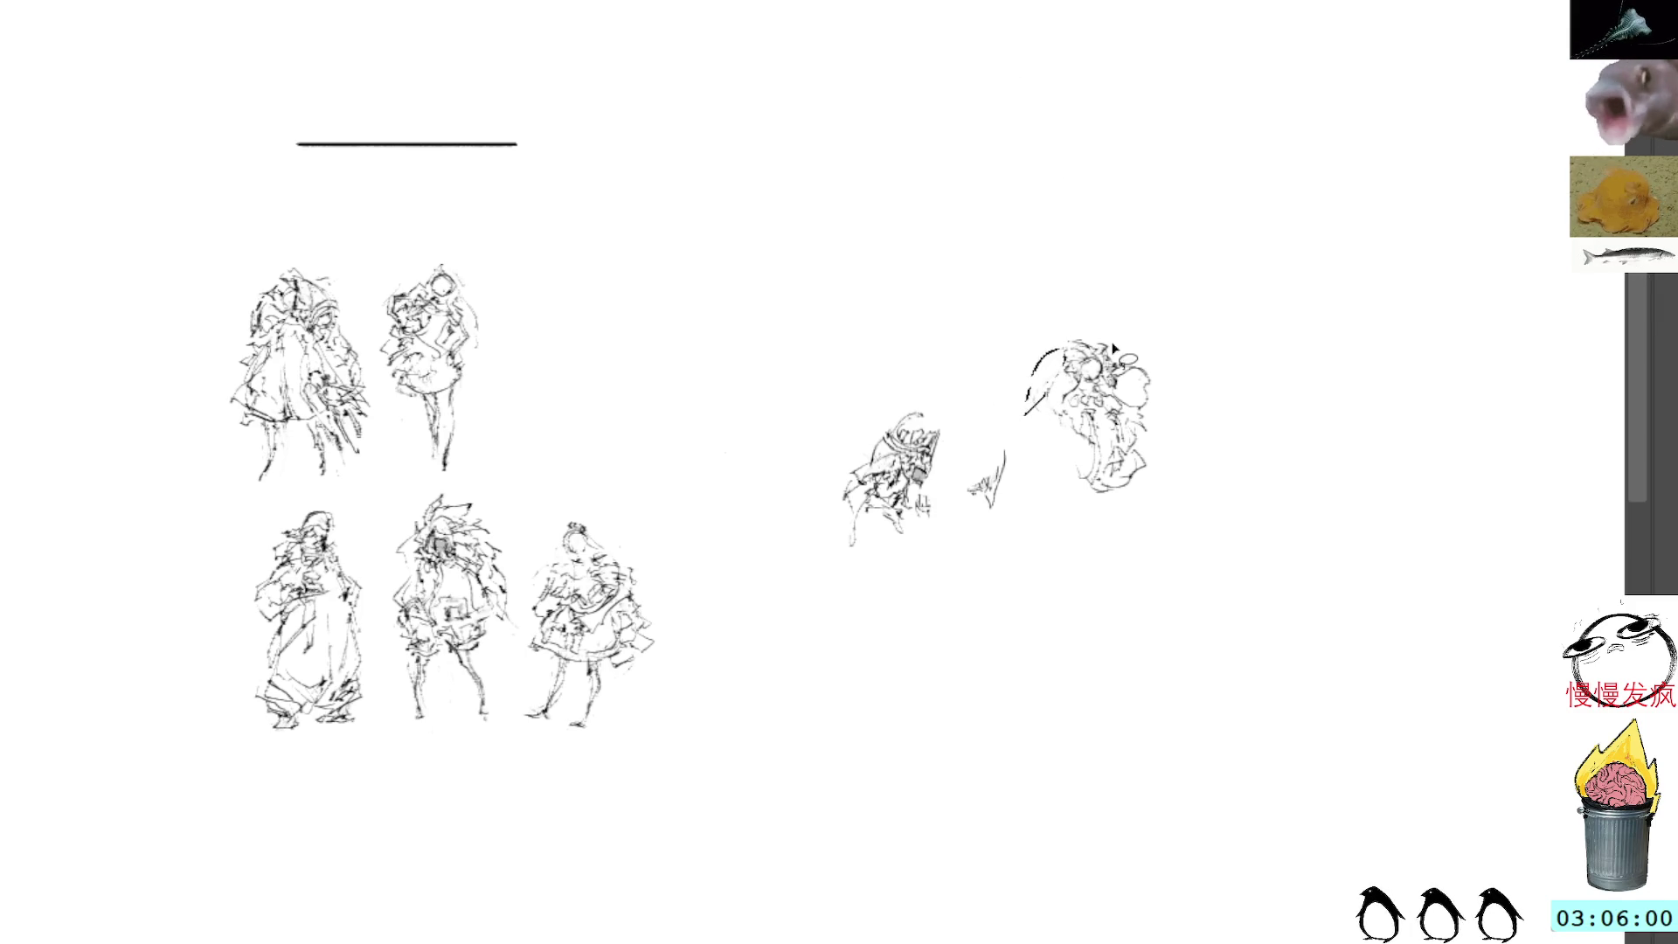
mouse_move(1049, 384)
left_mouse_down()
mouse_move(1027, 404)
mouse_move(1044, 424)
left_mouse_up()
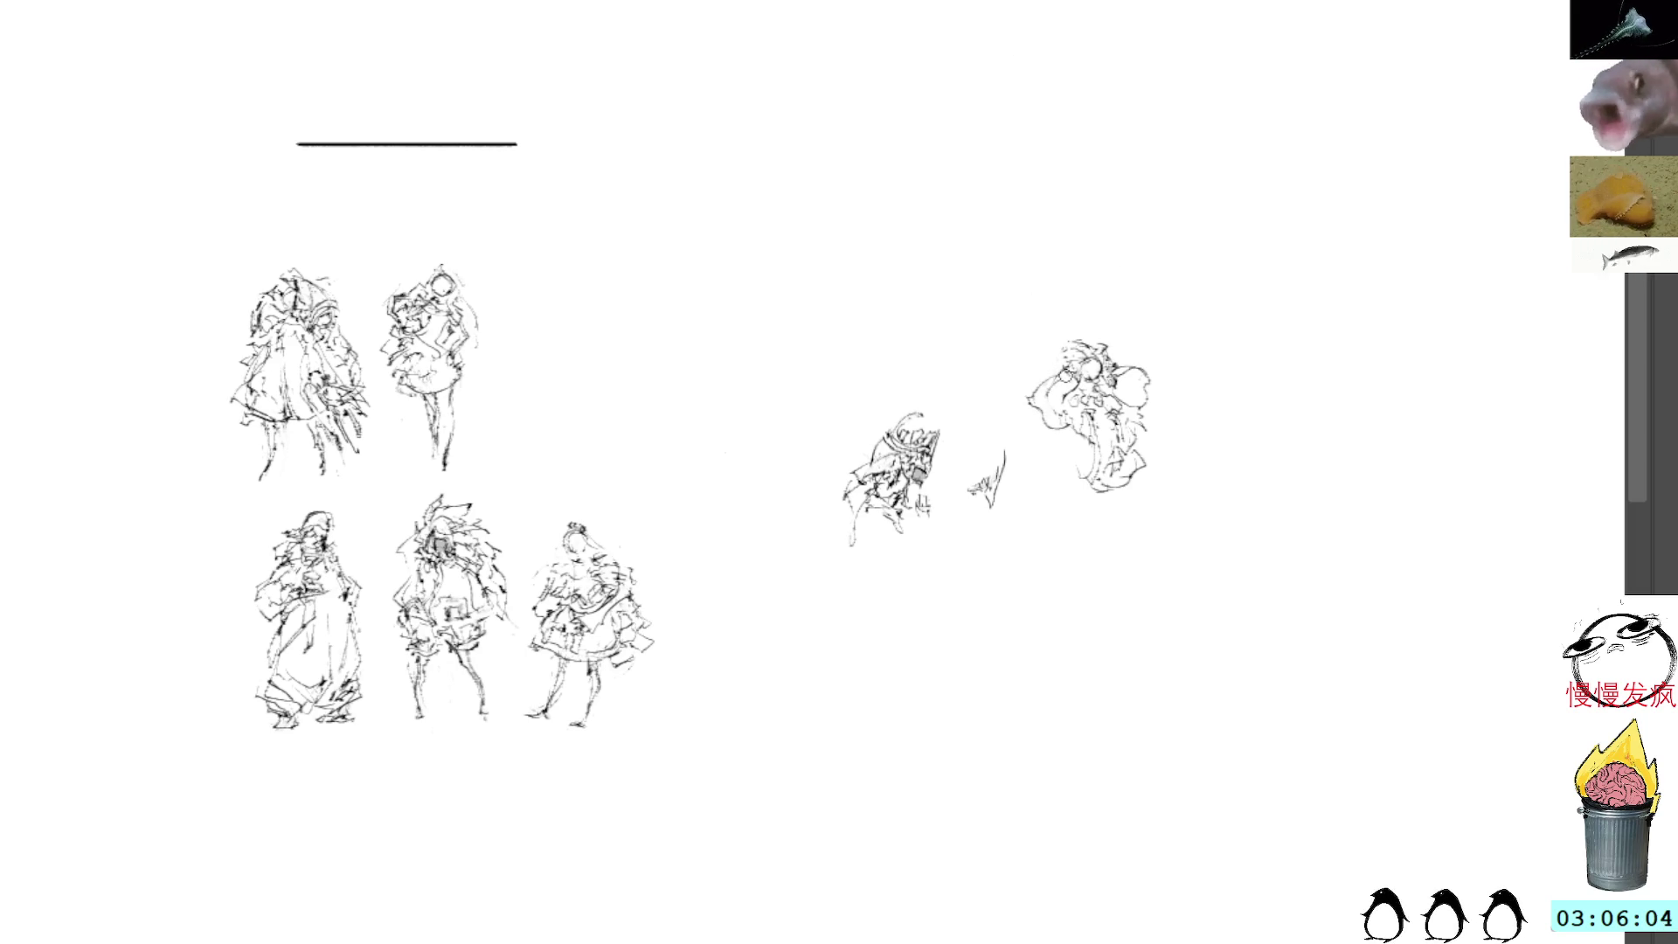
left_click_drag(1071, 372, 1040, 392)
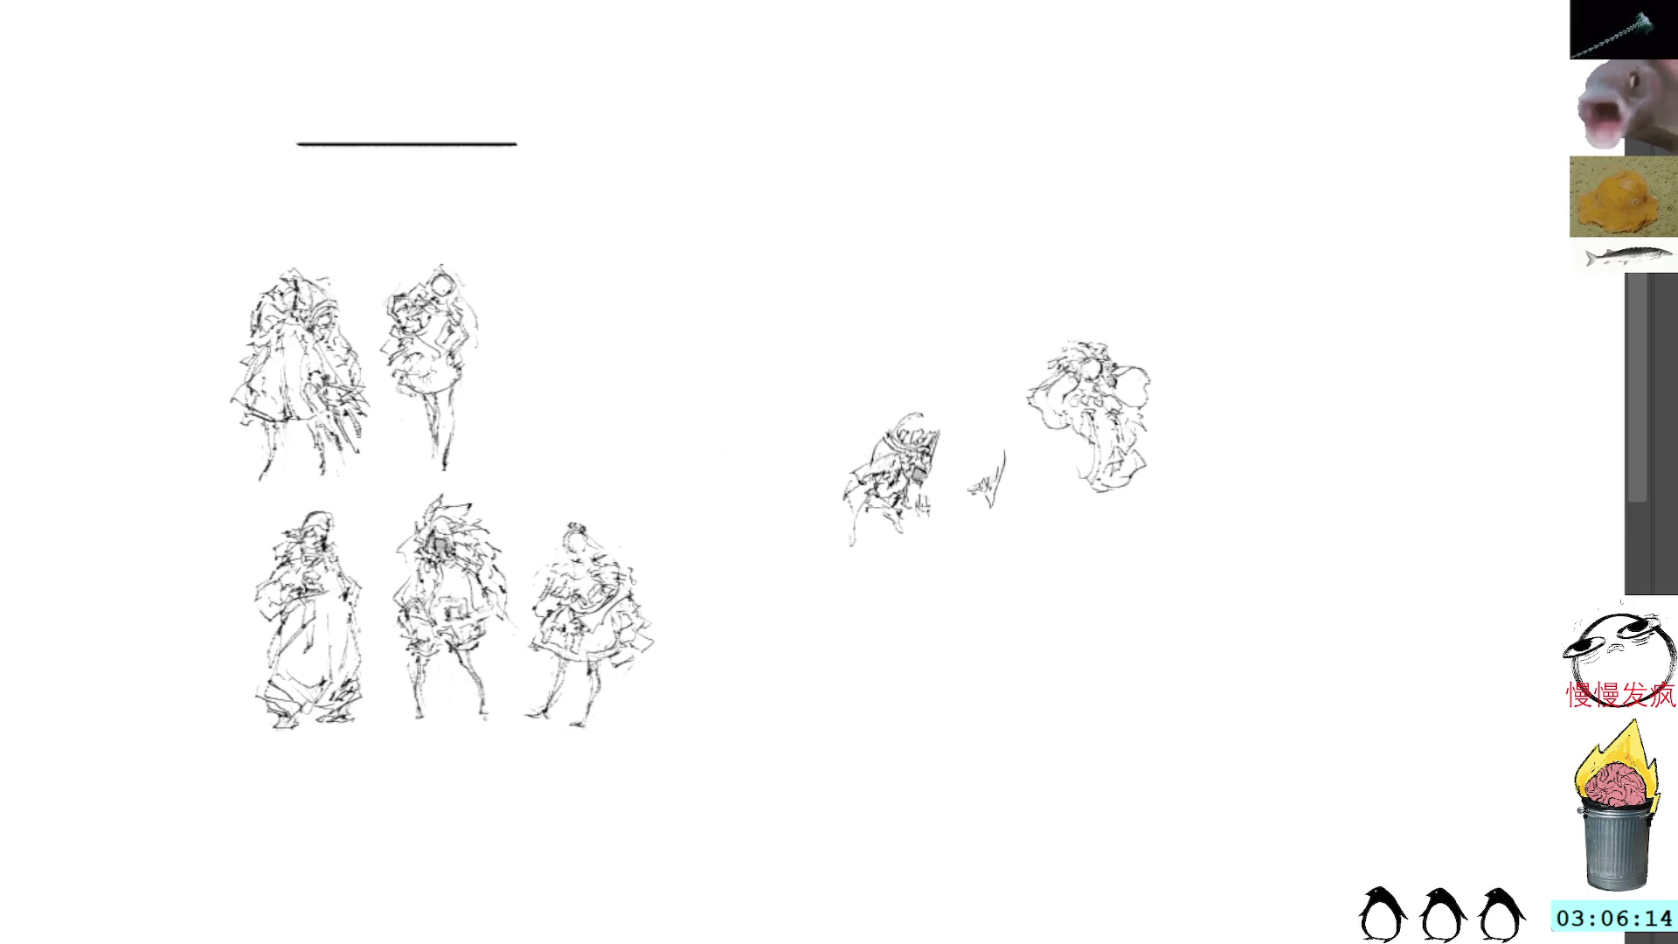
mouse_move(1036, 442)
left_mouse_down()
mouse_move(1055, 434)
mouse_move(1029, 428)
mouse_move(1097, 448)
mouse_move(1047, 463)
mouse_move(1083, 486)
mouse_move(1039, 456)
mouse_move(1101, 491)
mouse_move(1084, 492)
mouse_move(1084, 548)
mouse_move(1115, 501)
mouse_move(1097, 510)
left_mouse_up()
left_click_drag(1089, 515, 1093, 547)
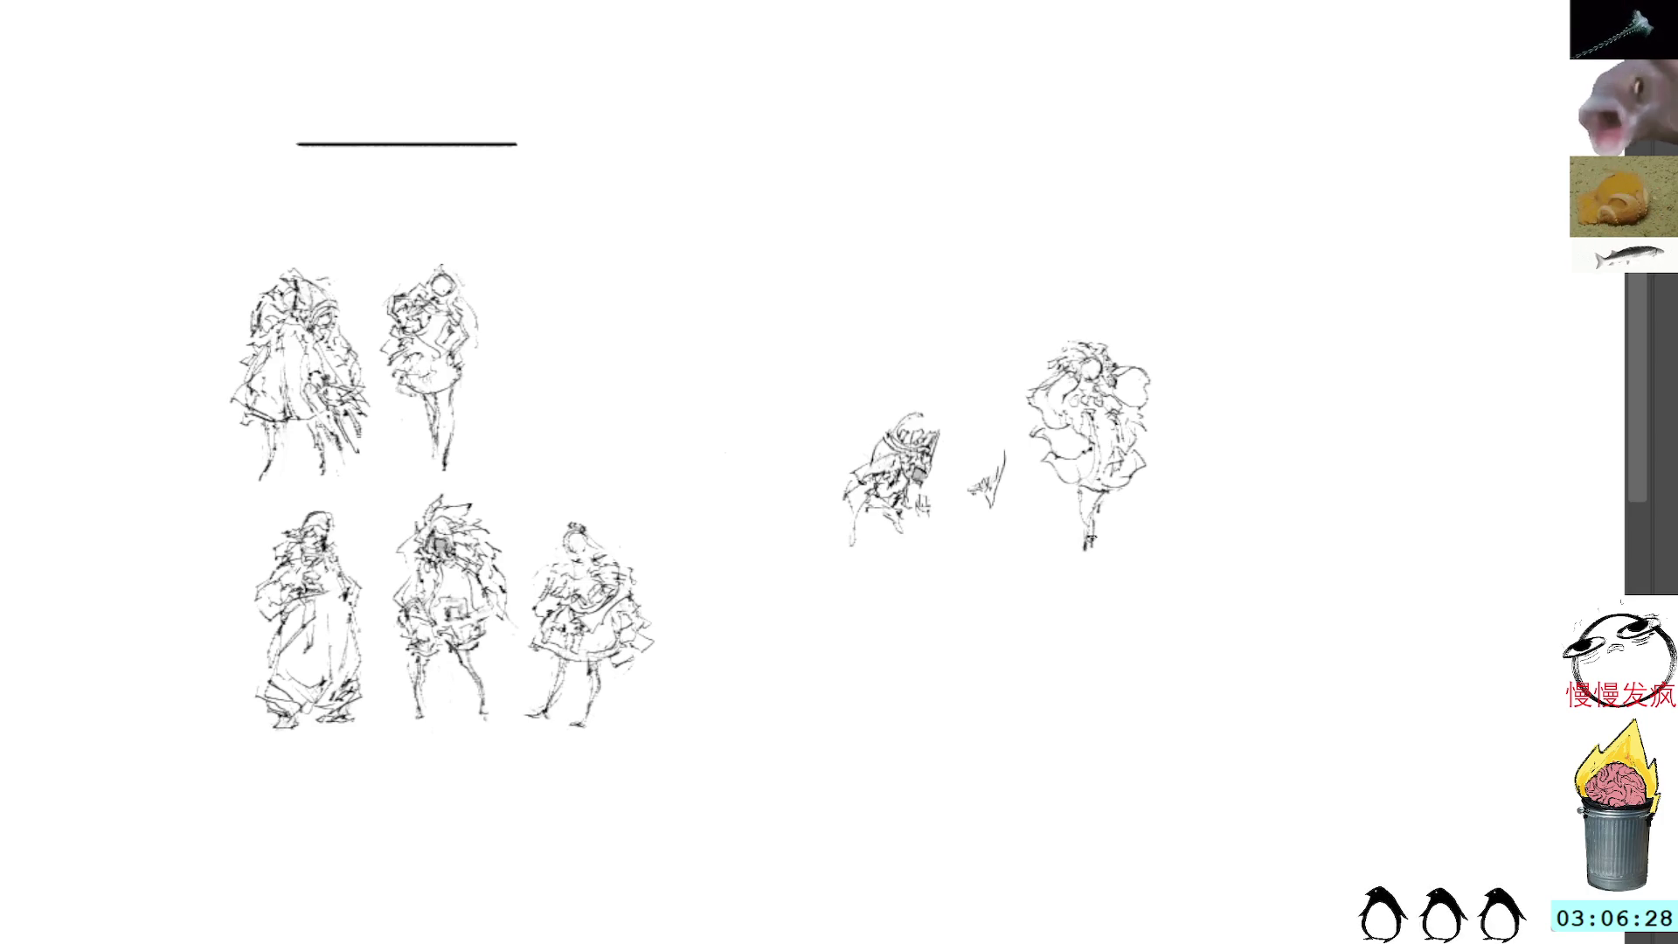
key("ctrl+z")
key("ctrl+z")
key("ctrl+z")
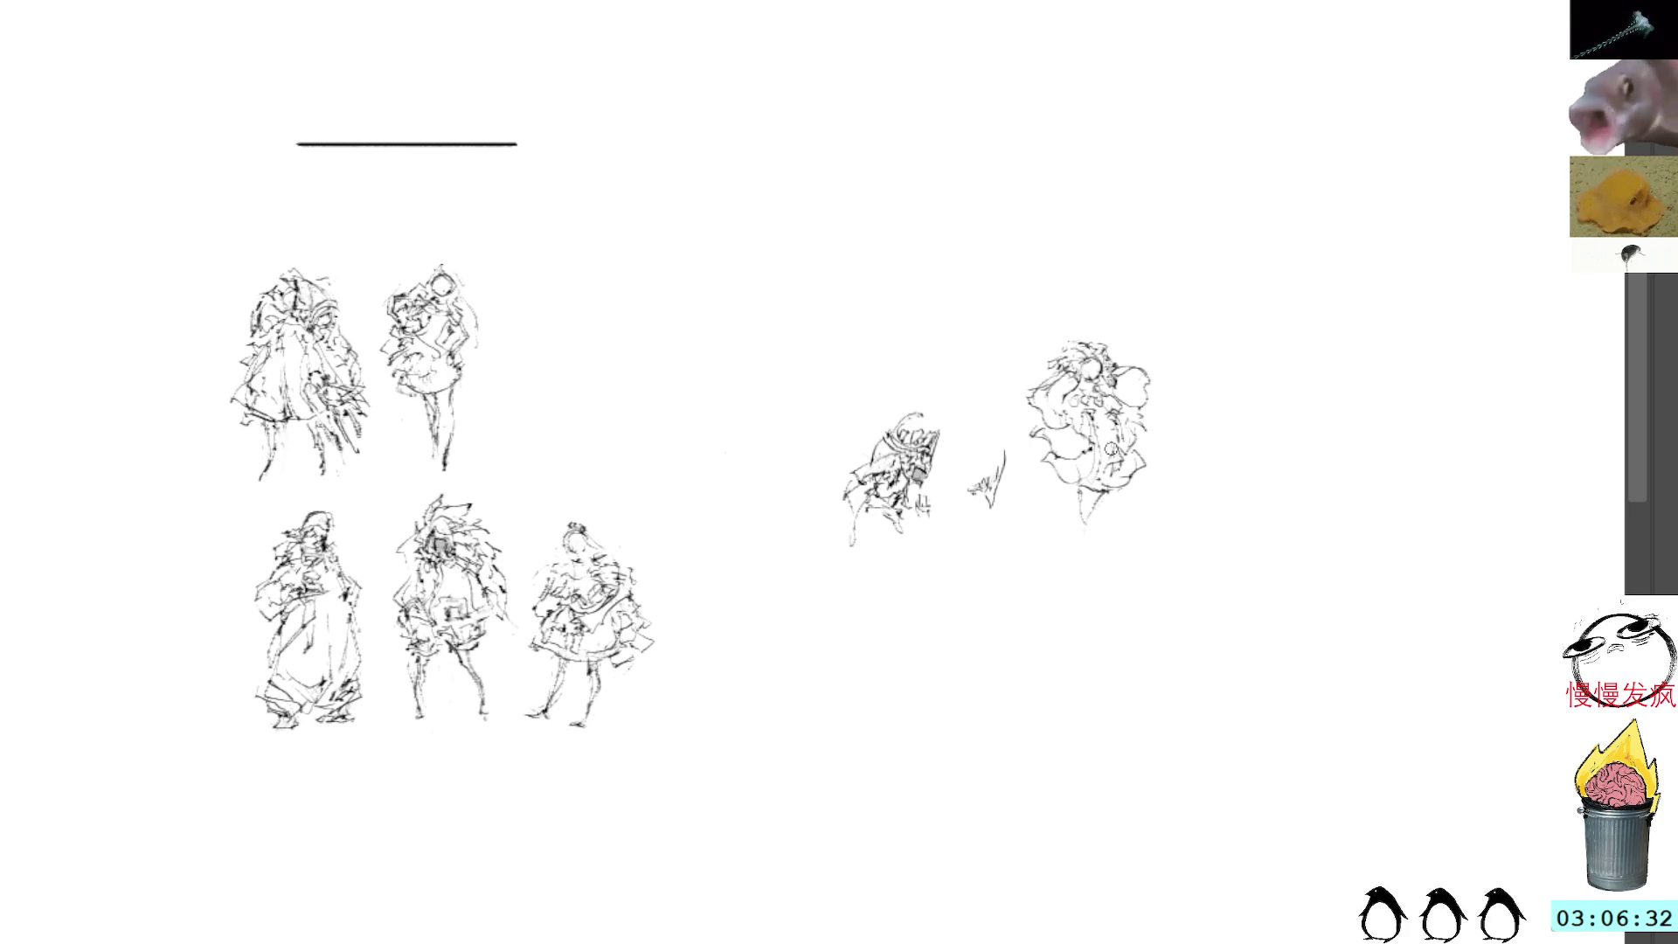
left_click_drag(1103, 491, 1085, 557)
left_click_drag(1069, 497, 1088, 515)
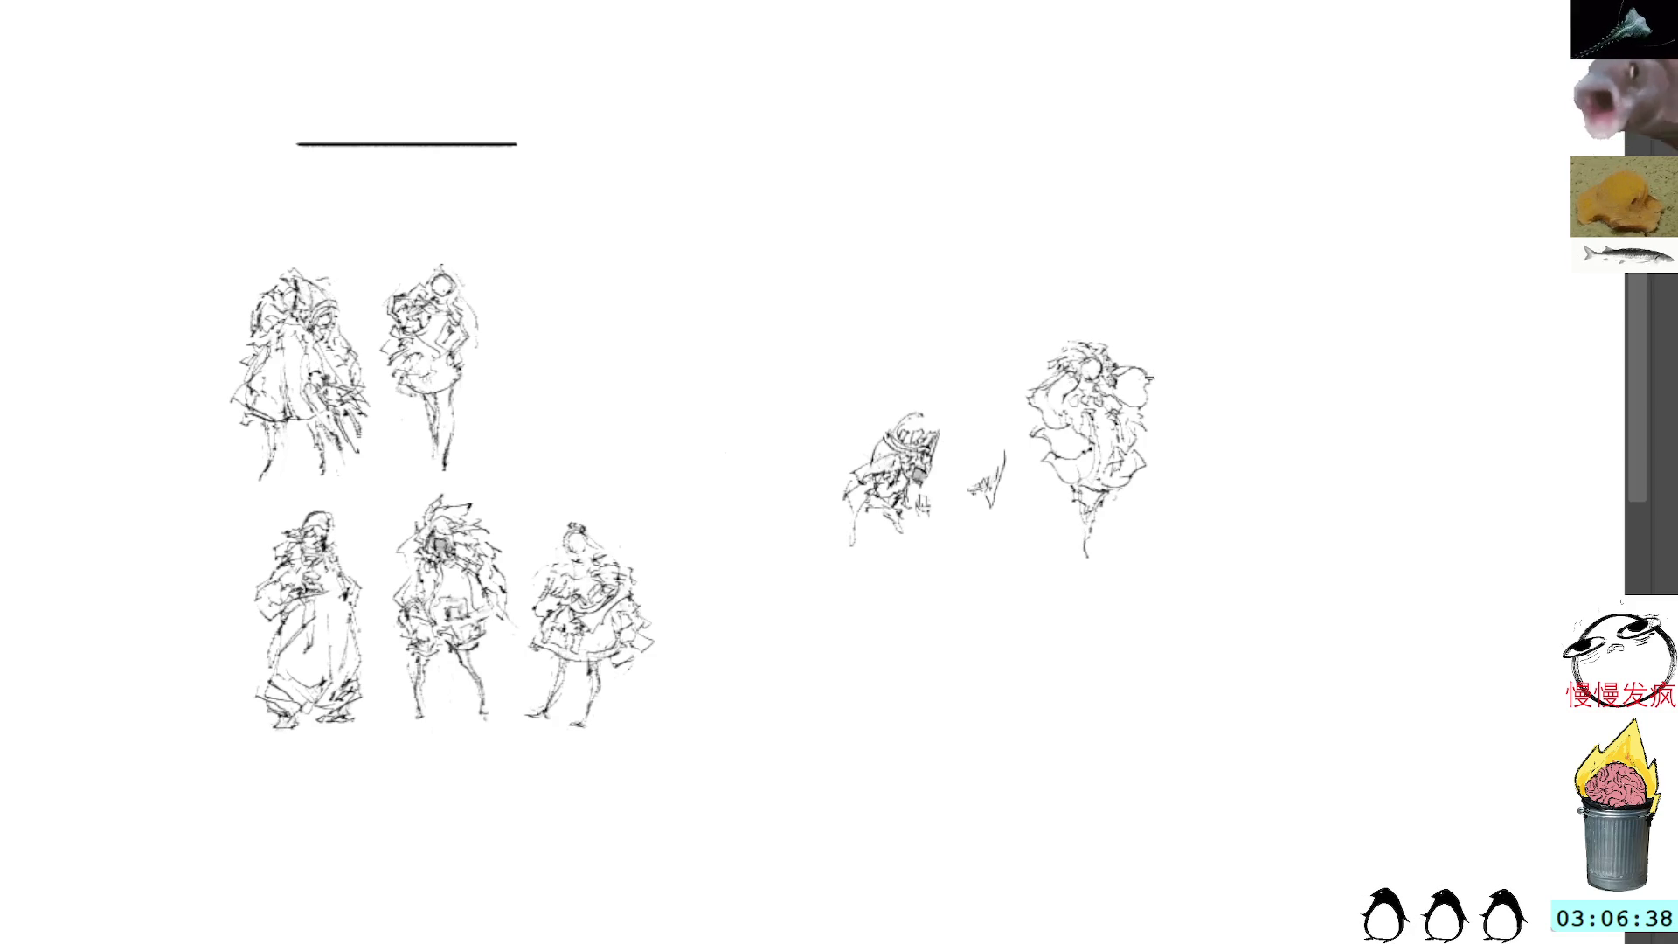
Step: Lasso the finished figure and move it to the end of the bottom row
mouse_move(1103, 322)
left_mouse_down()
mouse_move(1035, 367)
mouse_move(1030, 472)
mouse_move(1103, 321)
left_mouse_up()
key("ctrl+t")
mouse_move(1127, 480)
left_mouse_down()
mouse_move(779, 554)
mouse_move(762, 643)
left_mouse_up()
key("Return")
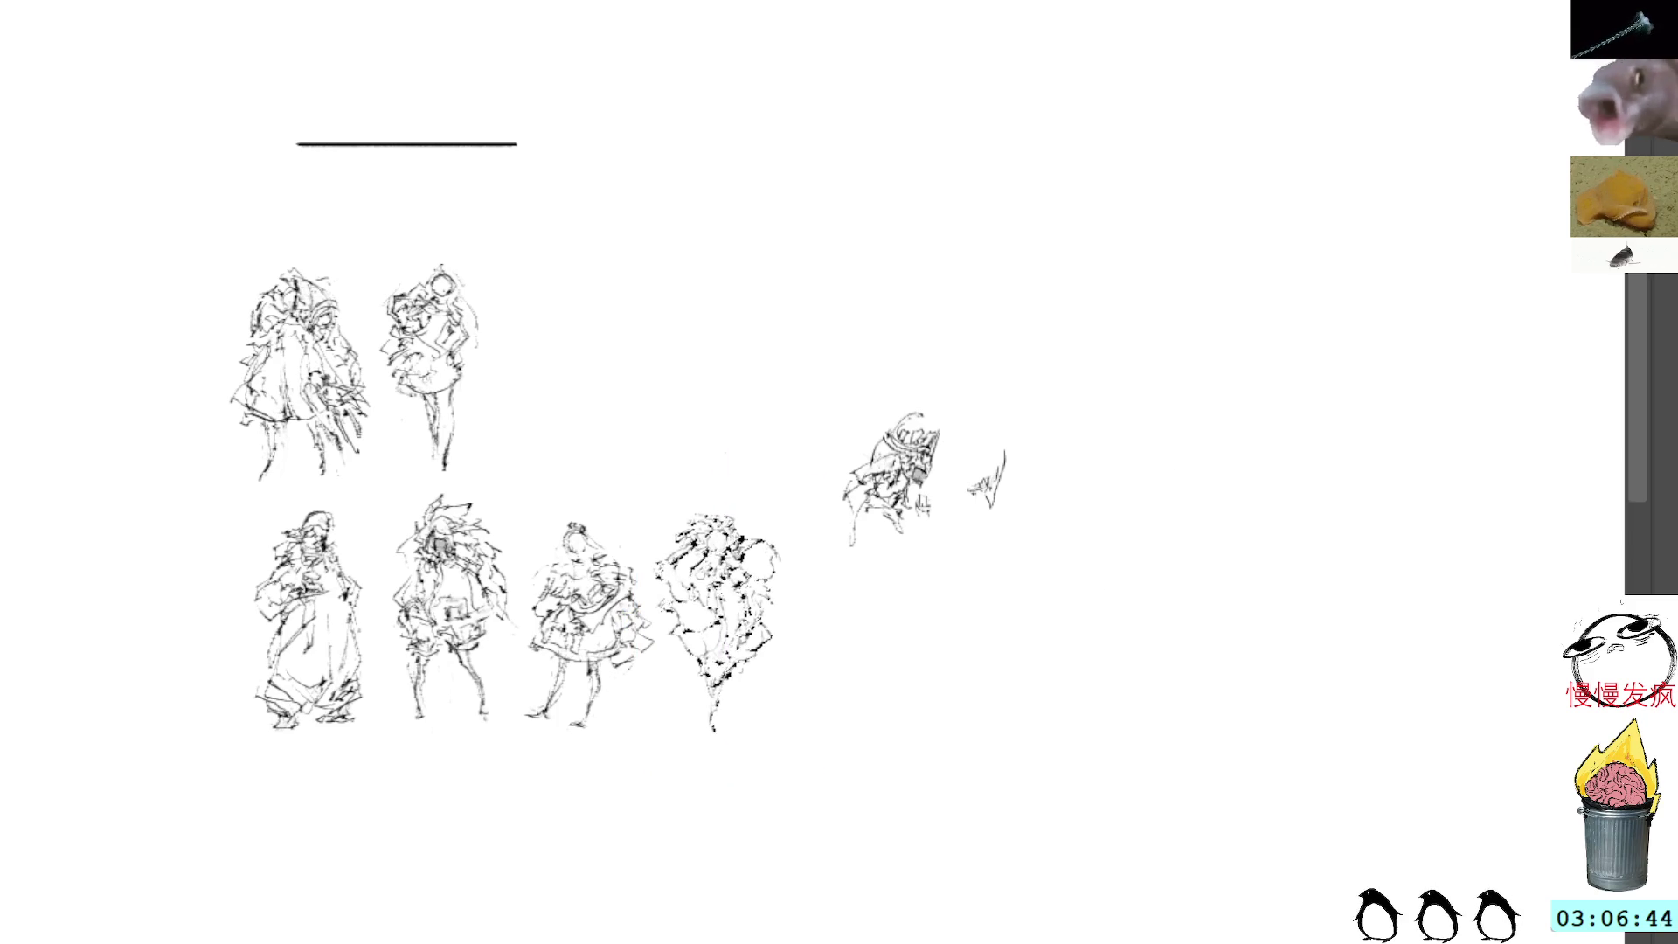
Step: Clear the selection, sketch head marks, and shift the head strokes right to begin a new pose
mouse_move(1001, 430)
left_mouse_down()
mouse_move(1011, 516)
mouse_move(1035, 430)
left_mouse_up()
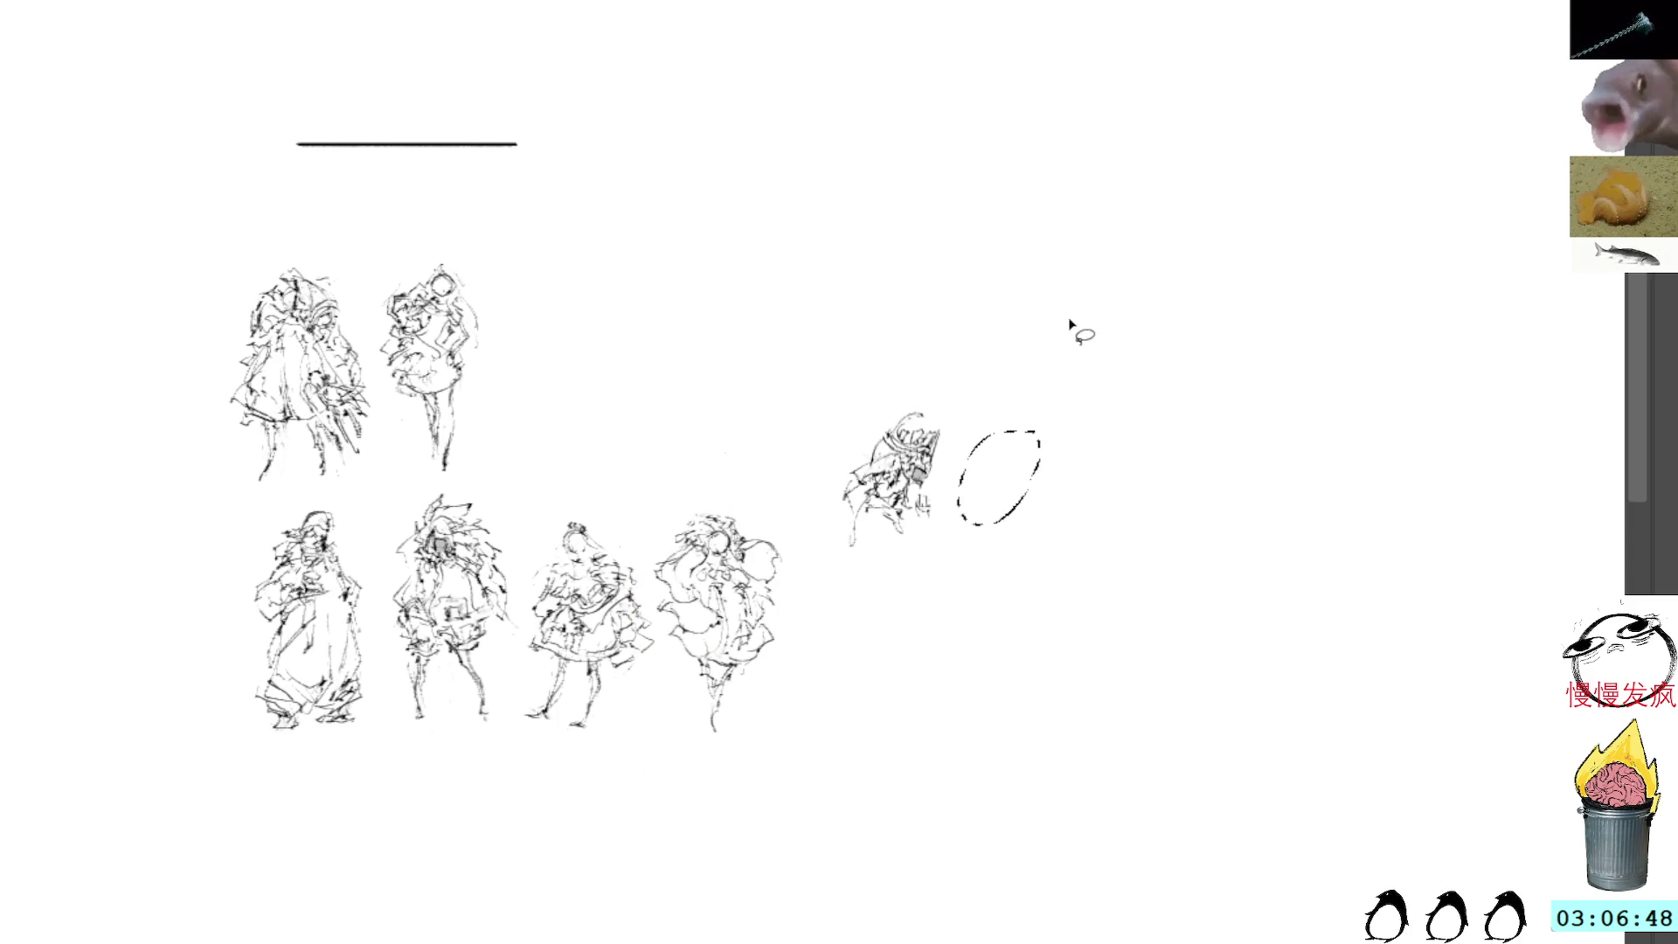
key("ctrl+d")
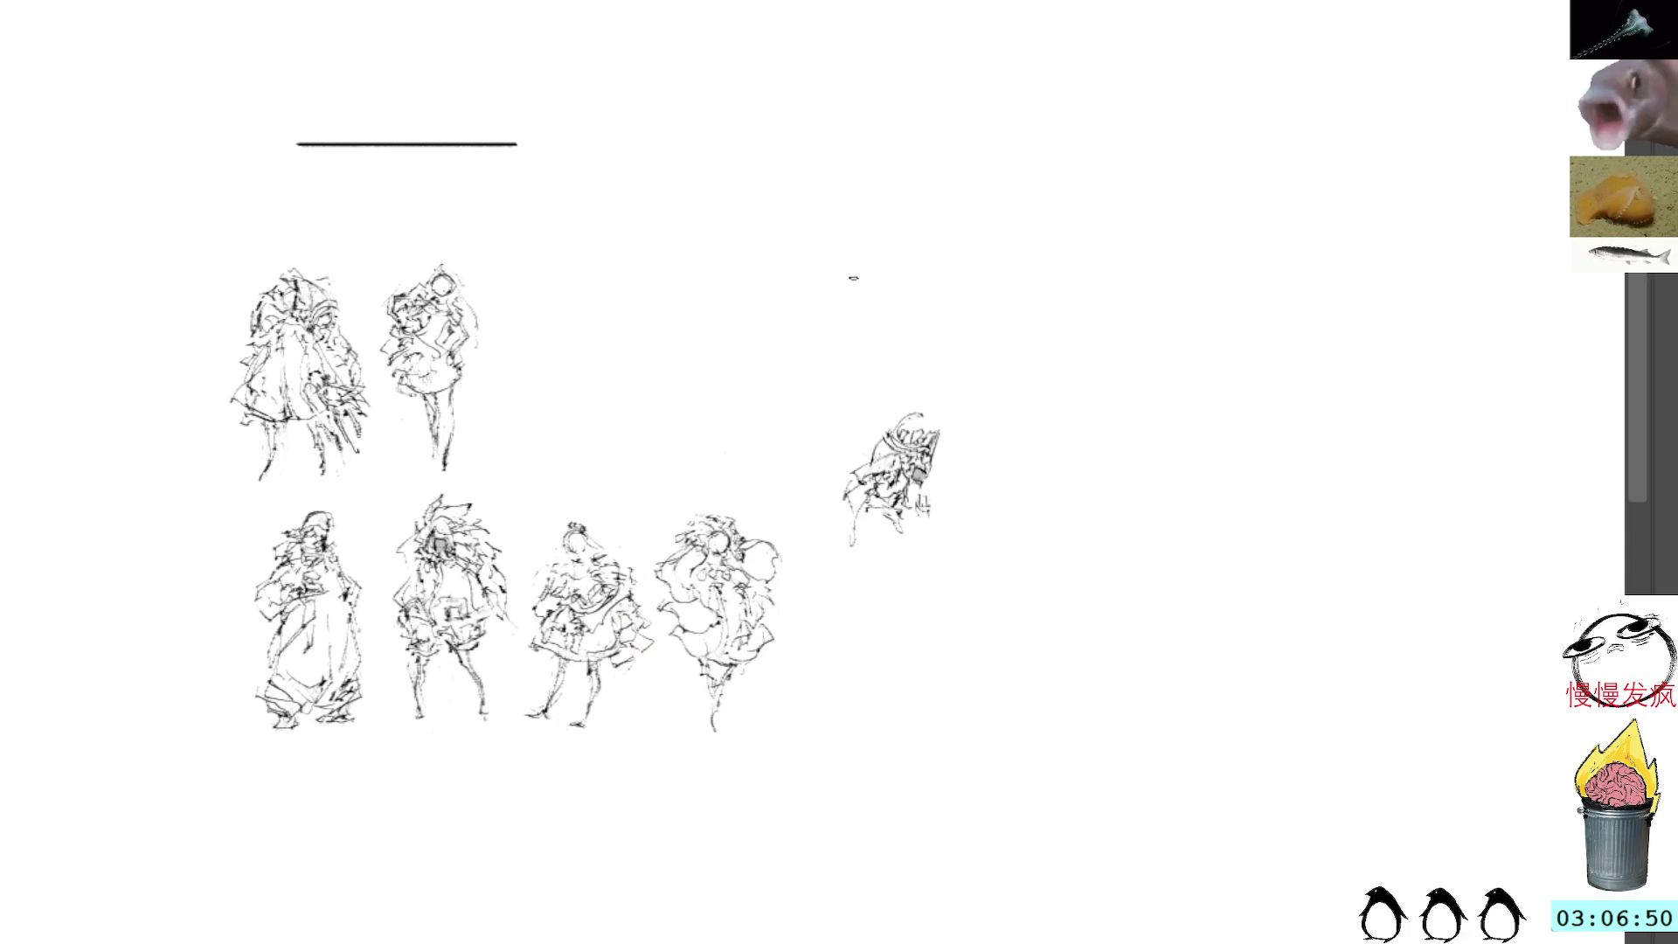
mouse_move(939, 429)
left_mouse_down()
mouse_move(942, 473)
mouse_move(948, 449)
mouse_move(974, 463)
mouse_move(955, 477)
mouse_move(909, 435)
left_mouse_up()
left_click_drag(926, 498, 942, 502)
mouse_move(900, 411)
left_mouse_down()
mouse_move(961, 507)
mouse_move(1052, 442)
left_mouse_up()
left_click(1099, 266)
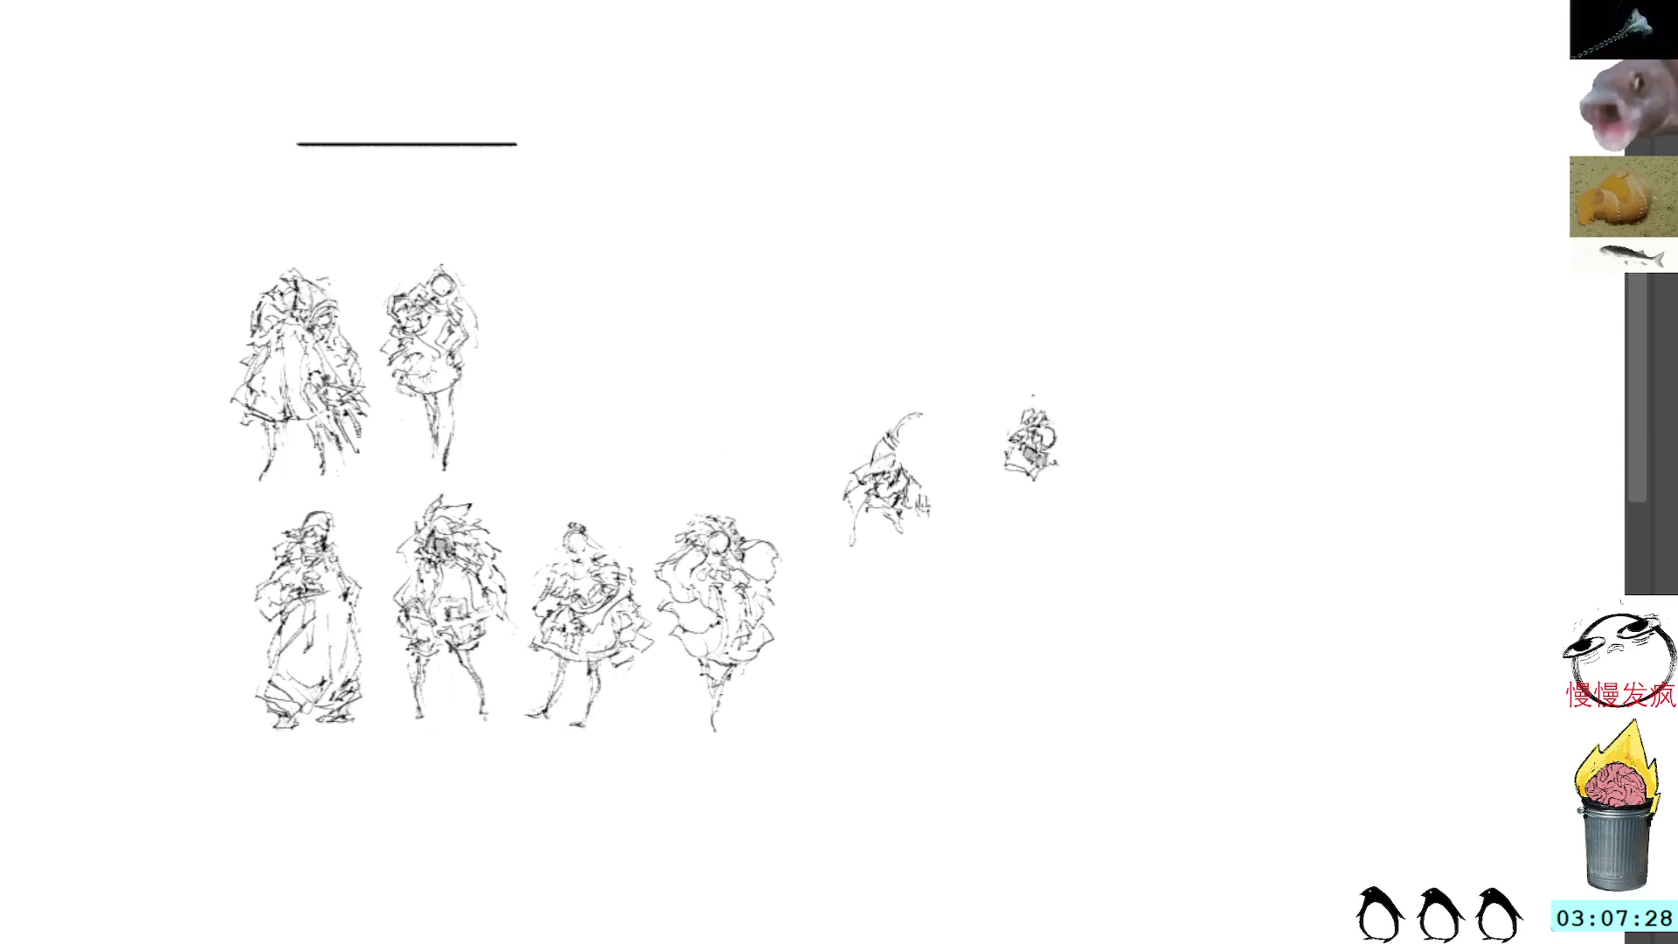
mouse_move(1055, 436)
left_mouse_down()
mouse_move(1071, 468)
mouse_move(1048, 476)
left_mouse_up()
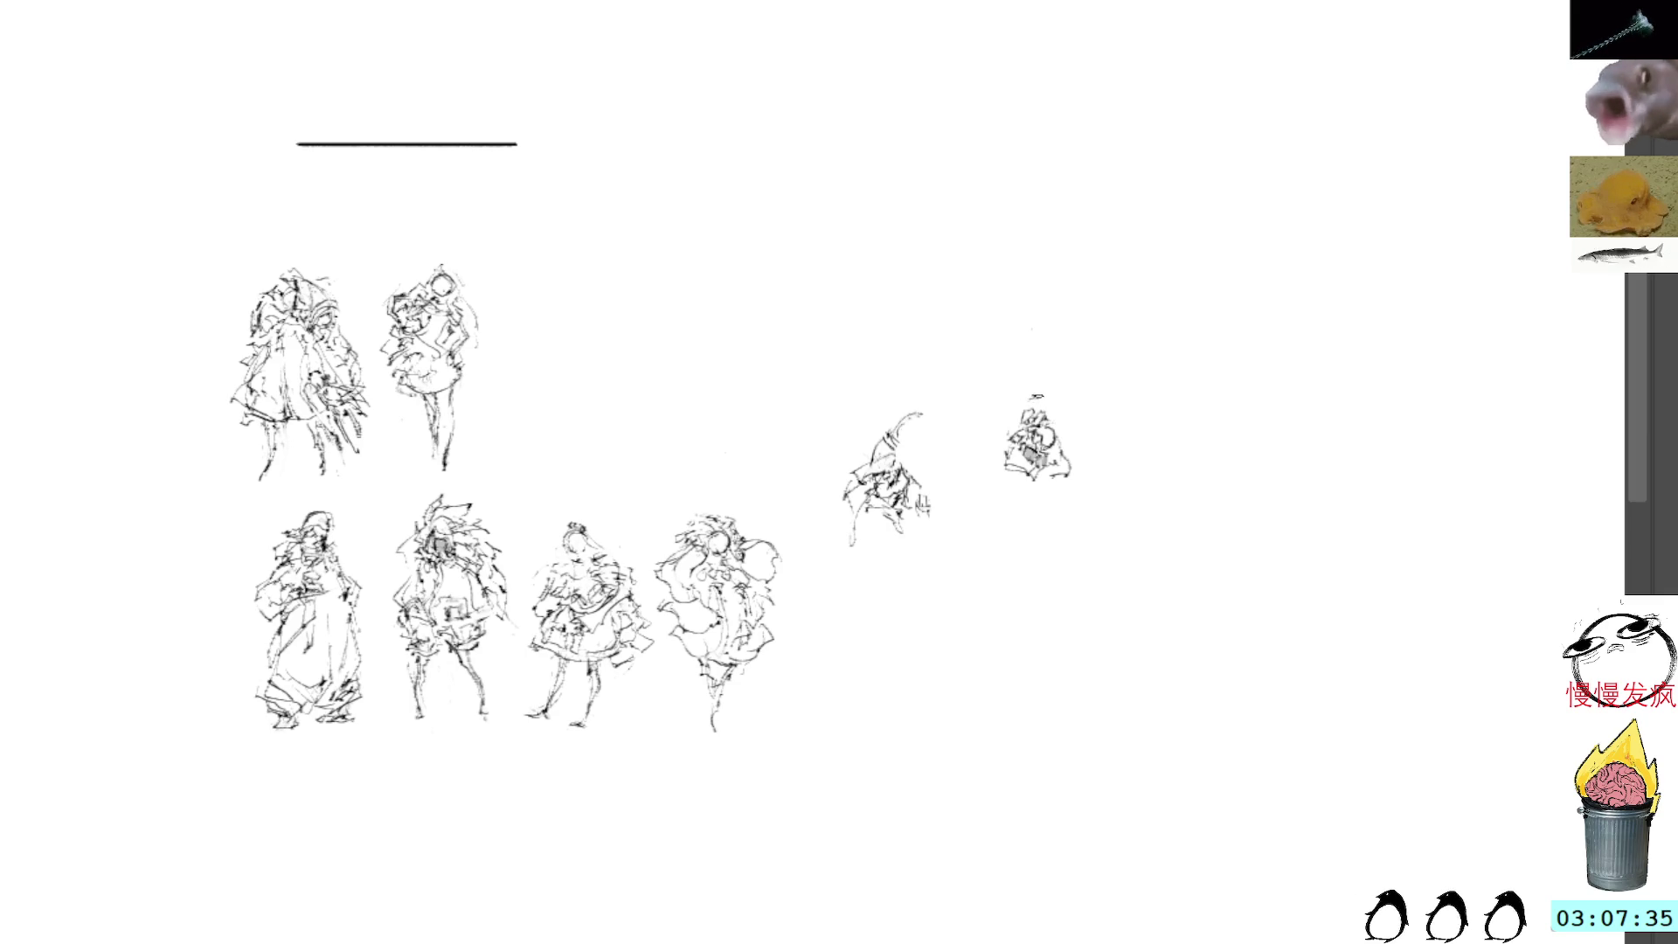
Step: Sketch and refine a tiny head and upper body on the new figure
left_click_drag(1027, 391, 1014, 438)
left_click_drag(1047, 410, 1051, 426)
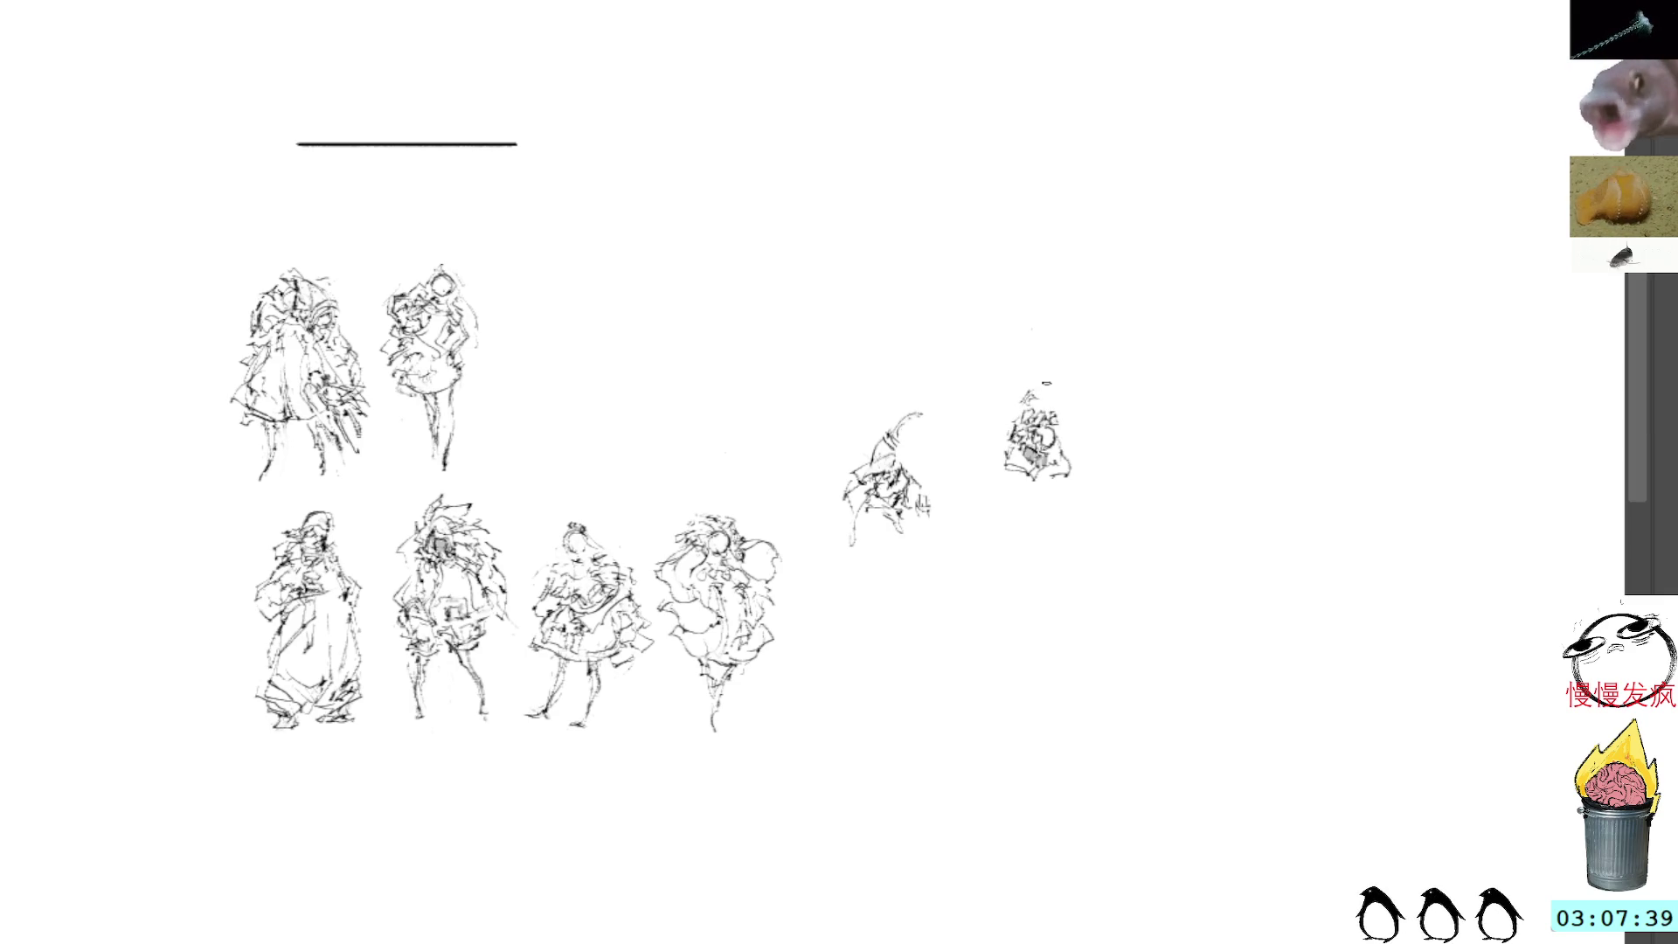
left_click_drag(1031, 393, 1046, 400)
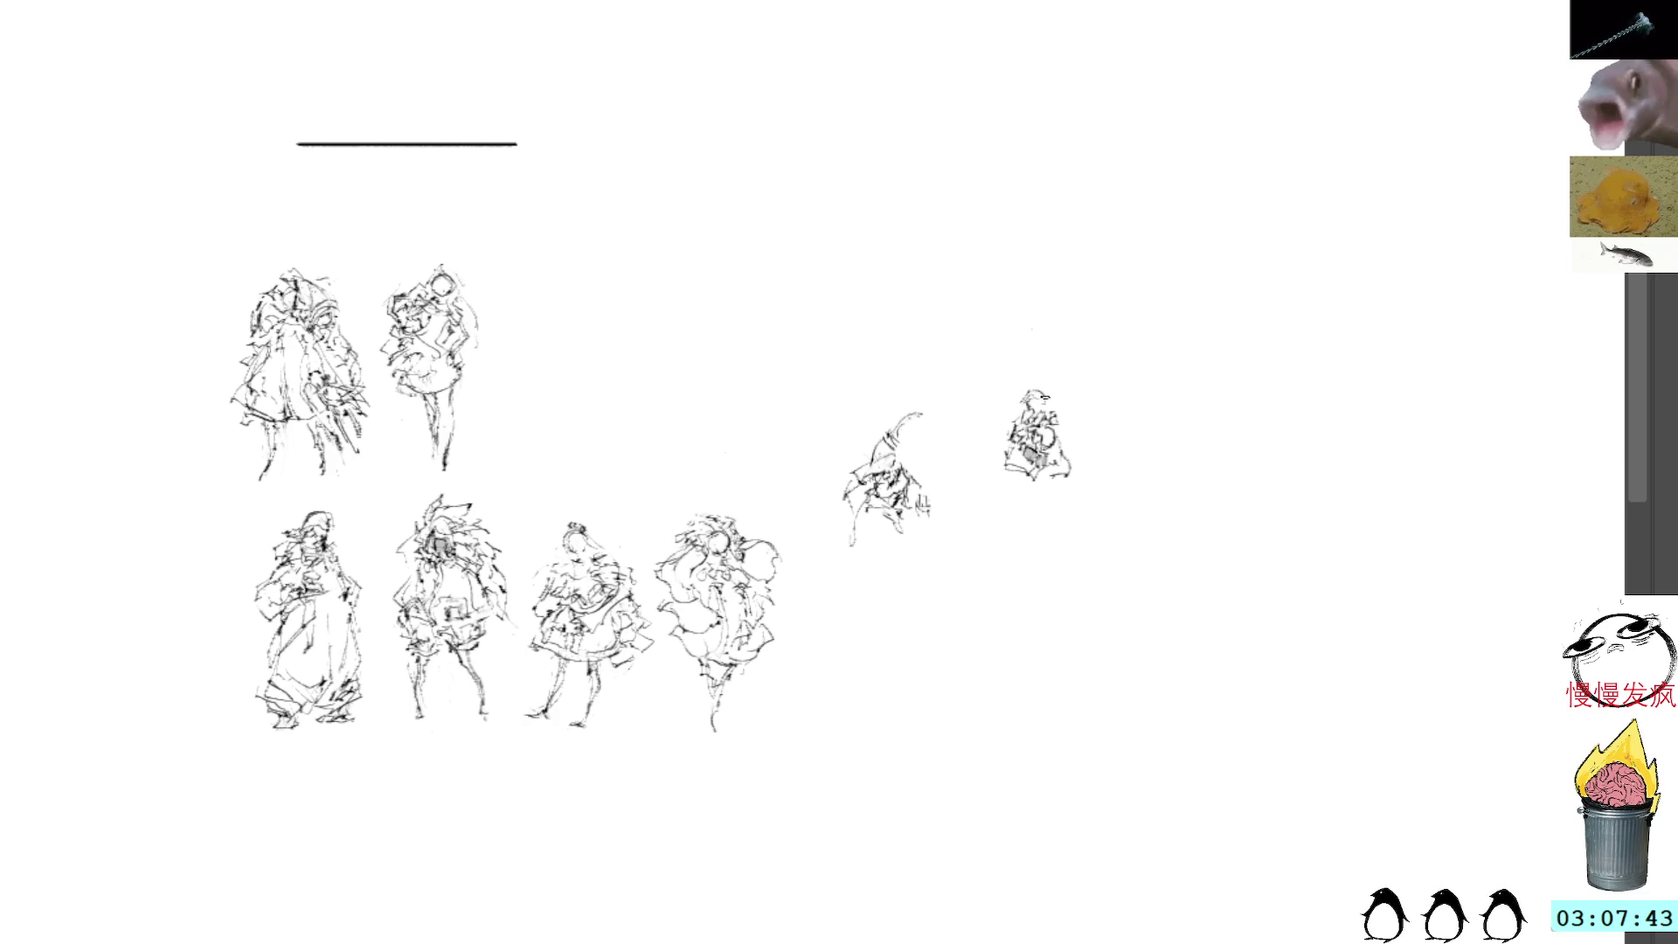
left_click_drag(1040, 391, 1028, 409)
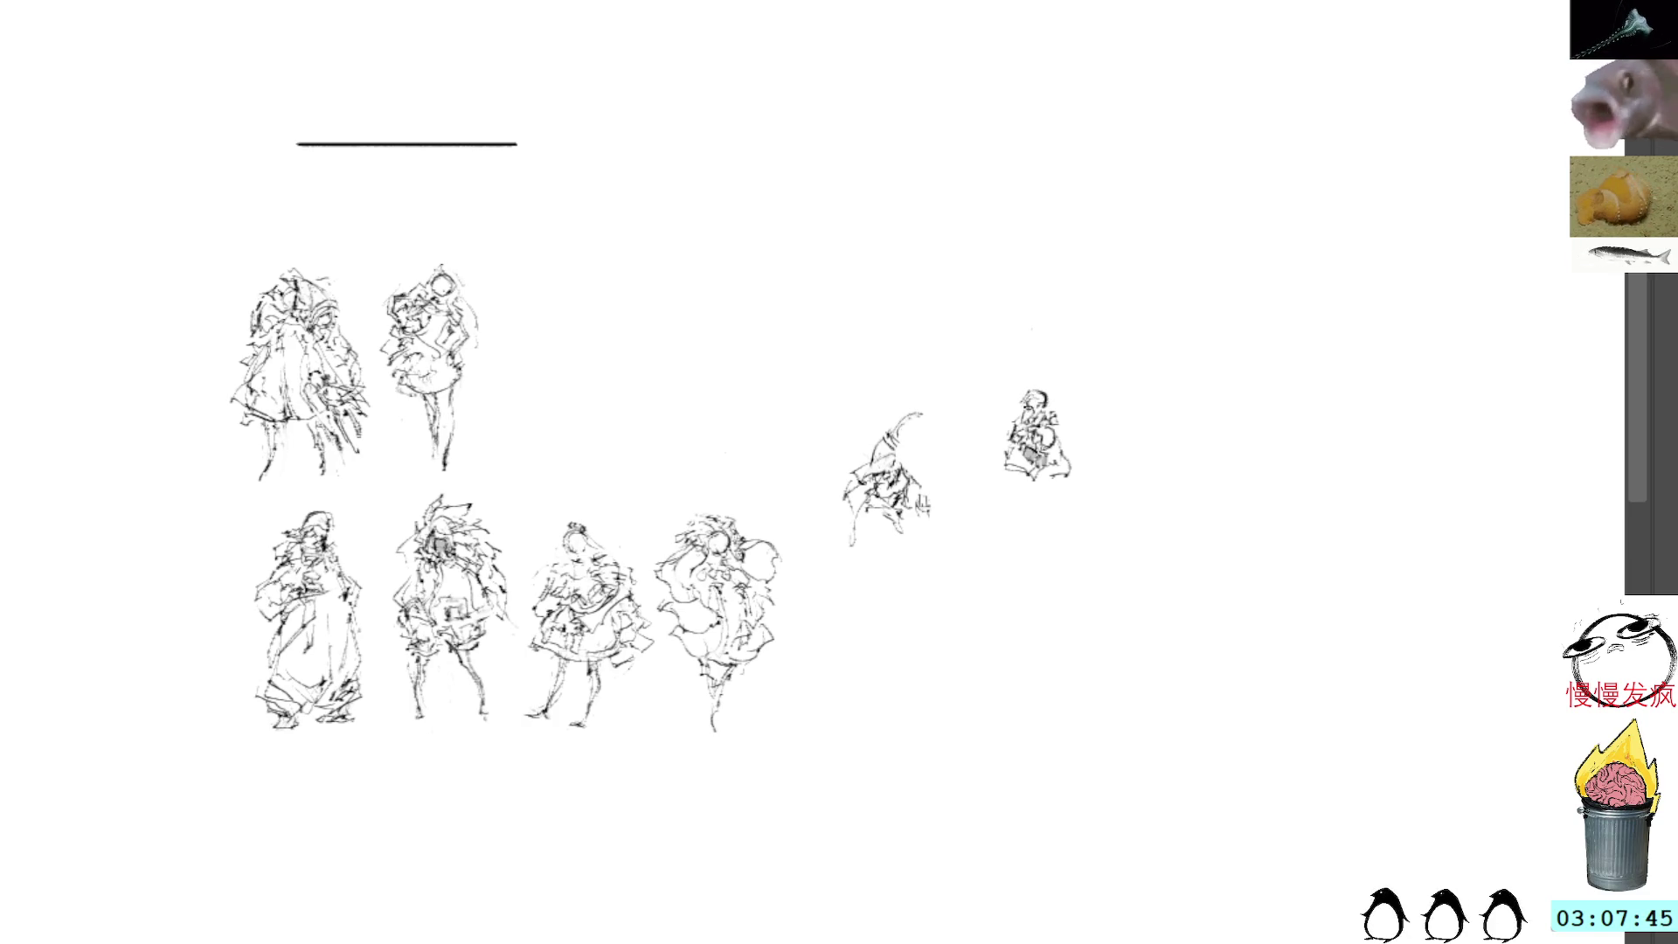
Step: Draw long lines down both sides for a flowing lower body, redoing the right-side strokes
mouse_move(1014, 472)
left_mouse_down()
mouse_move(987, 481)
mouse_move(1001, 502)
left_mouse_up()
mouse_move(1010, 483)
left_mouse_down()
mouse_move(1016, 515)
mouse_move(1033, 491)
mouse_move(1016, 515)
left_mouse_up()
mouse_move(1048, 448)
left_mouse_down()
mouse_move(1070, 463)
mouse_move(1053, 424)
mouse_move(1075, 496)
mouse_move(1013, 505)
mouse_move(995, 477)
mouse_move(1029, 498)
mouse_move(990, 482)
mouse_move(1028, 506)
mouse_move(1012, 492)
mouse_move(1076, 499)
mouse_move(1068, 464)
left_mouse_up()
mouse_move(998, 506)
left_mouse_down()
mouse_move(981, 556)
mouse_move(1027, 548)
left_mouse_up()
left_click_drag(1072, 488, 1092, 550)
key("ctrl+z")
key("ctrl+z")
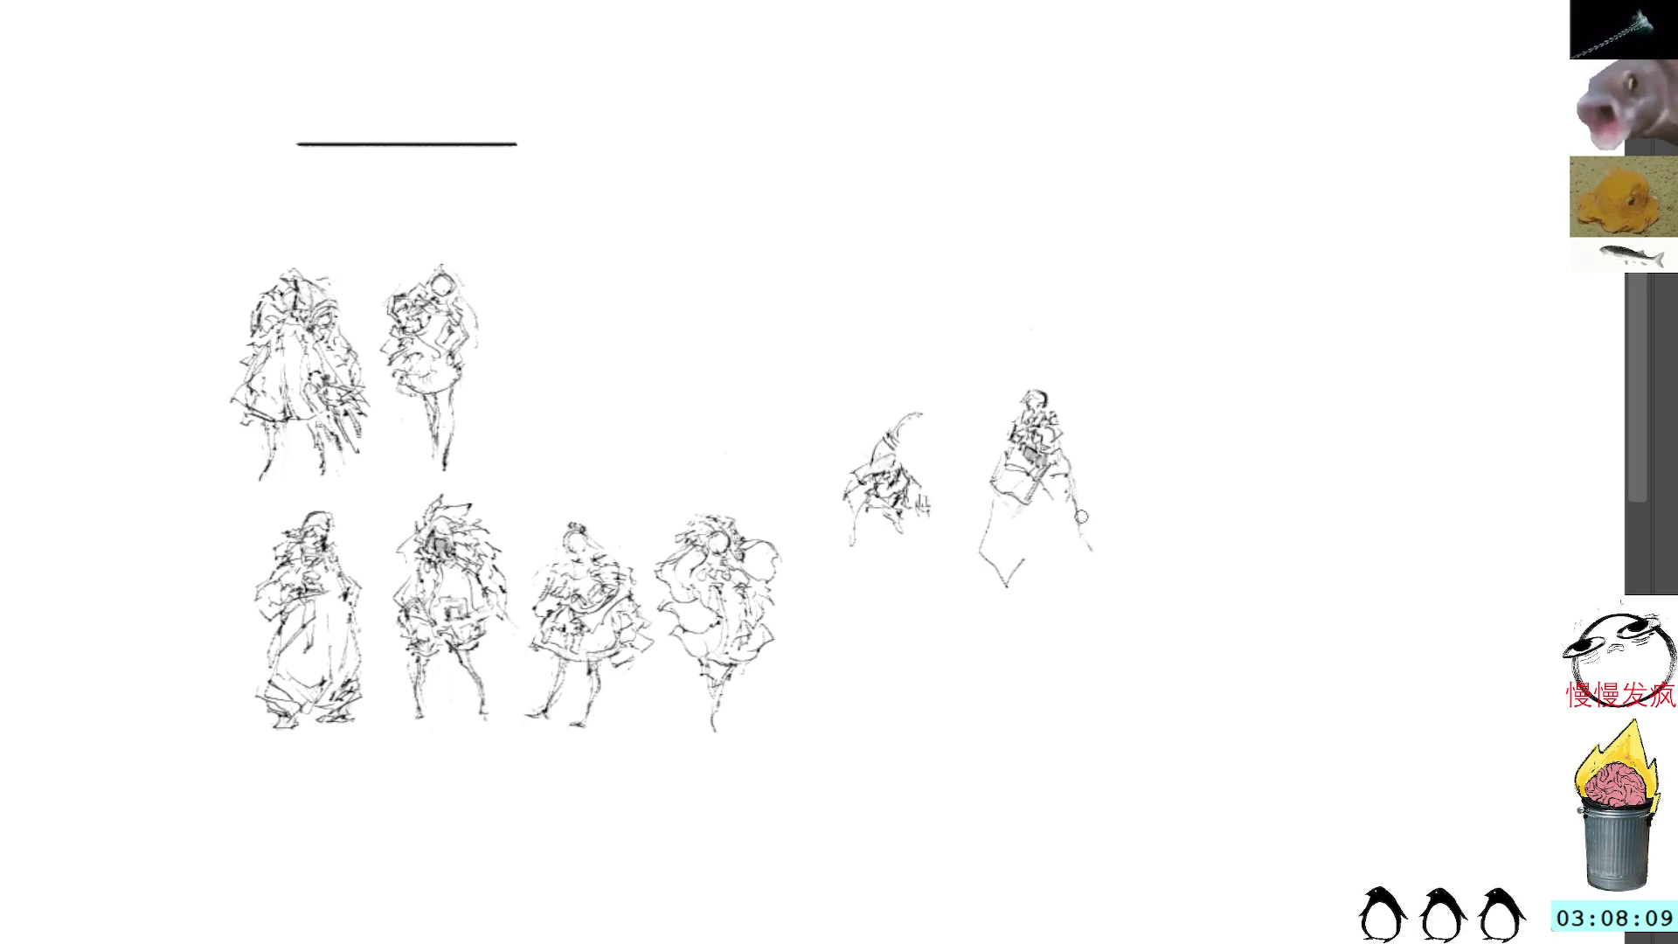
mouse_move(1068, 460)
left_mouse_down()
mouse_move(1086, 498)
mouse_move(1082, 454)
left_mouse_up()
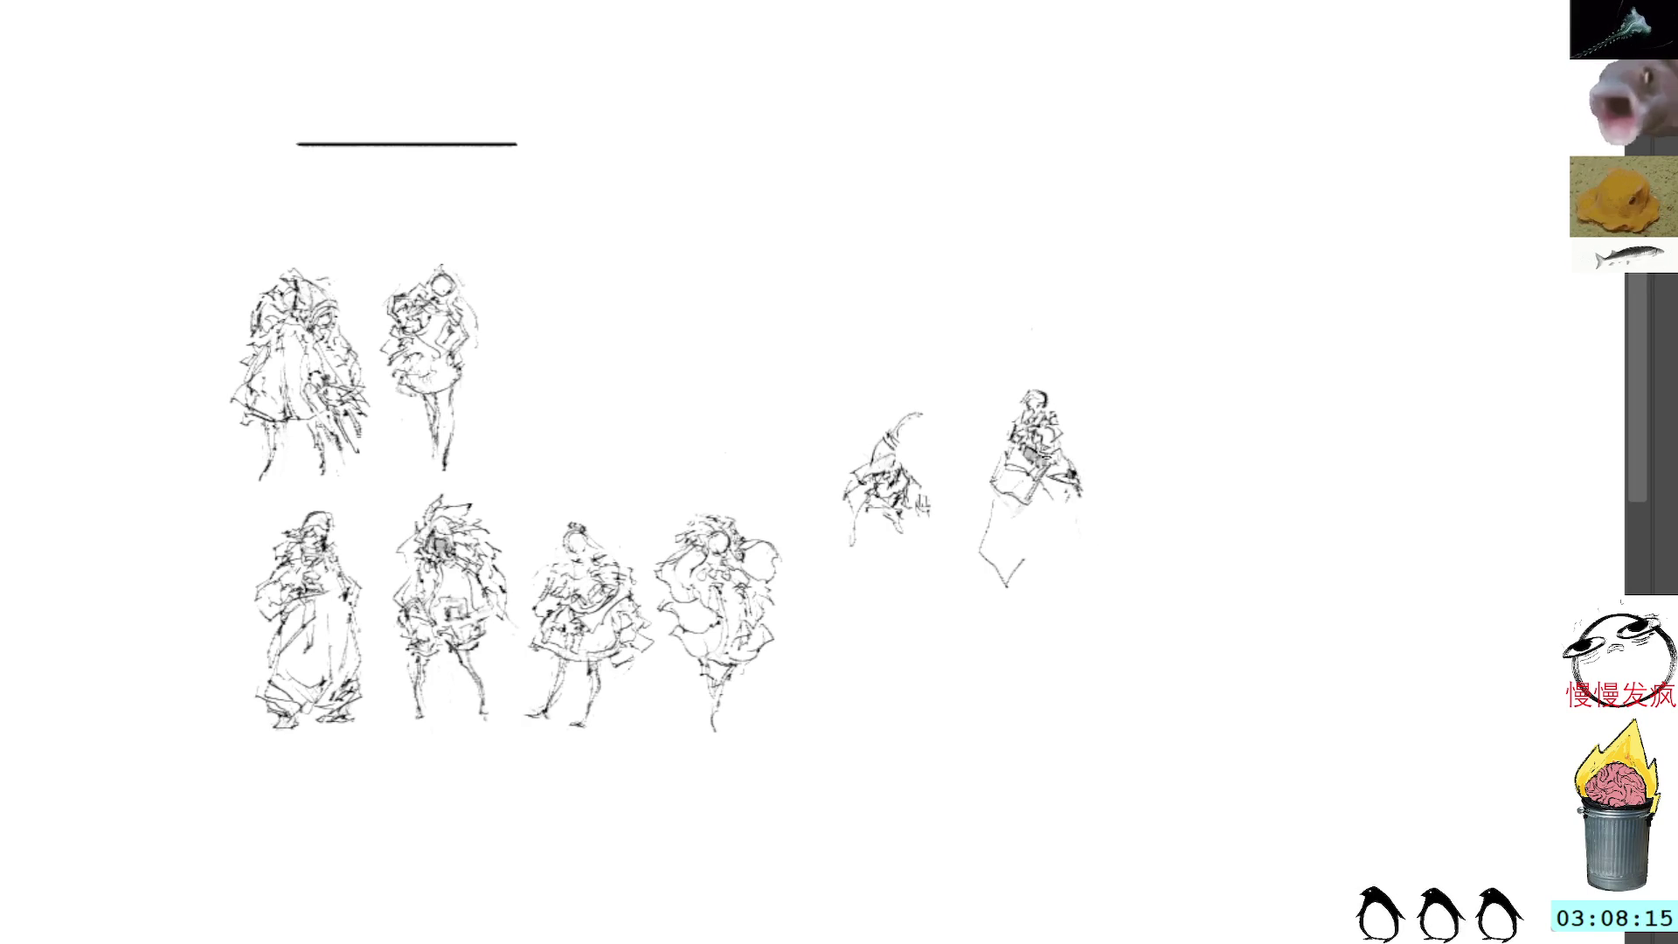
mouse_move(1012, 537)
left_mouse_down()
mouse_move(1036, 616)
mouse_move(1036, 555)
left_mouse_up()
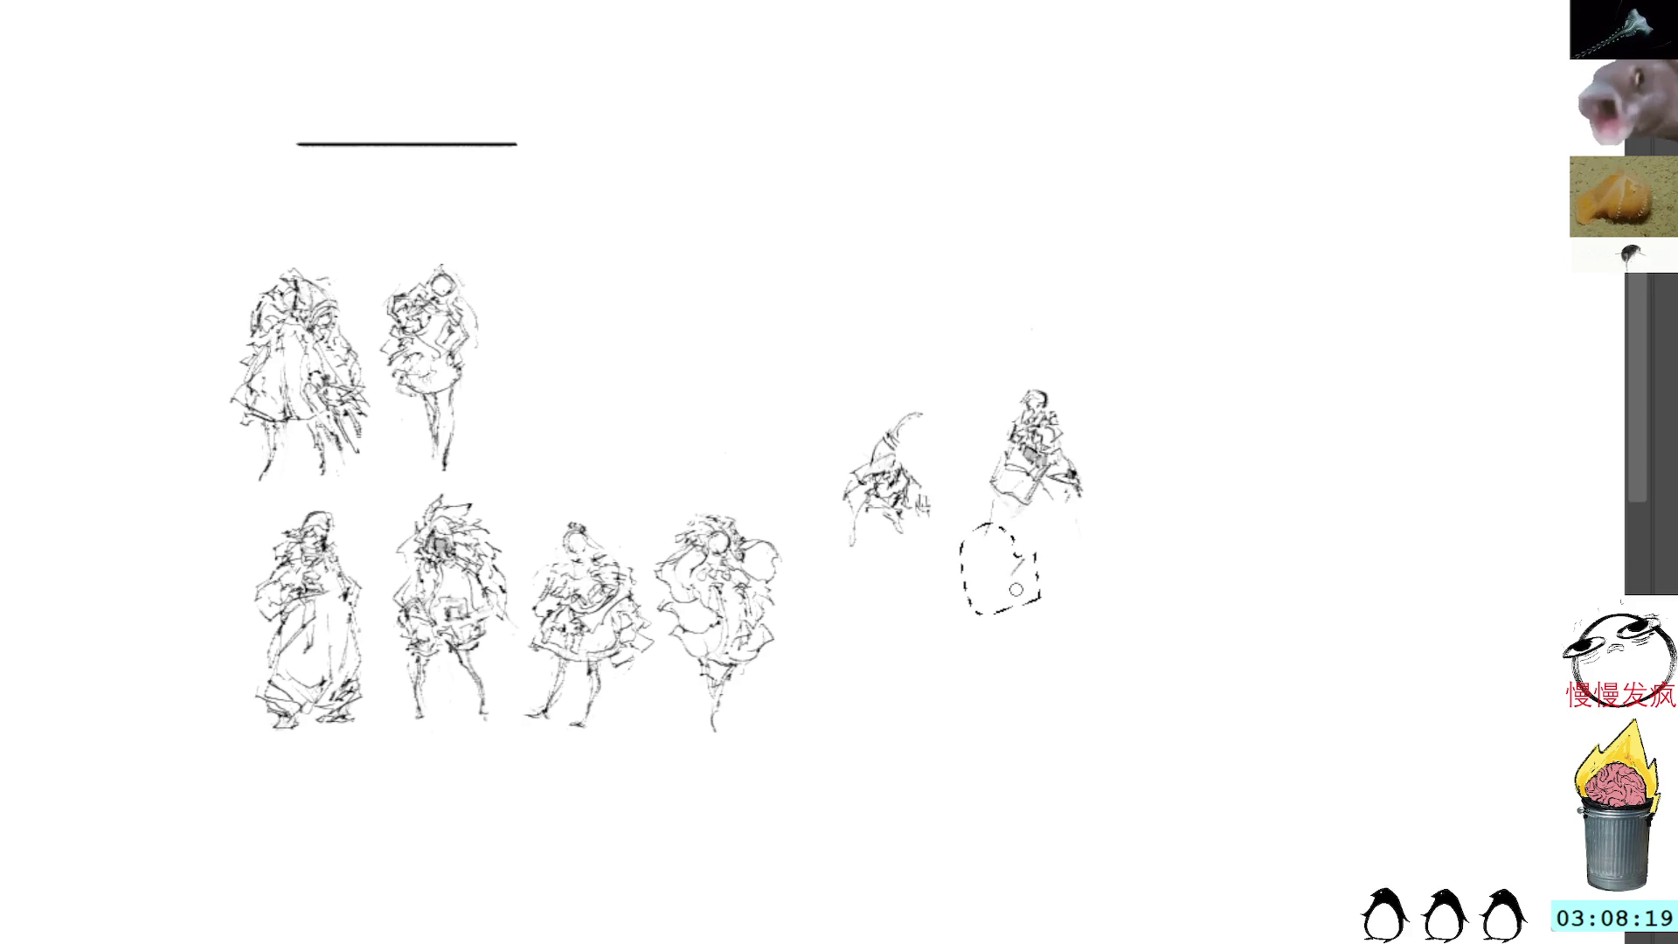
Step: Remove the selected lower part and redraw it as a long skirt outline with a hem
key("ctrl+shift+a")
mouse_move(992, 487)
left_mouse_down()
mouse_move(983, 546)
mouse_move(1040, 528)
mouse_move(1028, 556)
left_mouse_up()
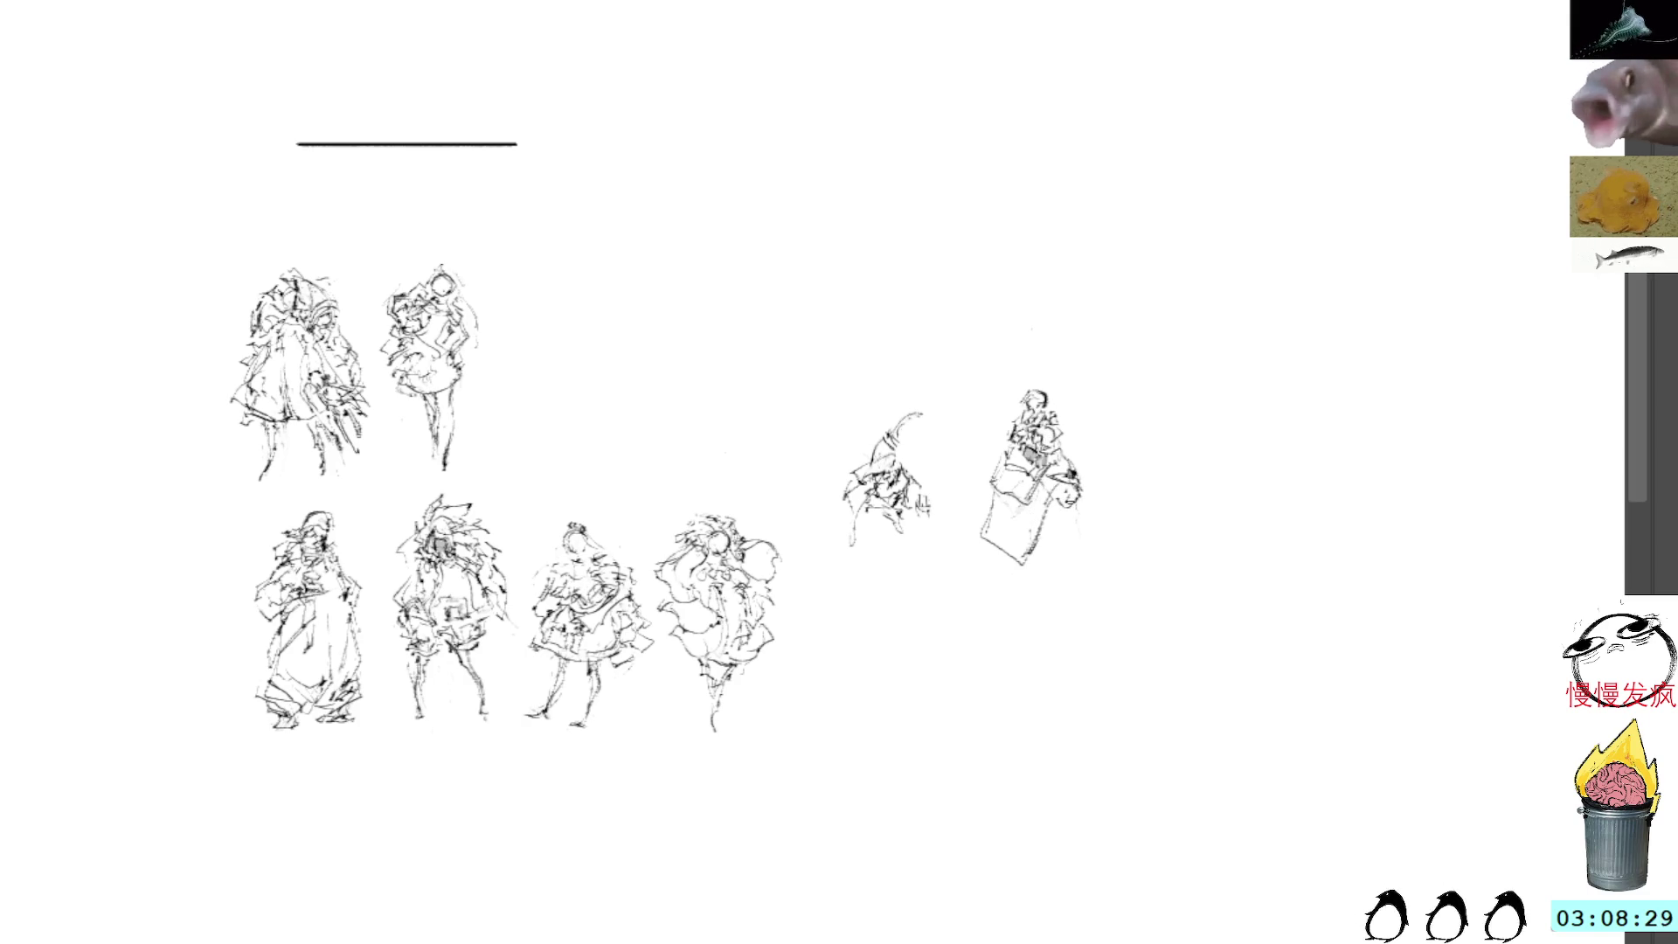
left_click_drag(1076, 499, 1083, 576)
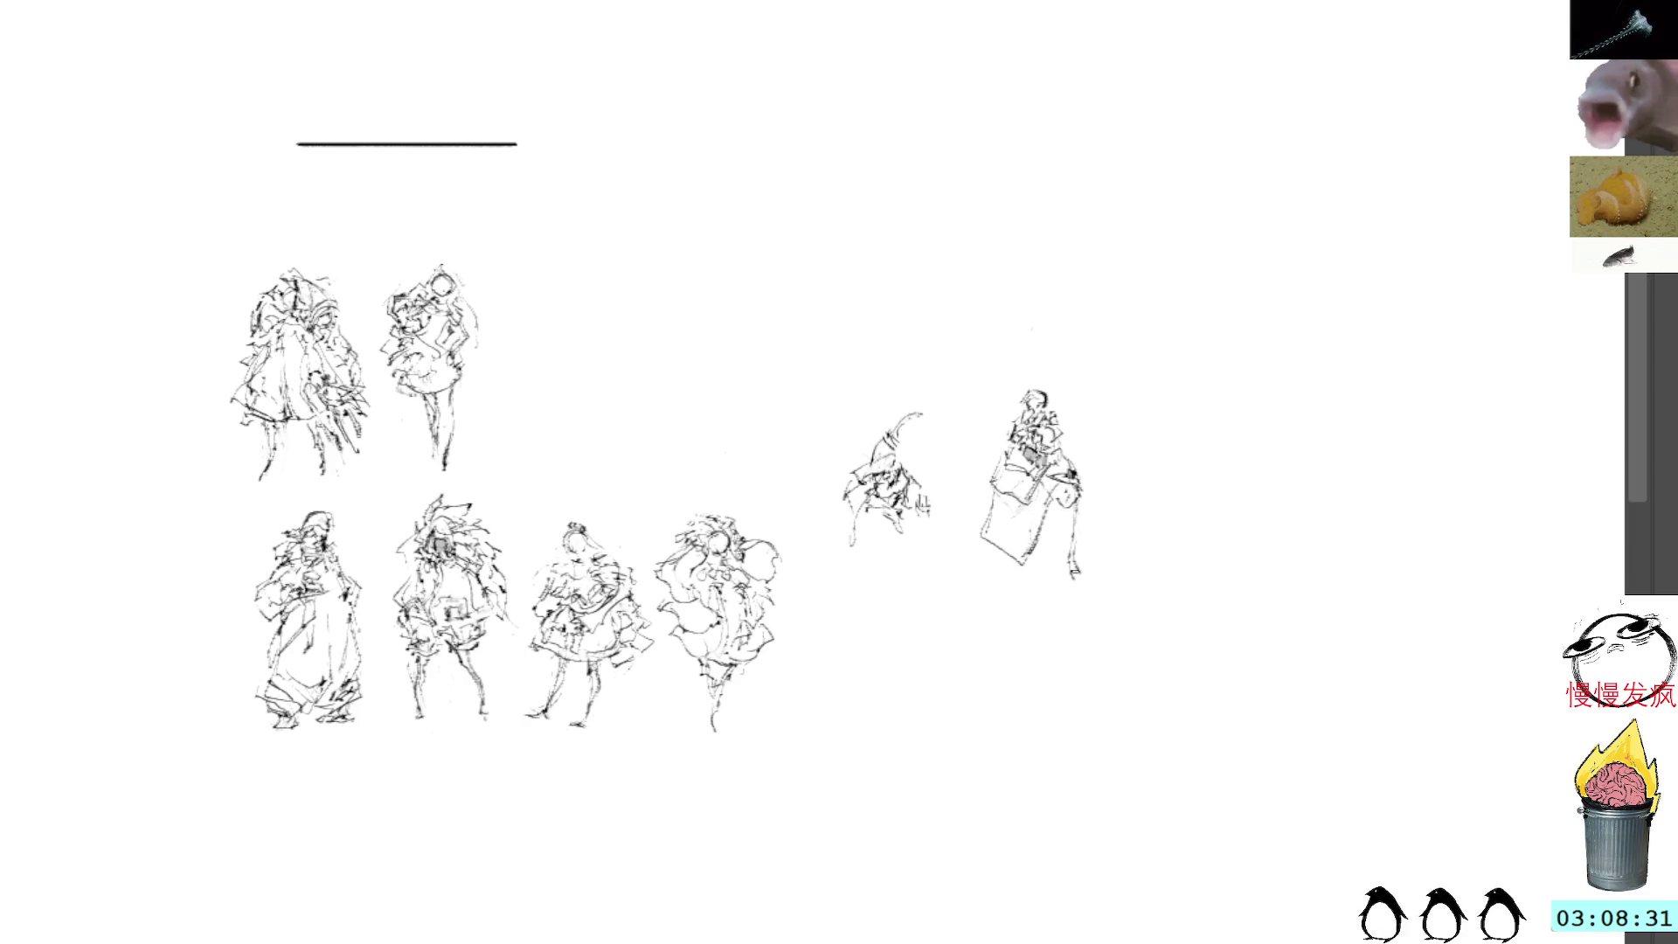
left_click_drag(982, 579, 1067, 582)
left_click_drag(1075, 511, 1085, 577)
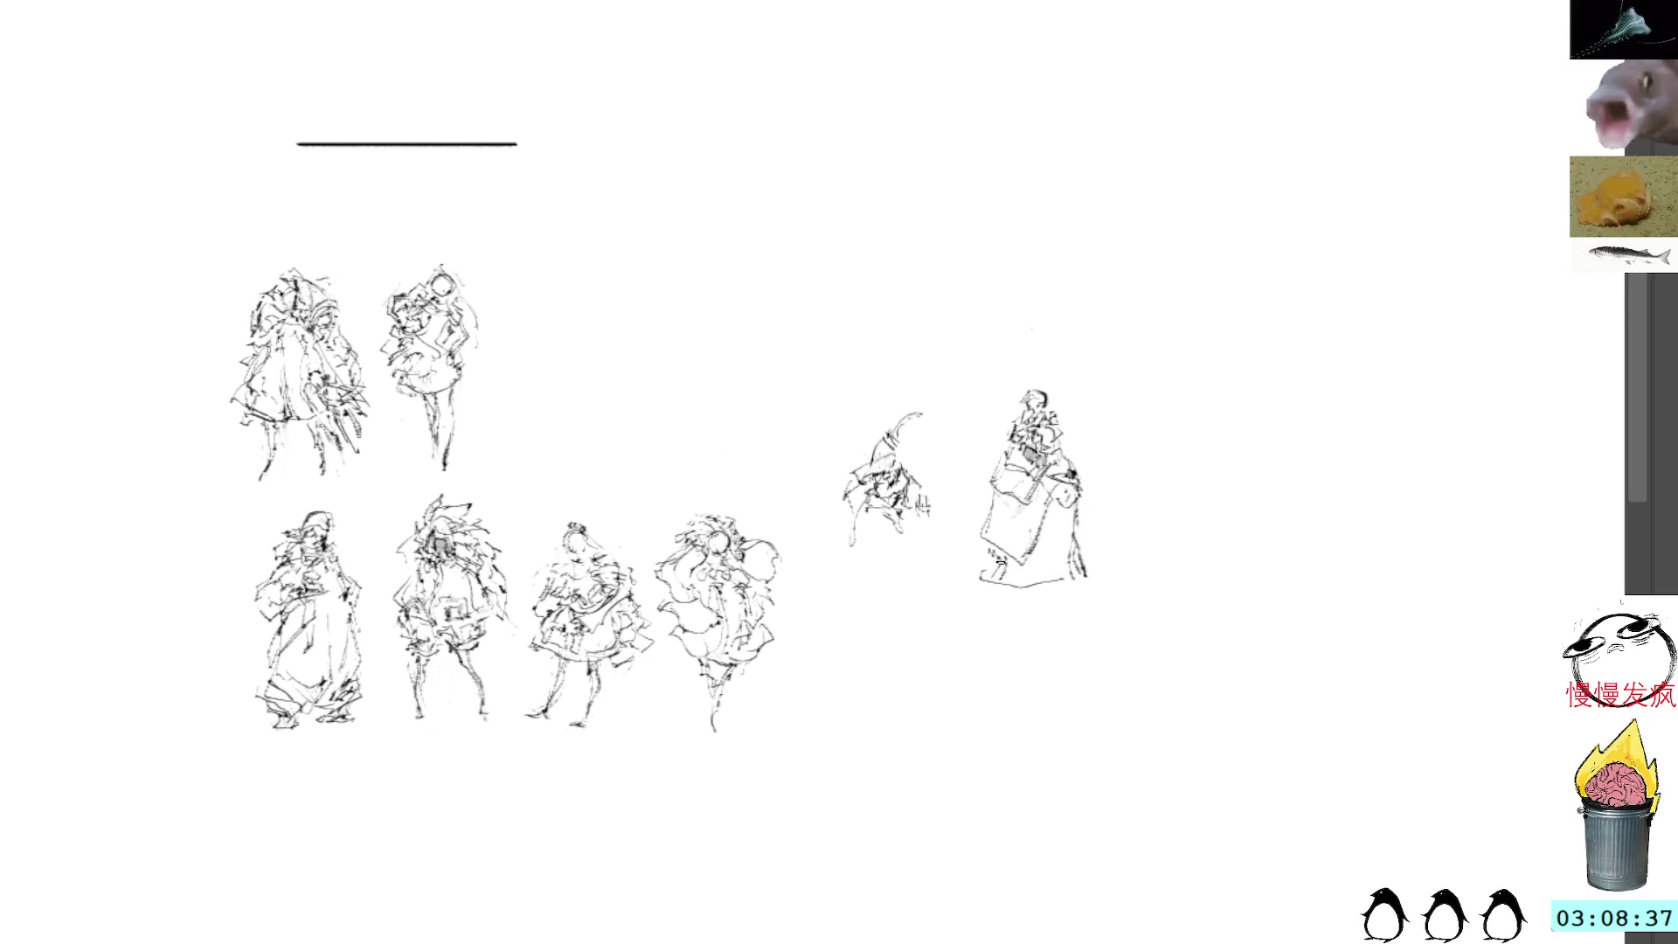
mouse_move(999, 585)
left_mouse_down()
mouse_move(1048, 601)
mouse_move(1084, 573)
mouse_move(1022, 568)
mouse_move(1005, 620)
mouse_move(965, 582)
mouse_move(986, 577)
left_mouse_up()
Step: Add dark marks at the feet and shading on the skirt, then lasso the whole robed figure
key("ctrl+shift+a")
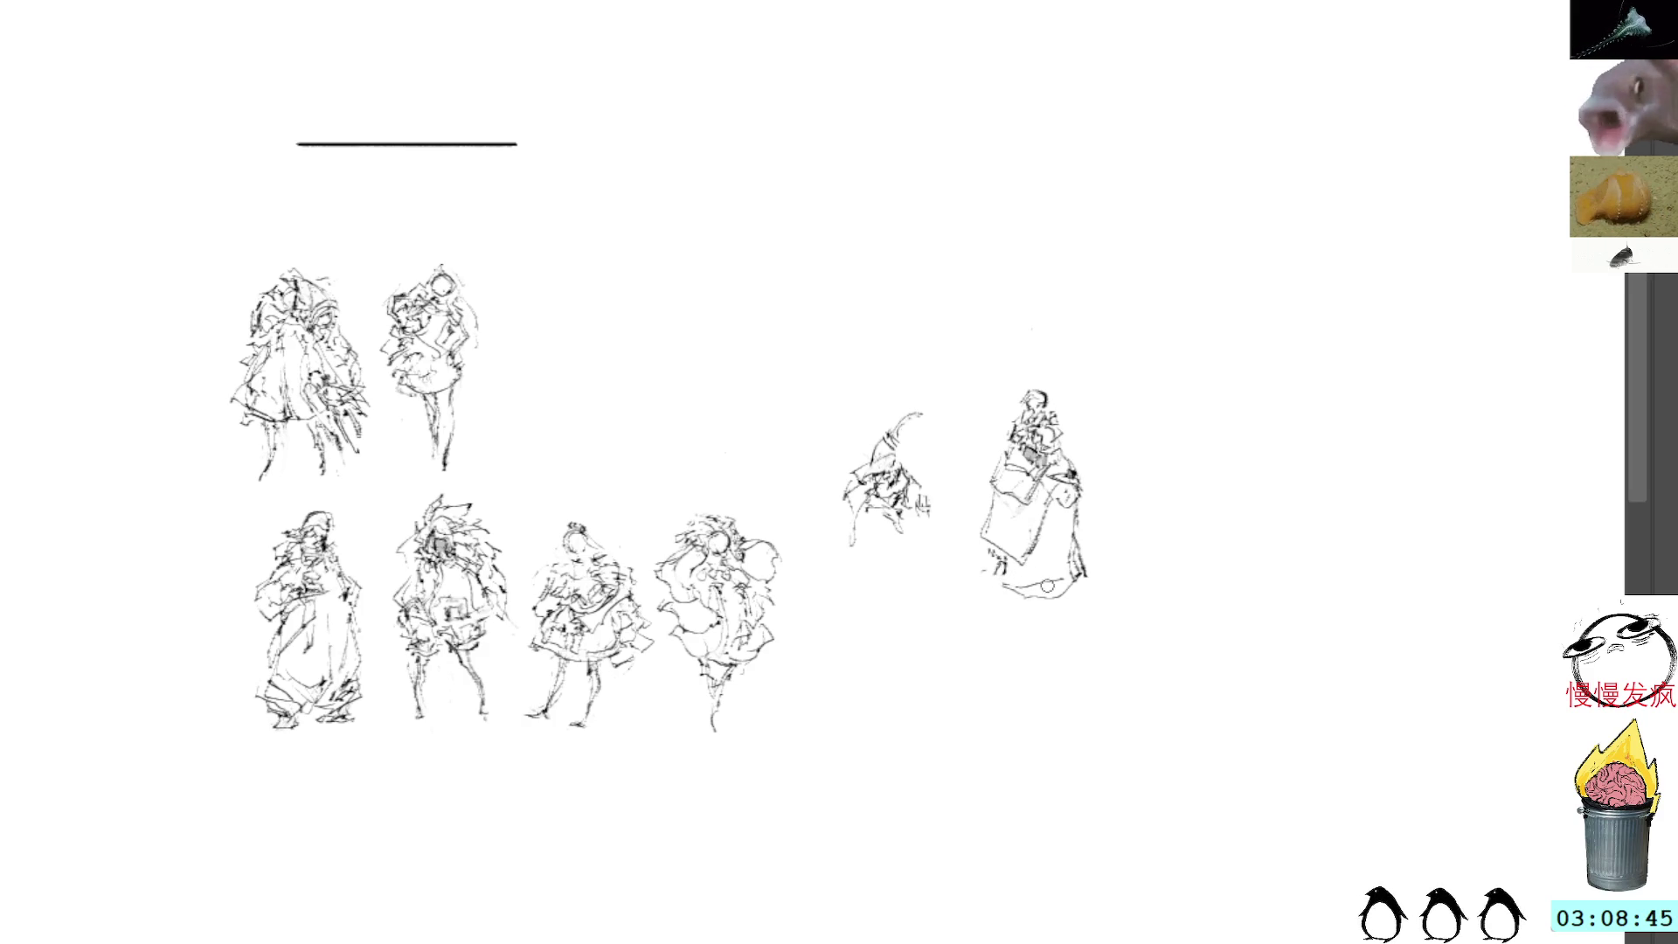
left_click_drag(999, 560, 990, 586)
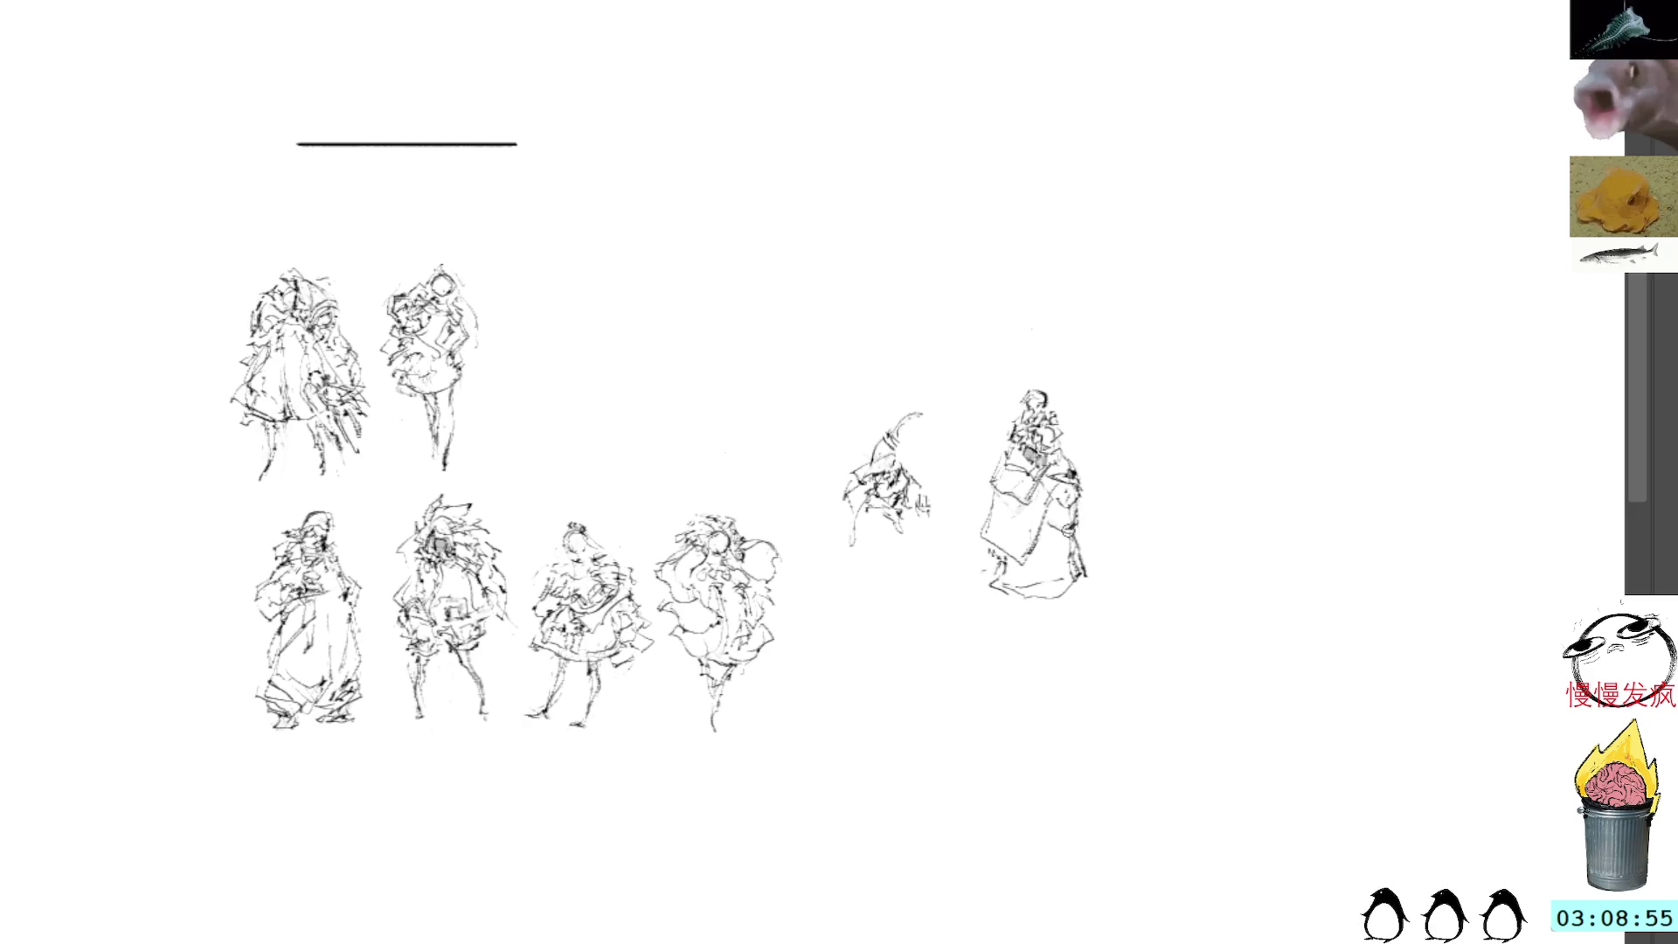
mouse_move(1071, 526)
left_mouse_down()
mouse_move(1039, 533)
mouse_move(1088, 552)
left_mouse_up()
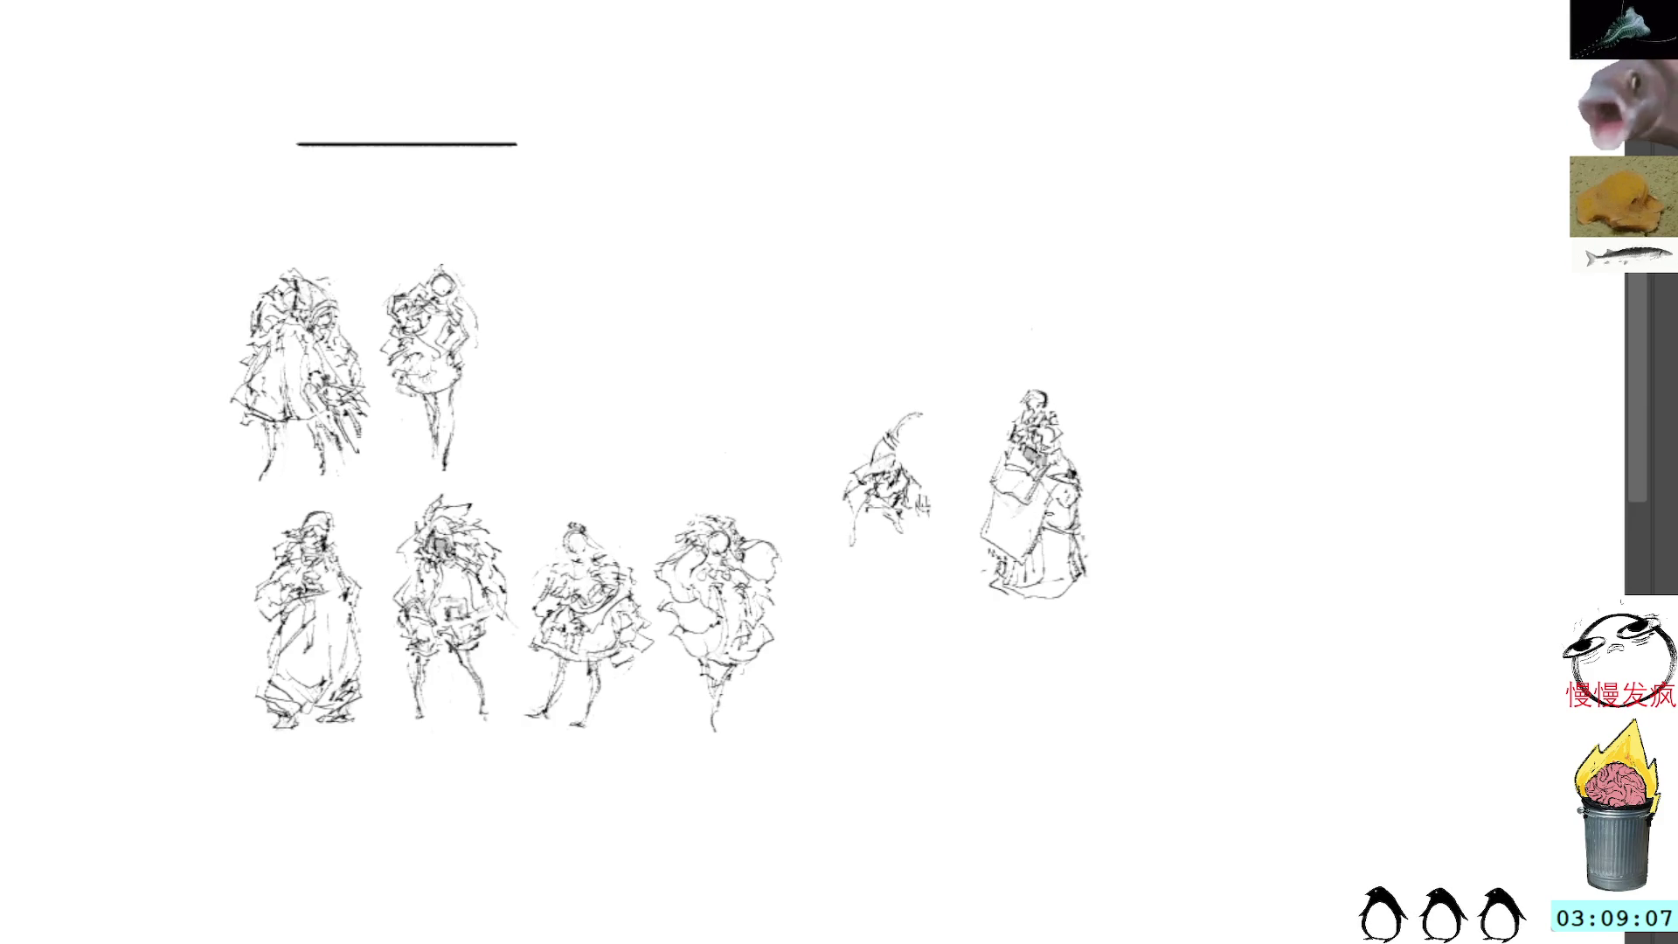
key("l")
mouse_move(1062, 367)
left_mouse_down()
mouse_move(979, 593)
mouse_move(1093, 390)
mouse_move(1038, 330)
mouse_move(1056, 378)
left_mouse_up()
Step: Squash the robed figure, move it third into the top row, then scribble strokes on the small sketch
key("ctrl+t")
key("Return")
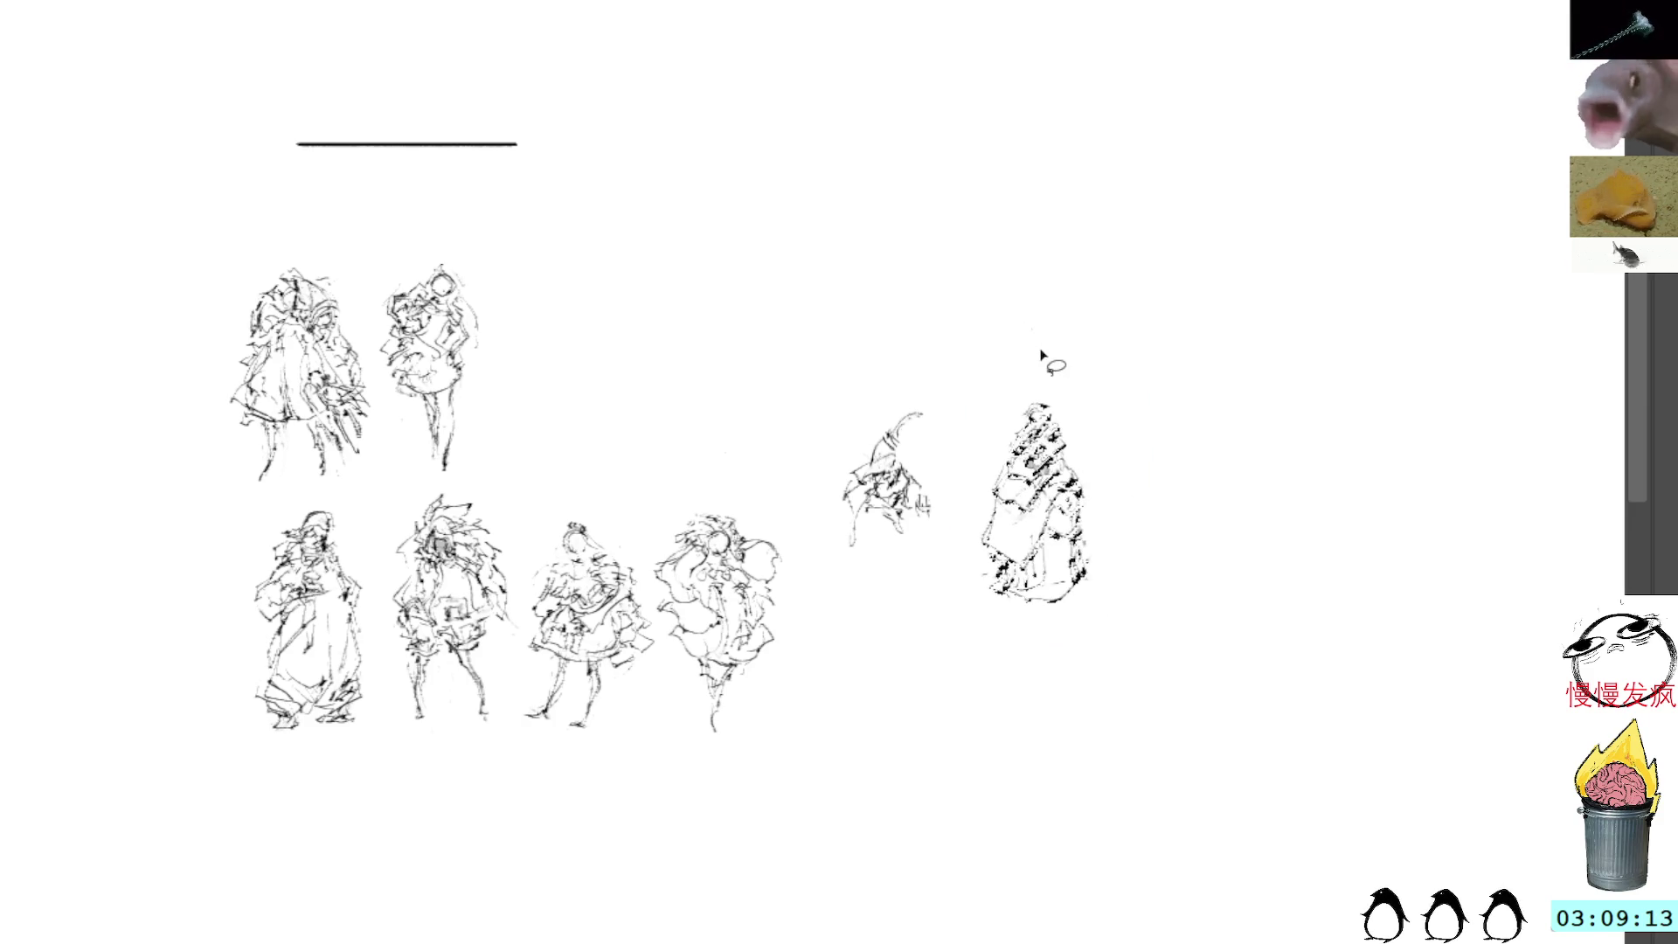
key("ctrl+t")
mouse_move(1027, 480)
left_mouse_down()
mouse_move(922, 423)
mouse_move(574, 385)
left_mouse_up()
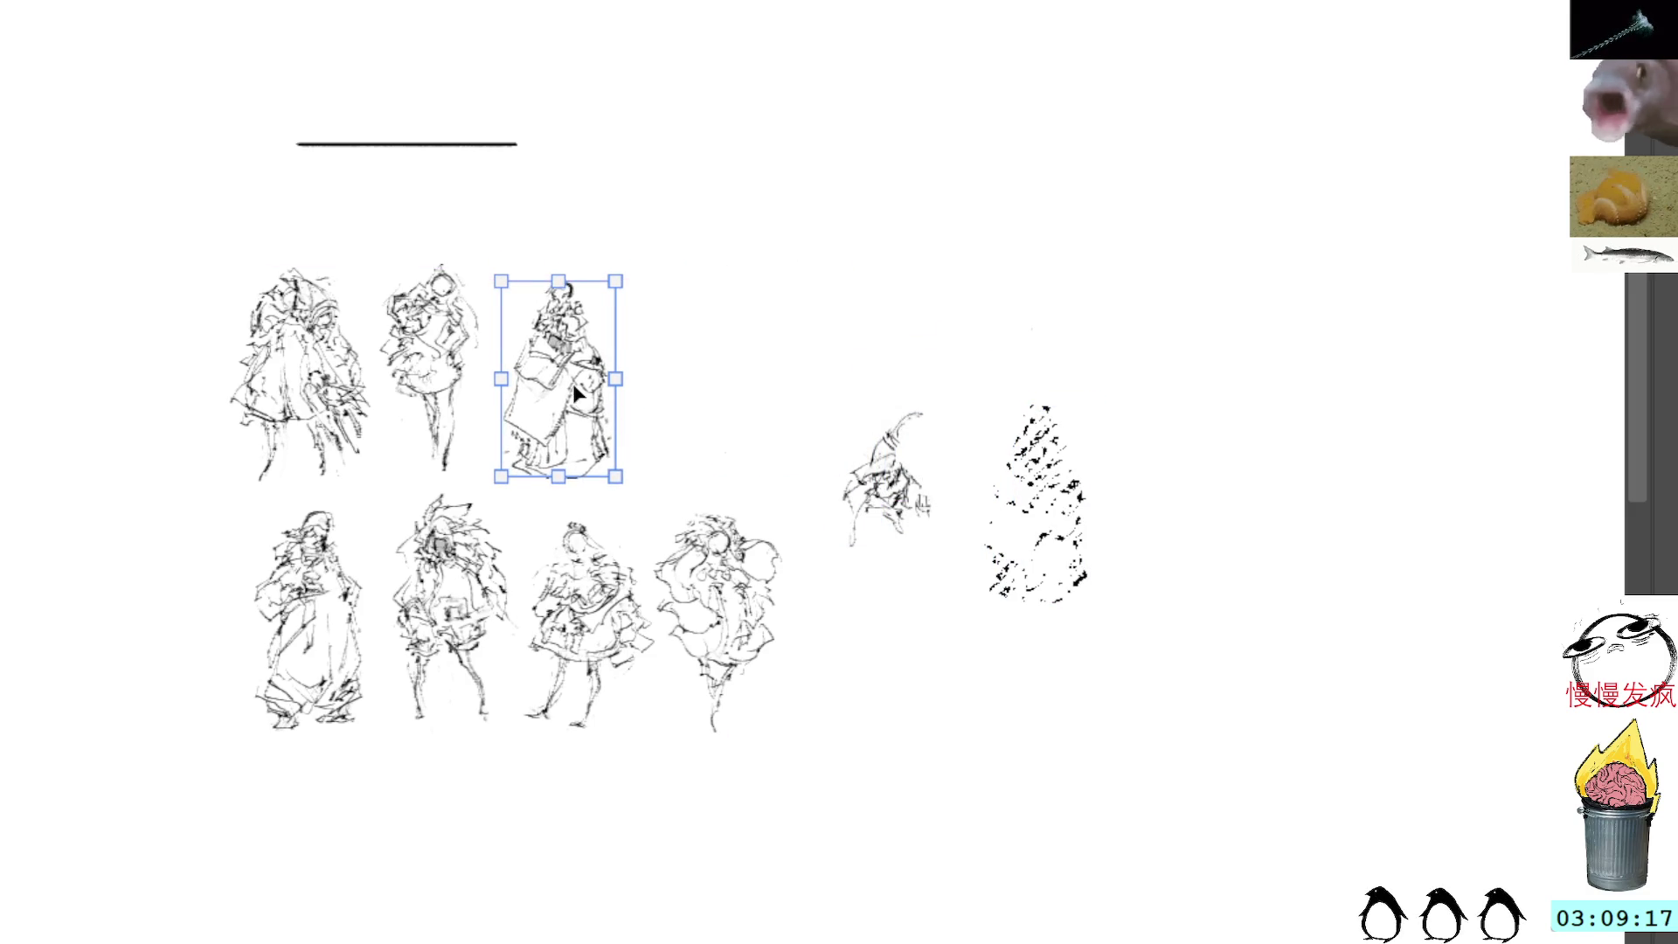
key("Return")
key("b")
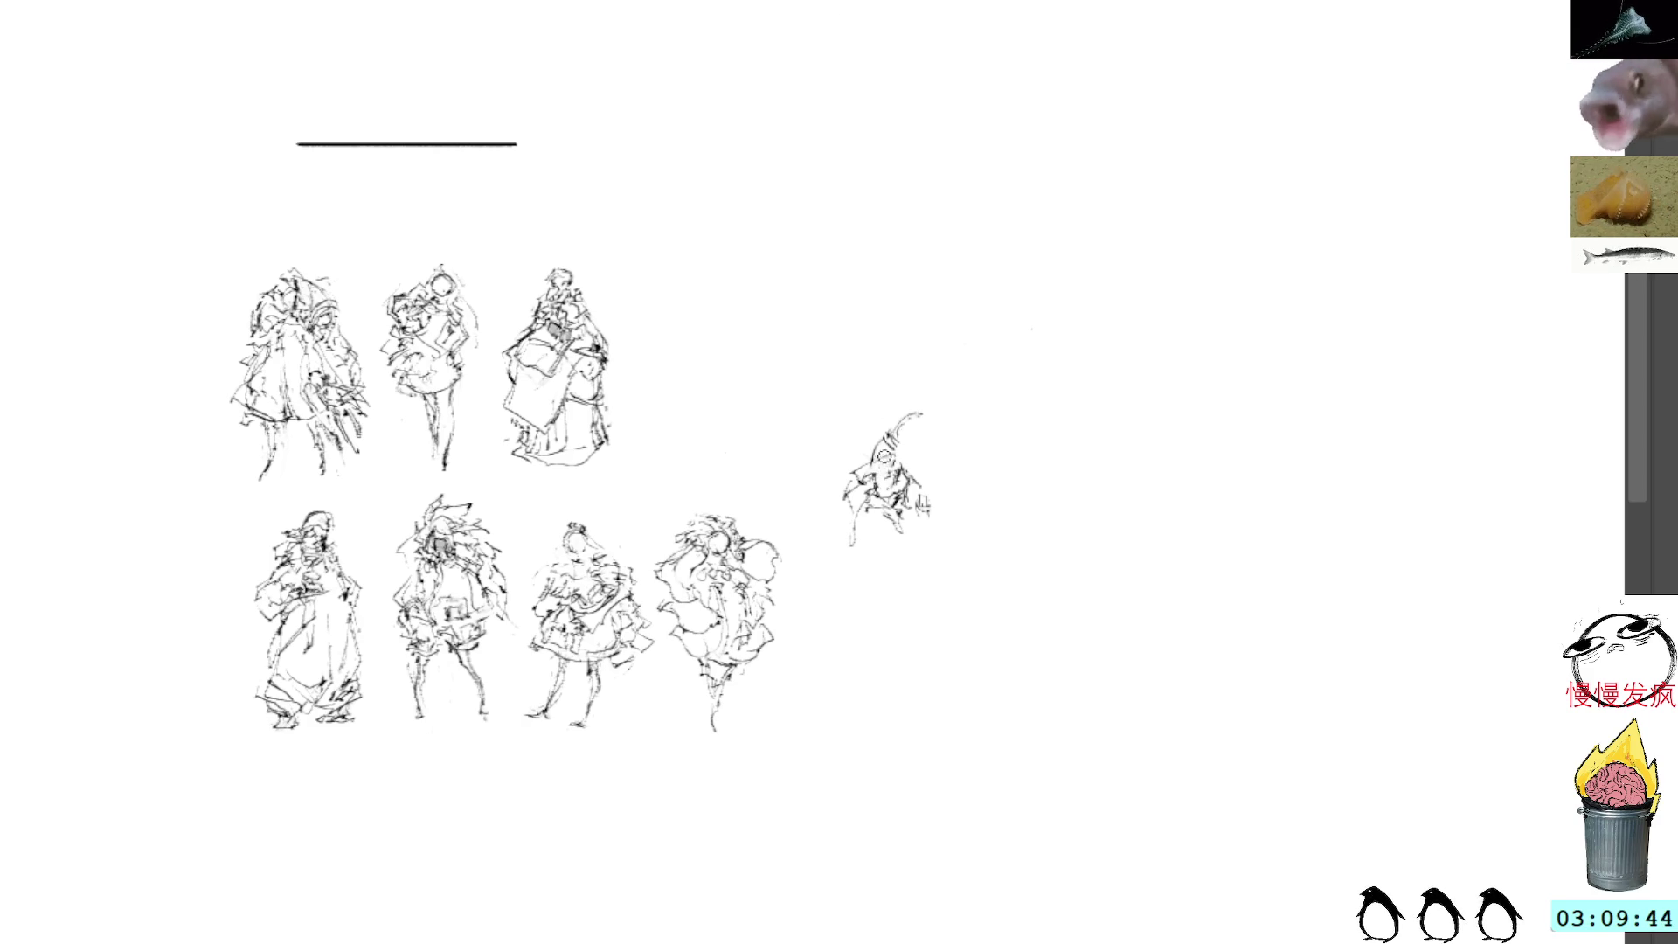
mouse_move(878, 490)
left_mouse_down()
mouse_move(906, 485)
mouse_move(878, 463)
mouse_move(860, 566)
mouse_move(869, 505)
mouse_move(905, 538)
left_mouse_up()
Step: Undo the stray side and head strokes and redraw the small sketch's head as a pointed hat
key("ctrl+z")
key("ctrl+z")
key("ctrl+z")
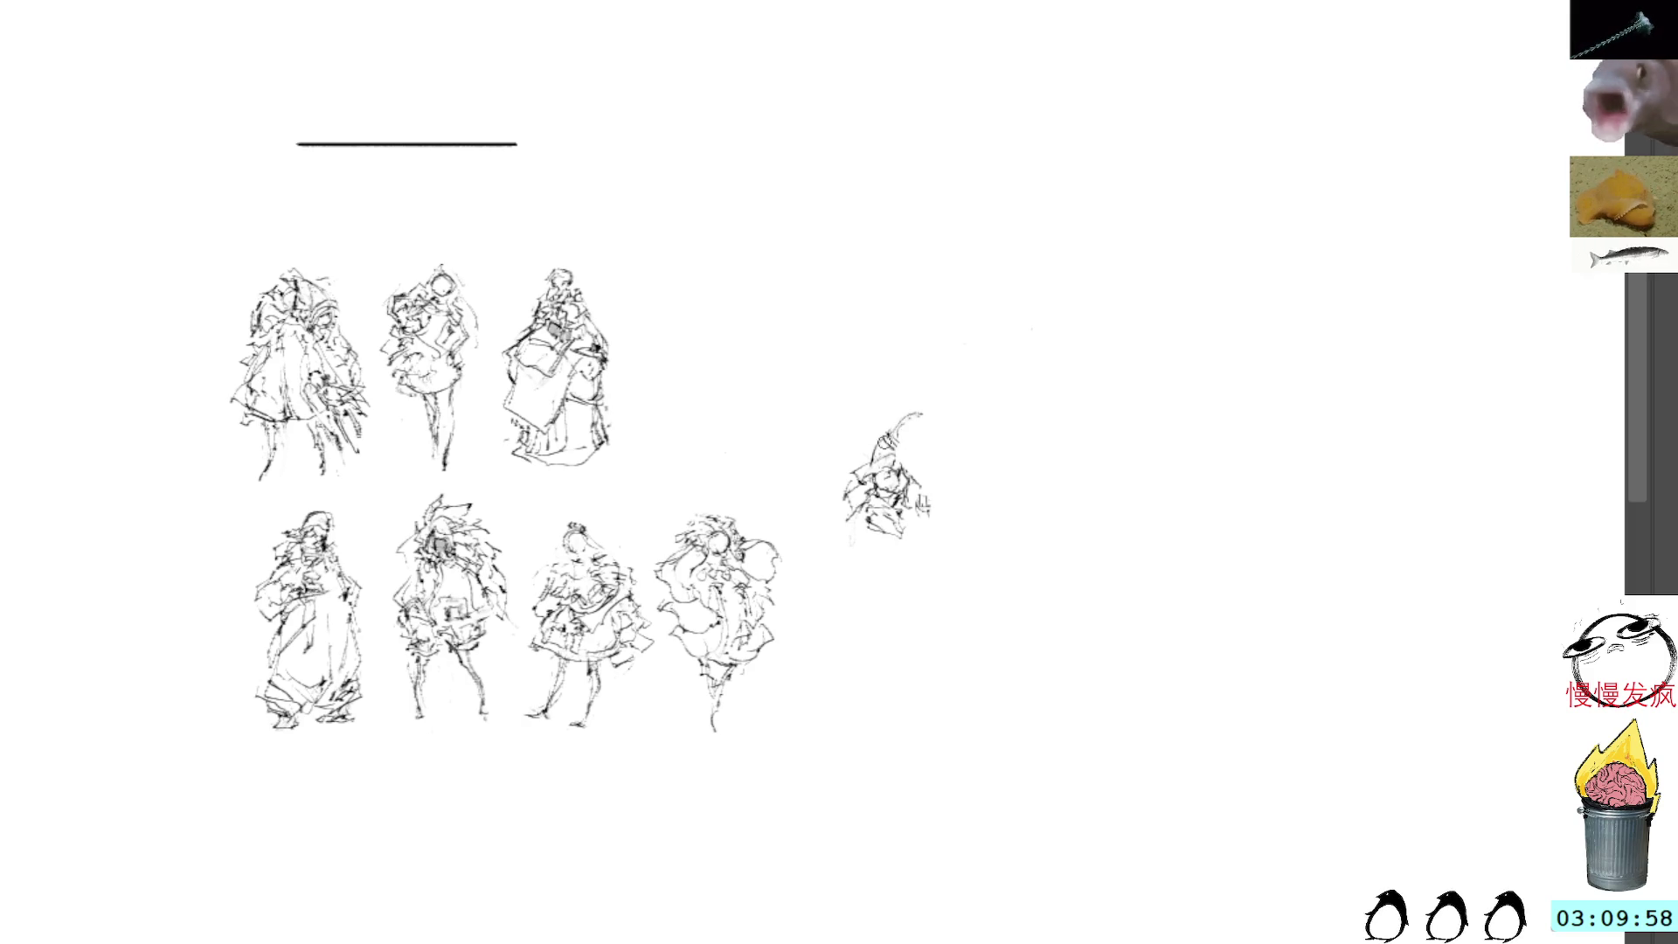
left_click_drag(862, 431, 874, 440)
key("ctrl+z")
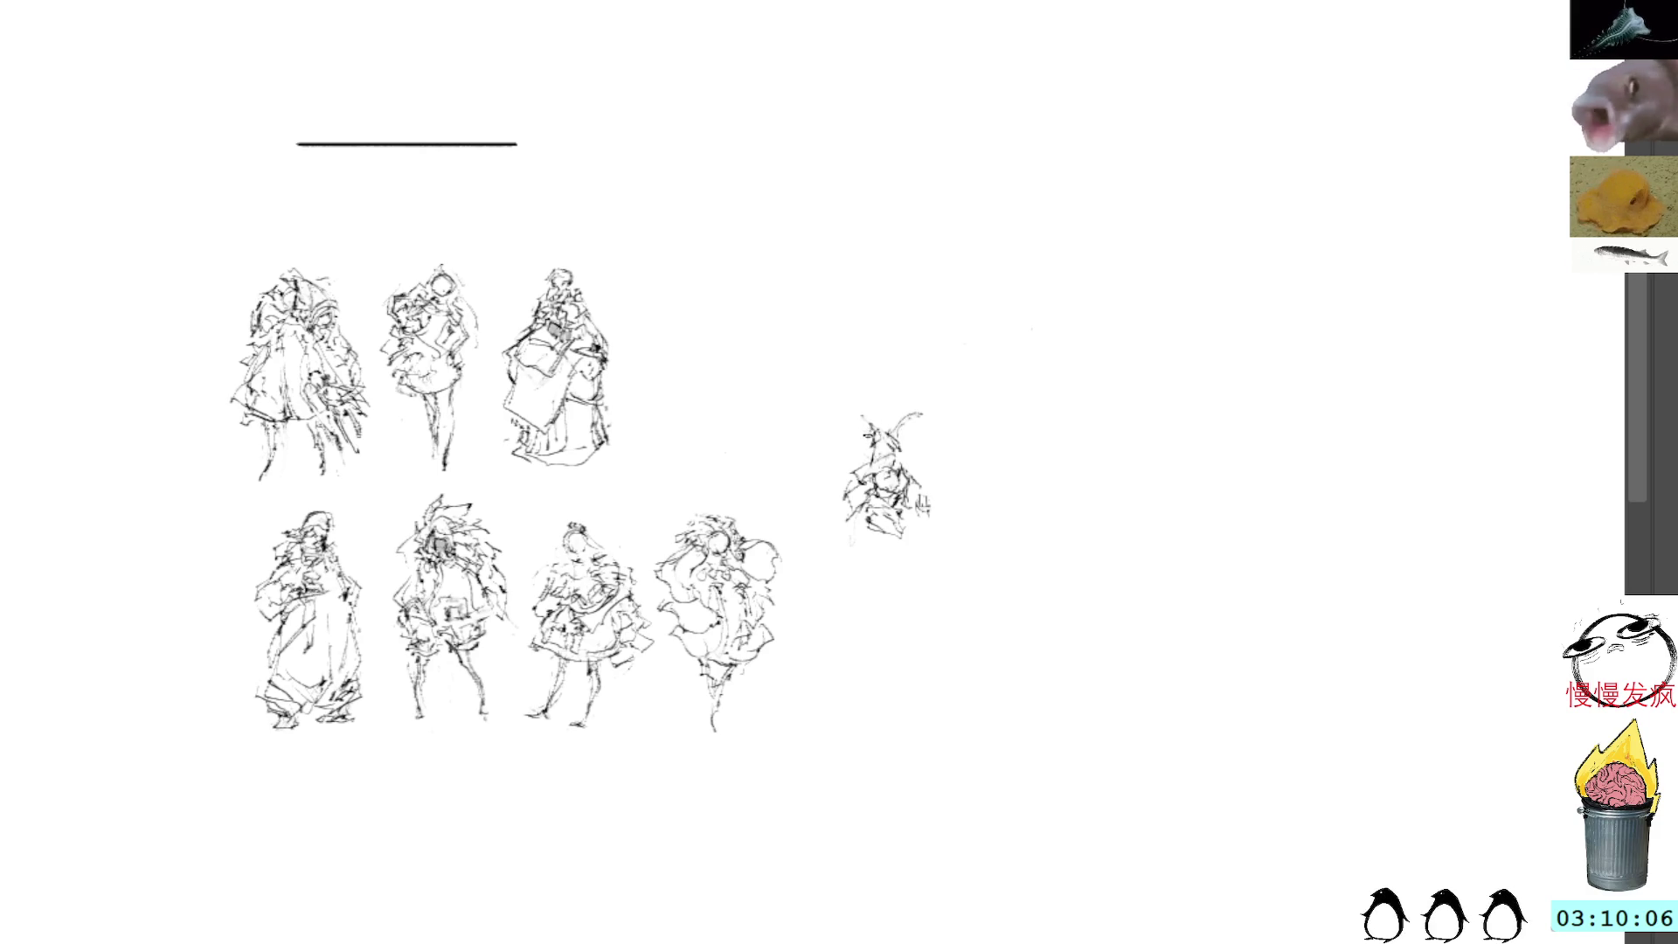
key("ctrl+z")
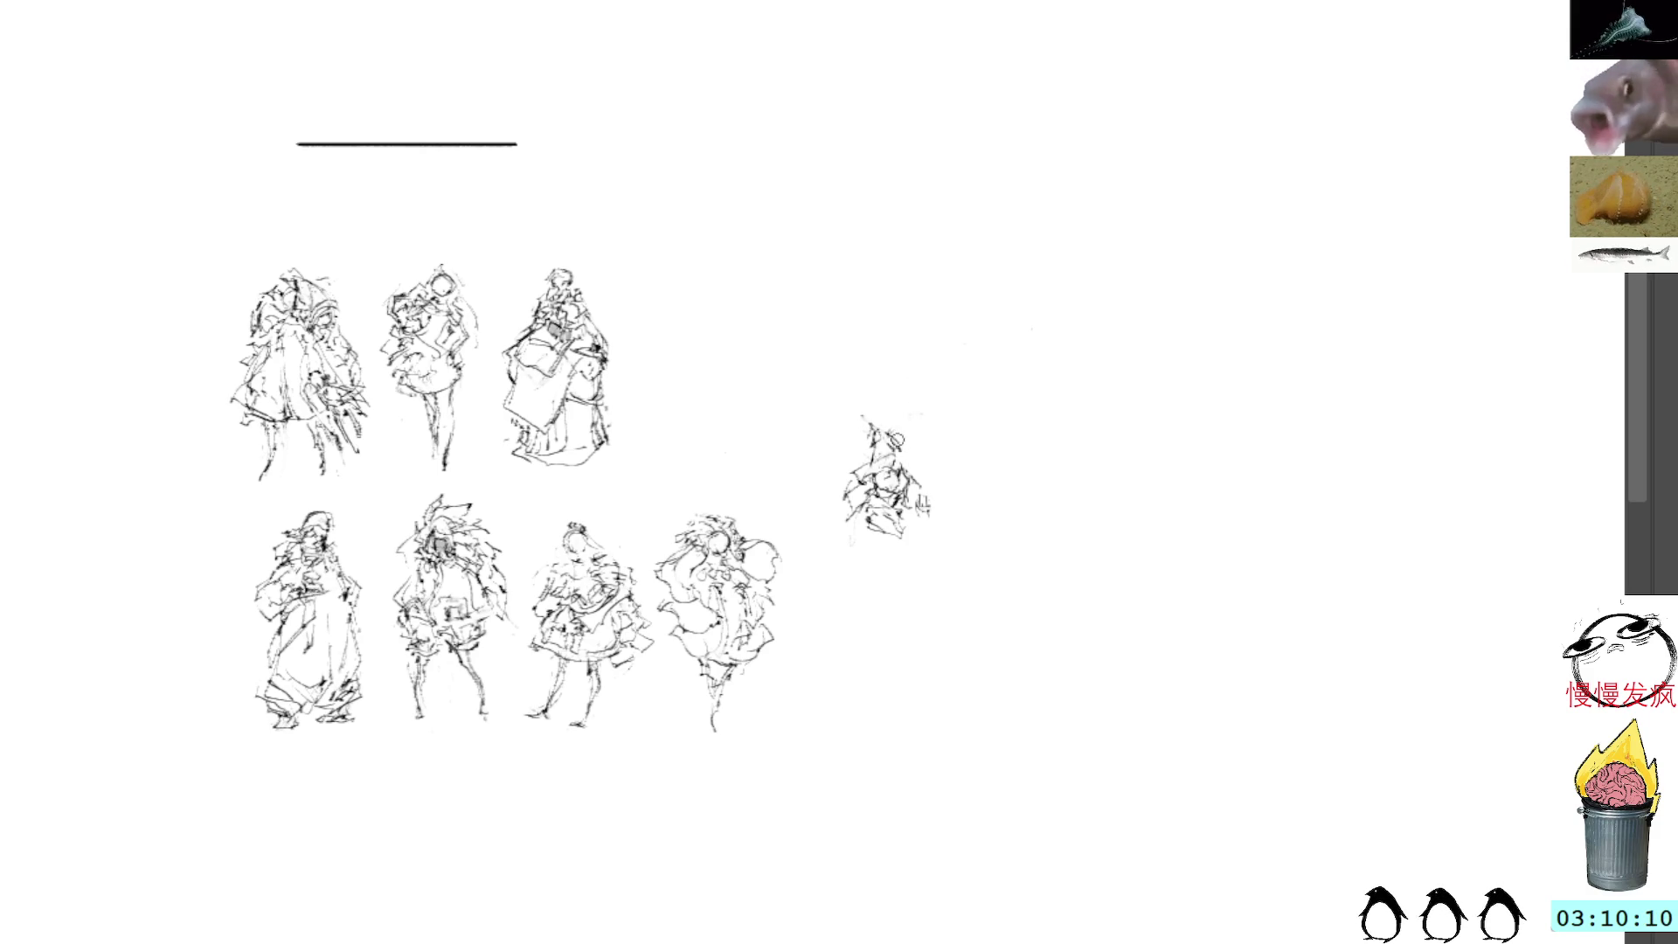
mouse_move(884, 429)
left_mouse_down()
mouse_move(900, 450)
mouse_move(885, 441)
left_mouse_up()
mouse_move(874, 448)
left_mouse_down()
mouse_move(891, 439)
mouse_move(861, 419)
mouse_move(952, 520)
mouse_move(948, 471)
mouse_move(1001, 396)
left_mouse_up()
key("ctrl+t")
Step: Commit the shifted sketch, deselect, and extend its right side downward with body strokes
key("Return")
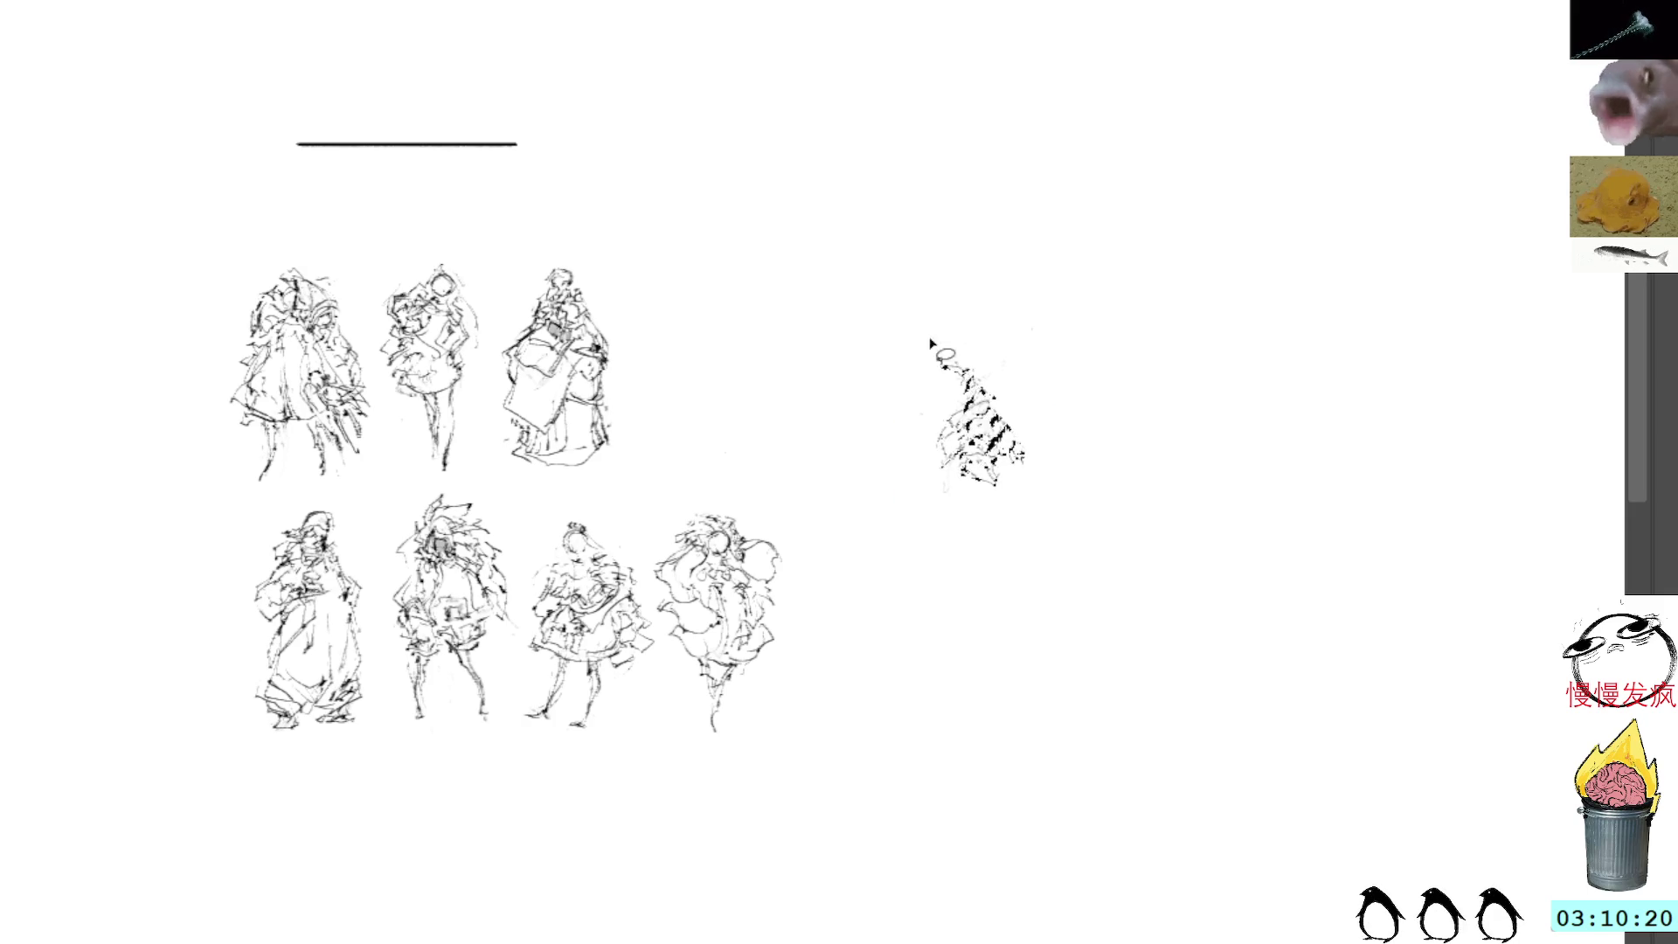
key("ctrl+d")
key("b")
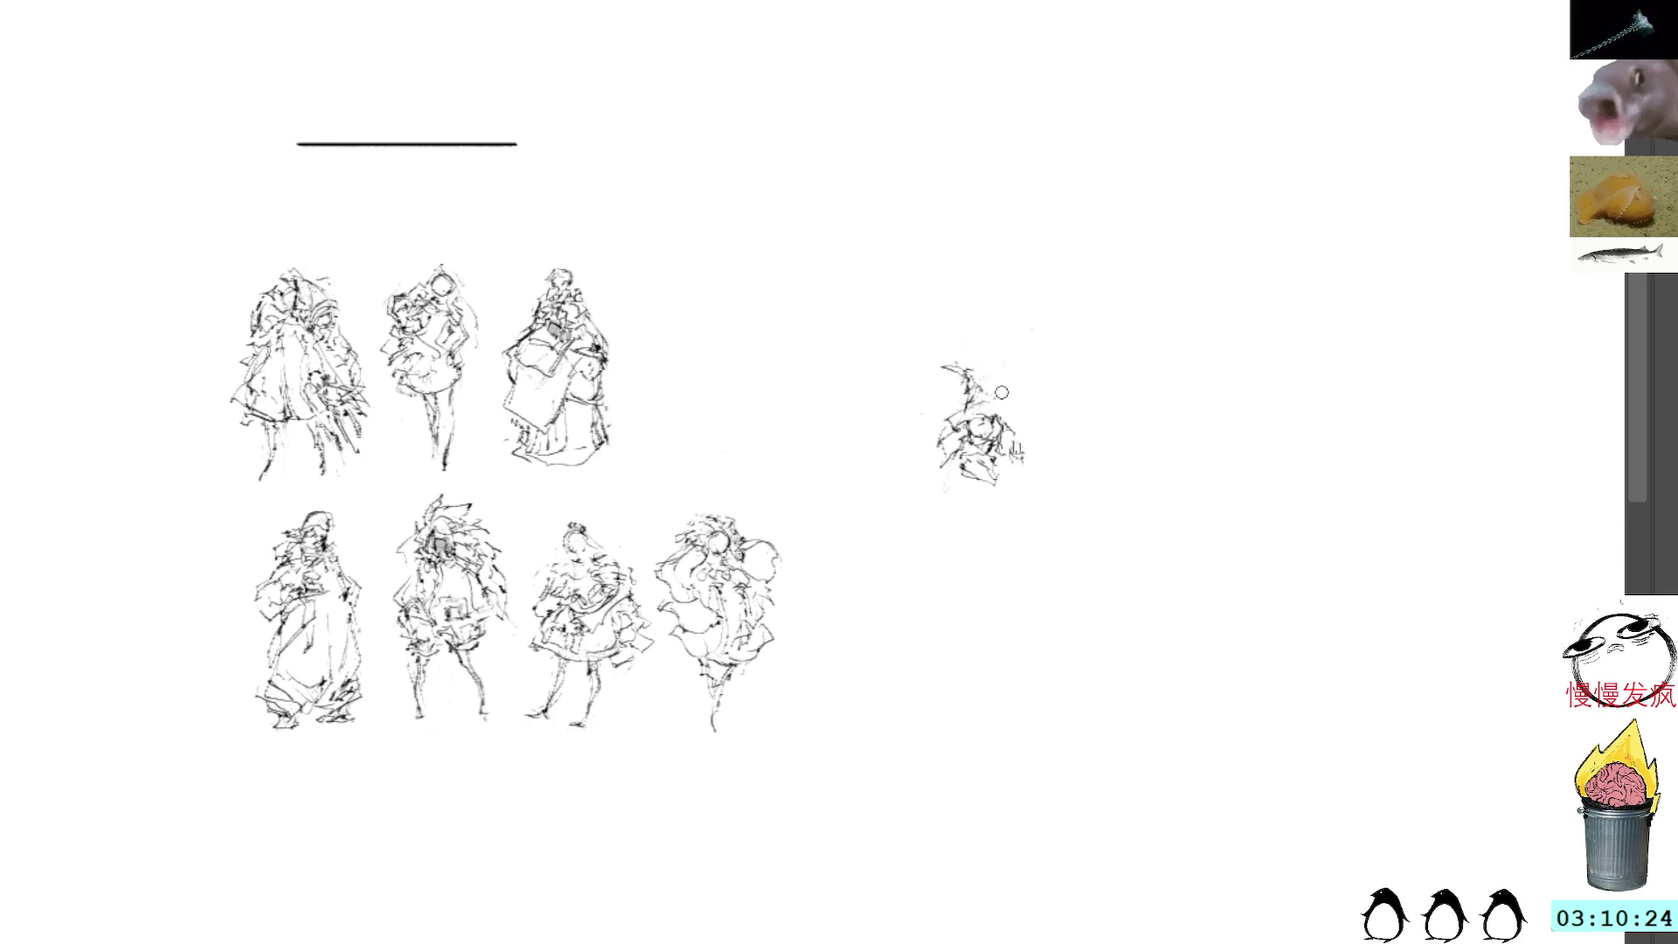
left_click_drag(966, 423, 985, 412)
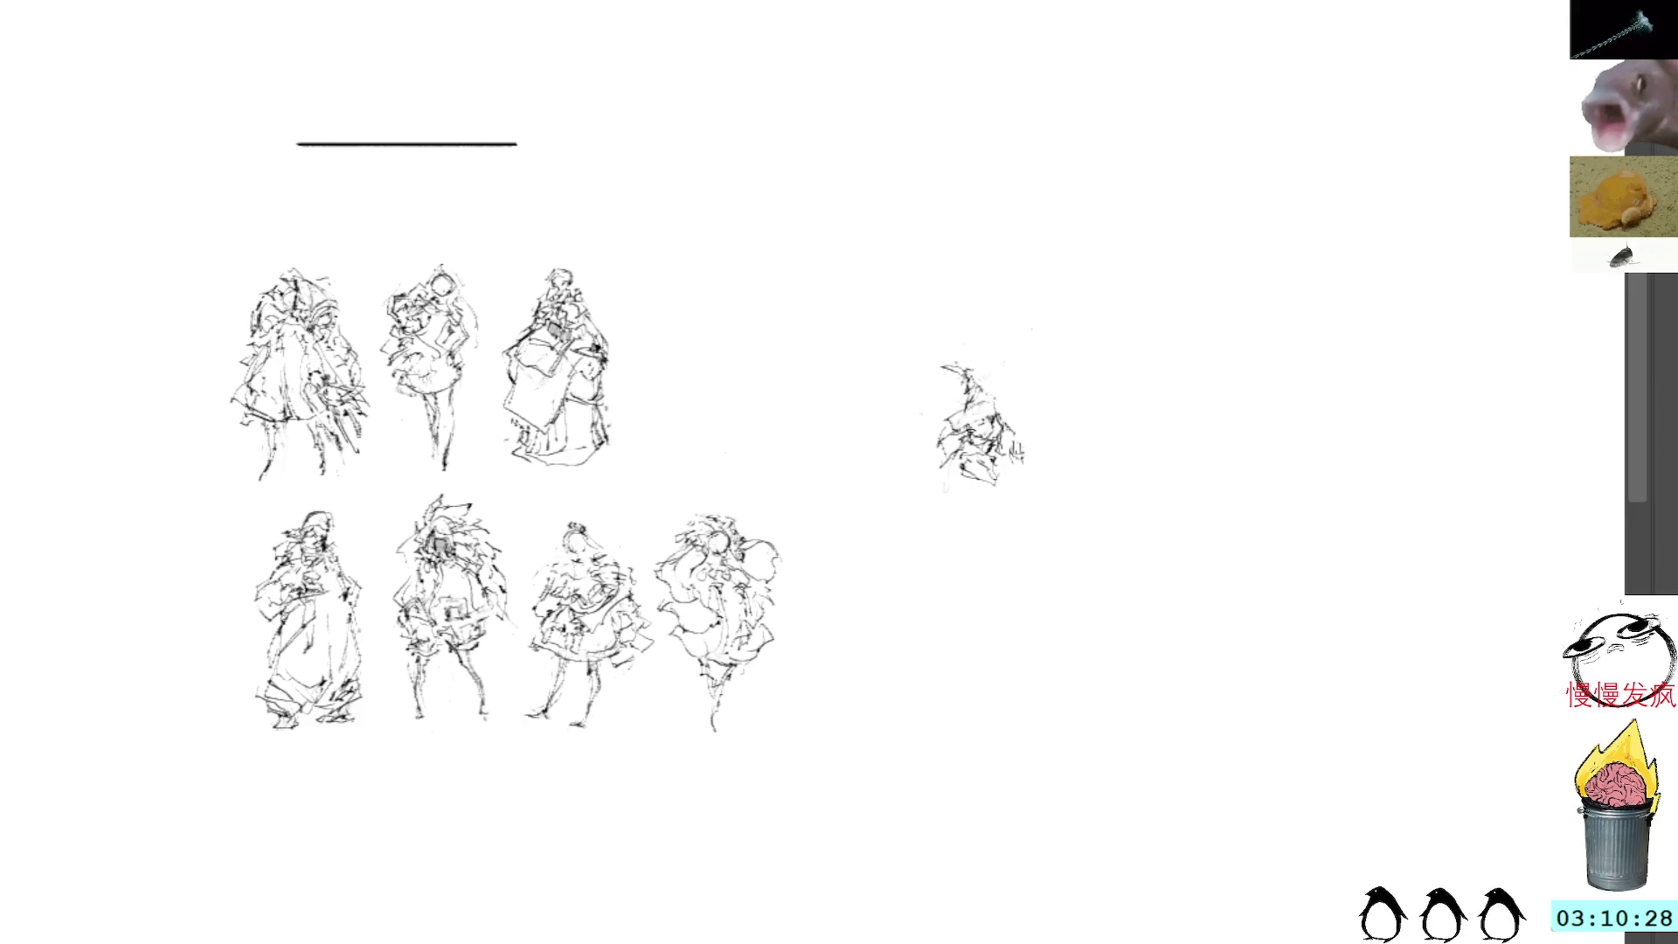
mouse_move(1015, 460)
left_mouse_down()
mouse_move(1021, 491)
mouse_move(954, 476)
mouse_move(946, 503)
mouse_move(975, 504)
mouse_move(928, 515)
mouse_move(974, 505)
mouse_move(1035, 547)
mouse_move(945, 537)
mouse_move(977, 535)
left_mouse_up()
left_click_drag(995, 523, 1010, 500)
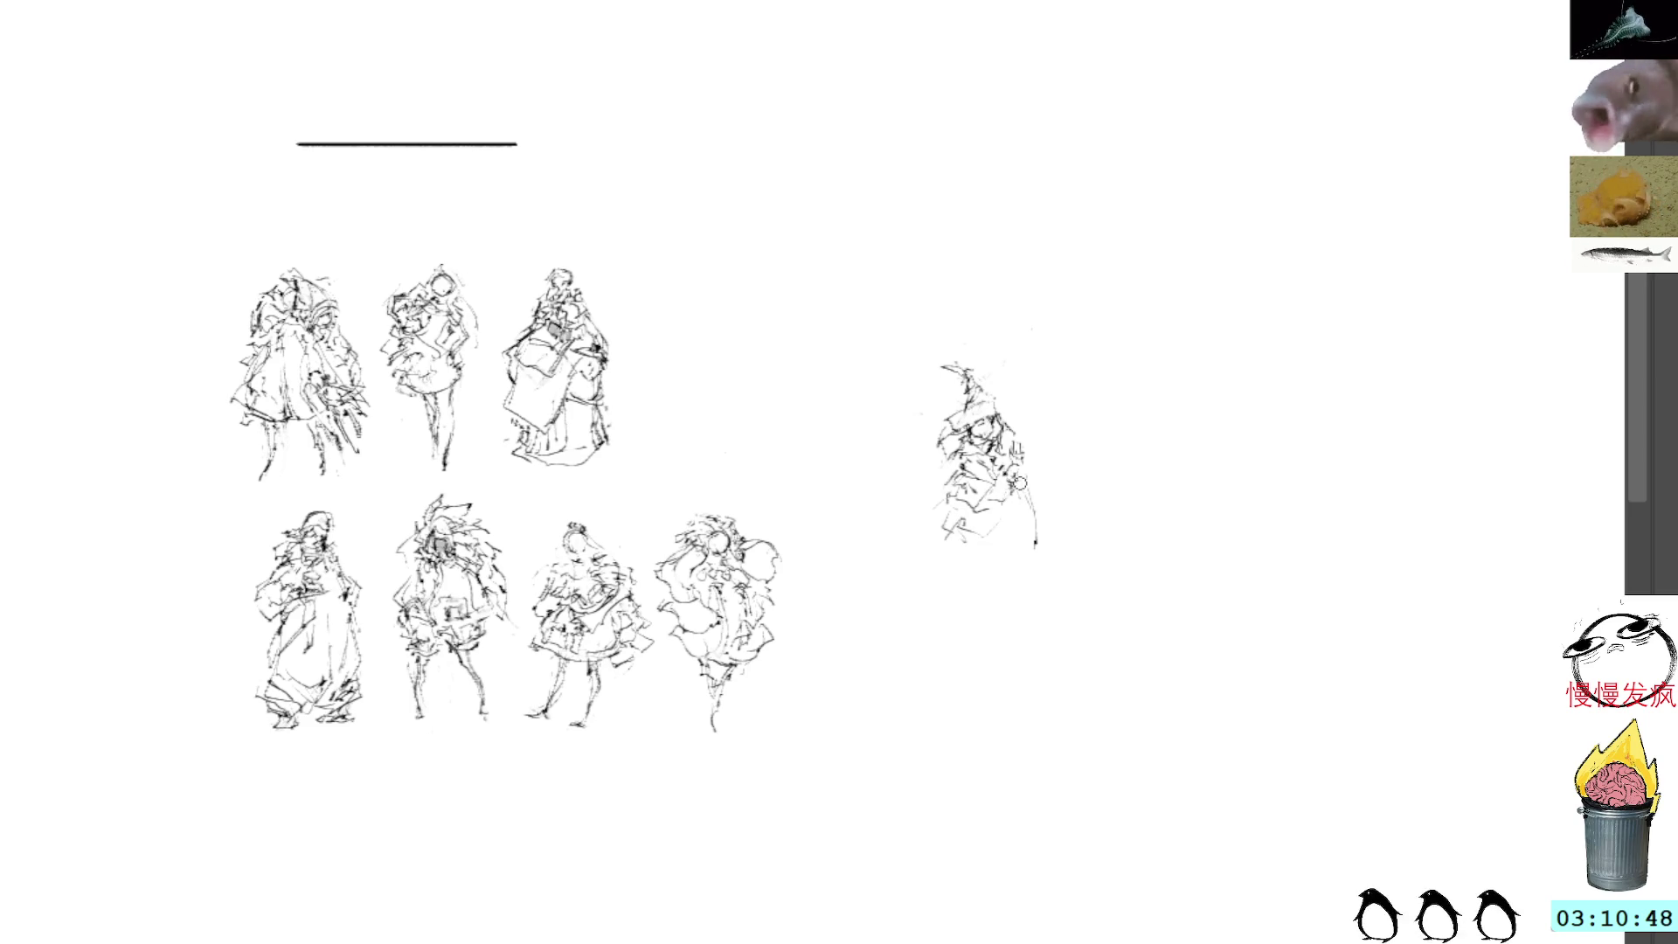
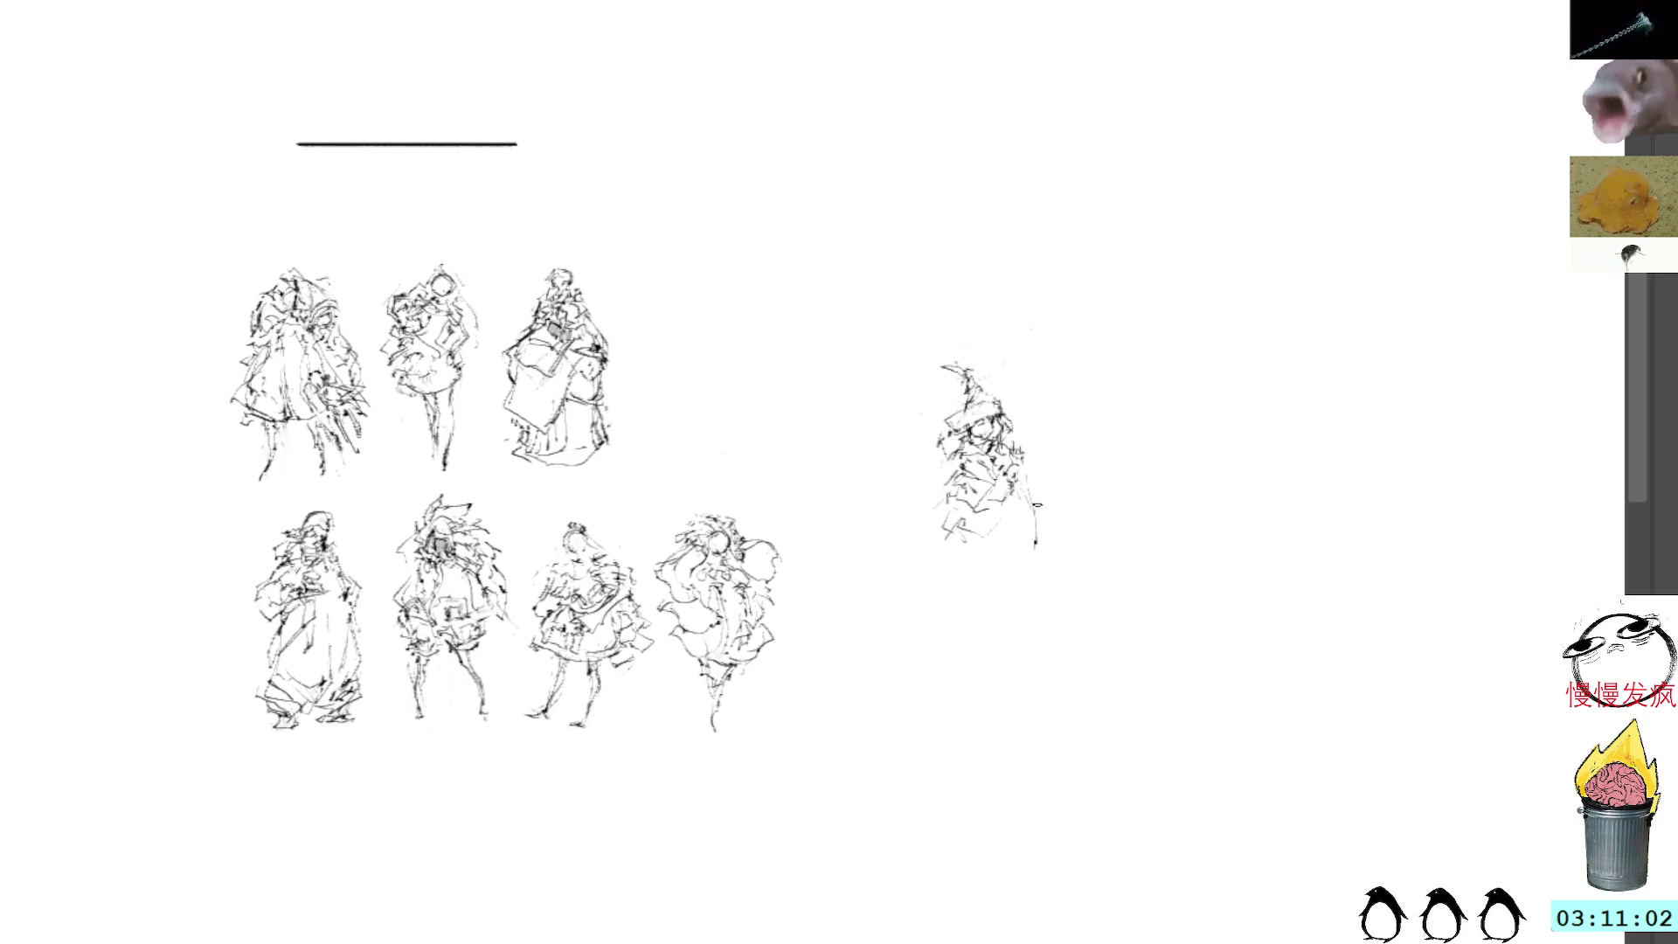
Step: Draw both legs of the right standing figure, undoing the broken leg strokes
mouse_move(965, 533)
left_mouse_down()
mouse_move(933, 557)
mouse_move(1014, 575)
mouse_move(1007, 605)
left_mouse_up()
left_click_drag(1017, 528, 1003, 622)
left_click_drag(970, 553, 956, 626)
left_click_drag(1021, 529, 1014, 621)
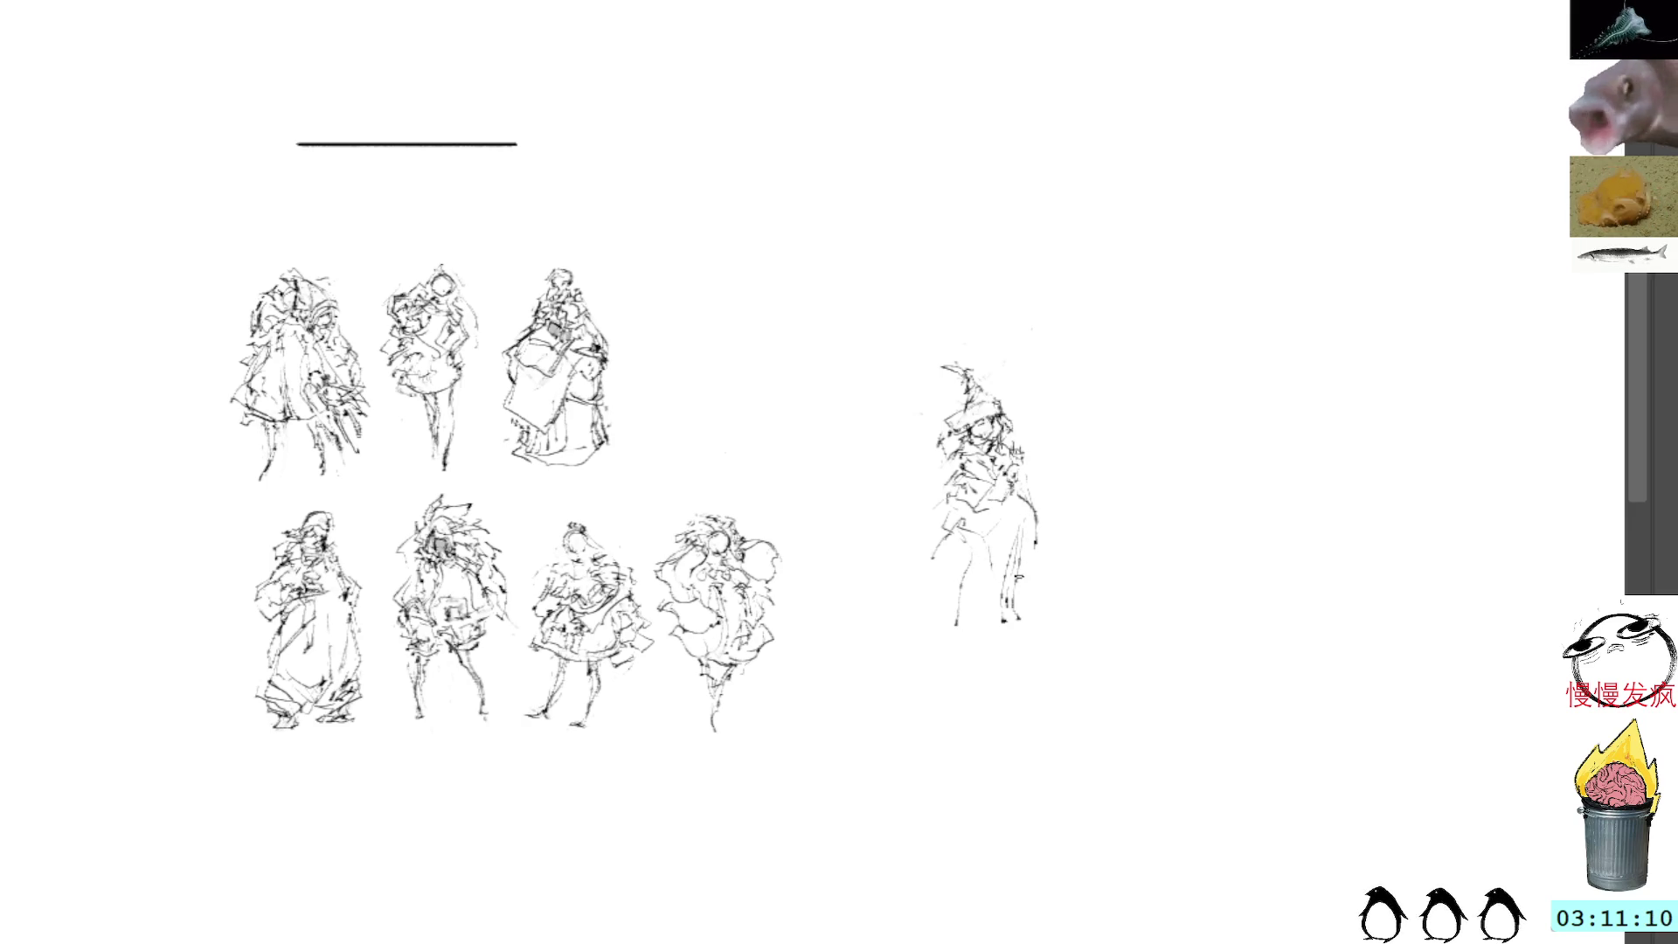
left_click_drag(1020, 530, 998, 642)
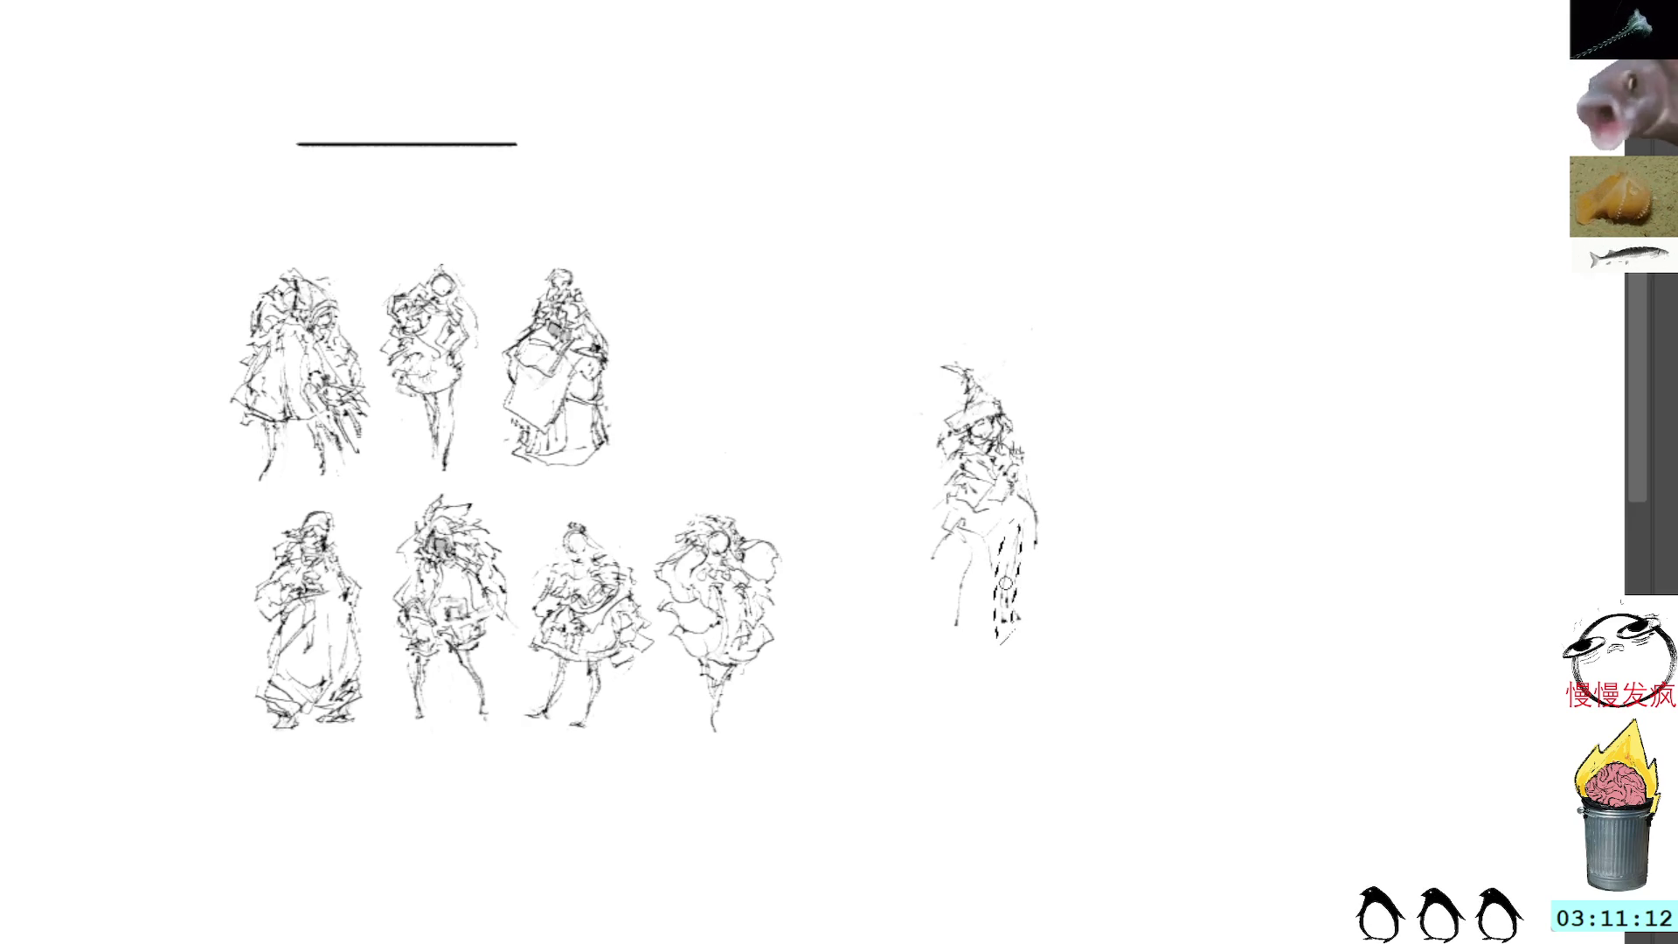
key("ctrl+z")
key("ctrl+z")
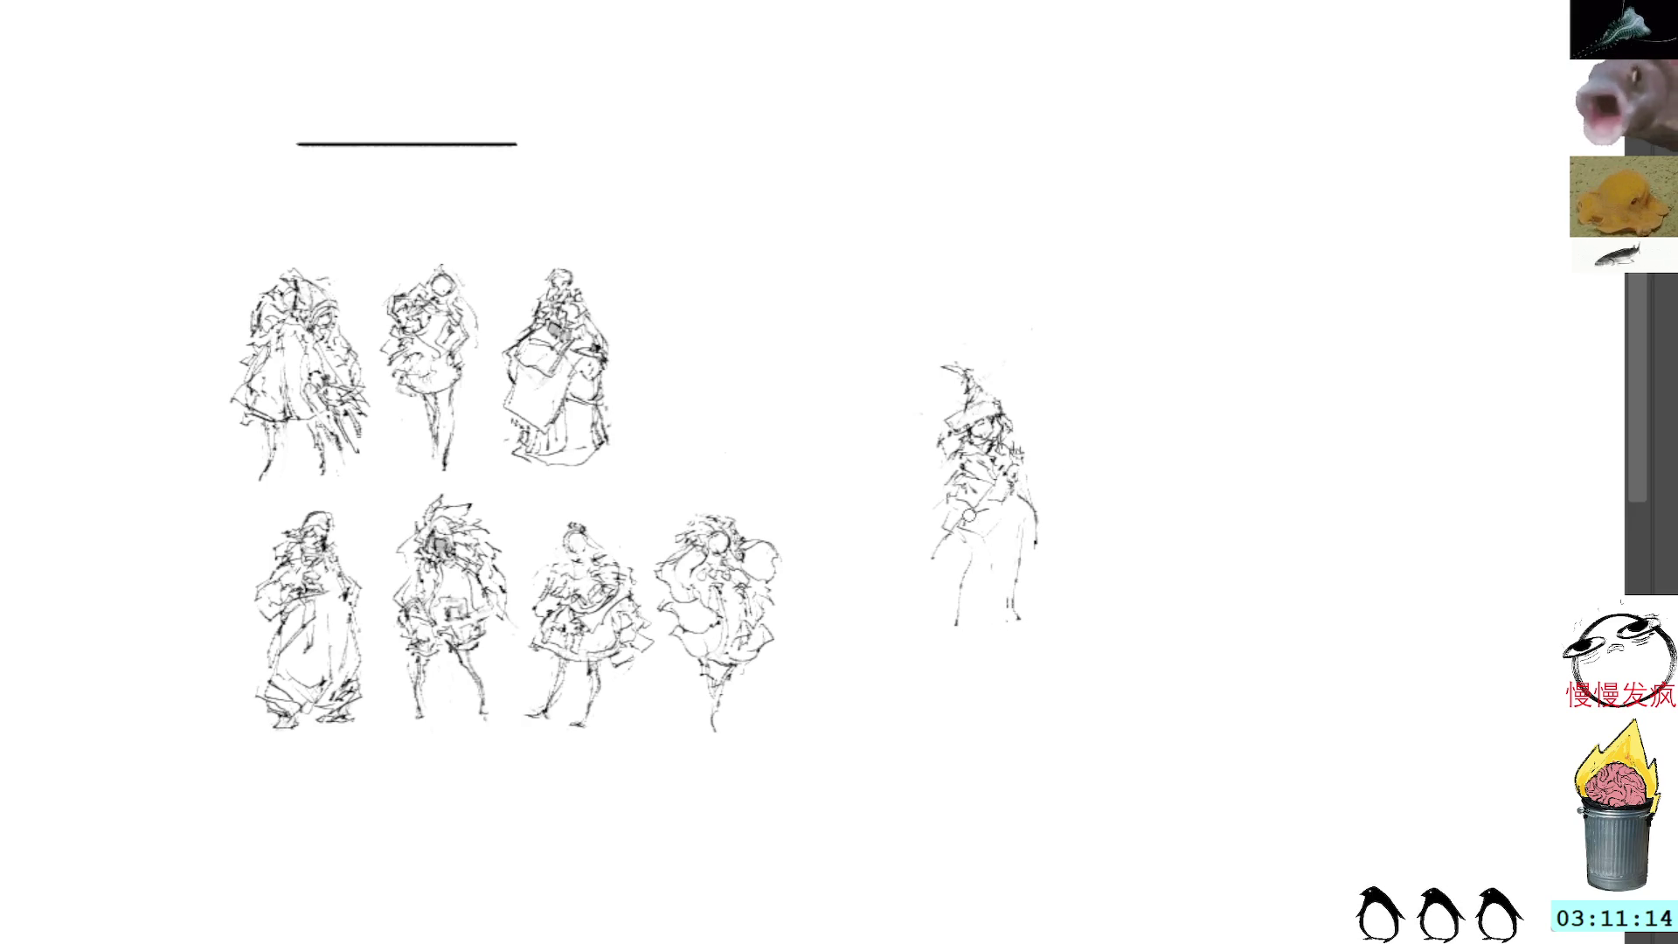
Step: Add waist, side loop and arm strokes to the figure, redoing the poor ones
mouse_move(947, 509)
left_mouse_down()
mouse_move(935, 529)
mouse_move(966, 539)
mouse_move(1031, 489)
mouse_move(1039, 524)
left_mouse_up()
key("ctrl+z")
key("ctrl+z")
left_click_drag(1024, 468, 1046, 528)
mouse_move(938, 515)
left_mouse_down()
mouse_move(970, 466)
mouse_move(938, 506)
mouse_move(980, 502)
left_mouse_up()
key("ctrl+z")
left_click_drag(967, 518, 997, 495)
left_click_drag(984, 498, 1006, 496)
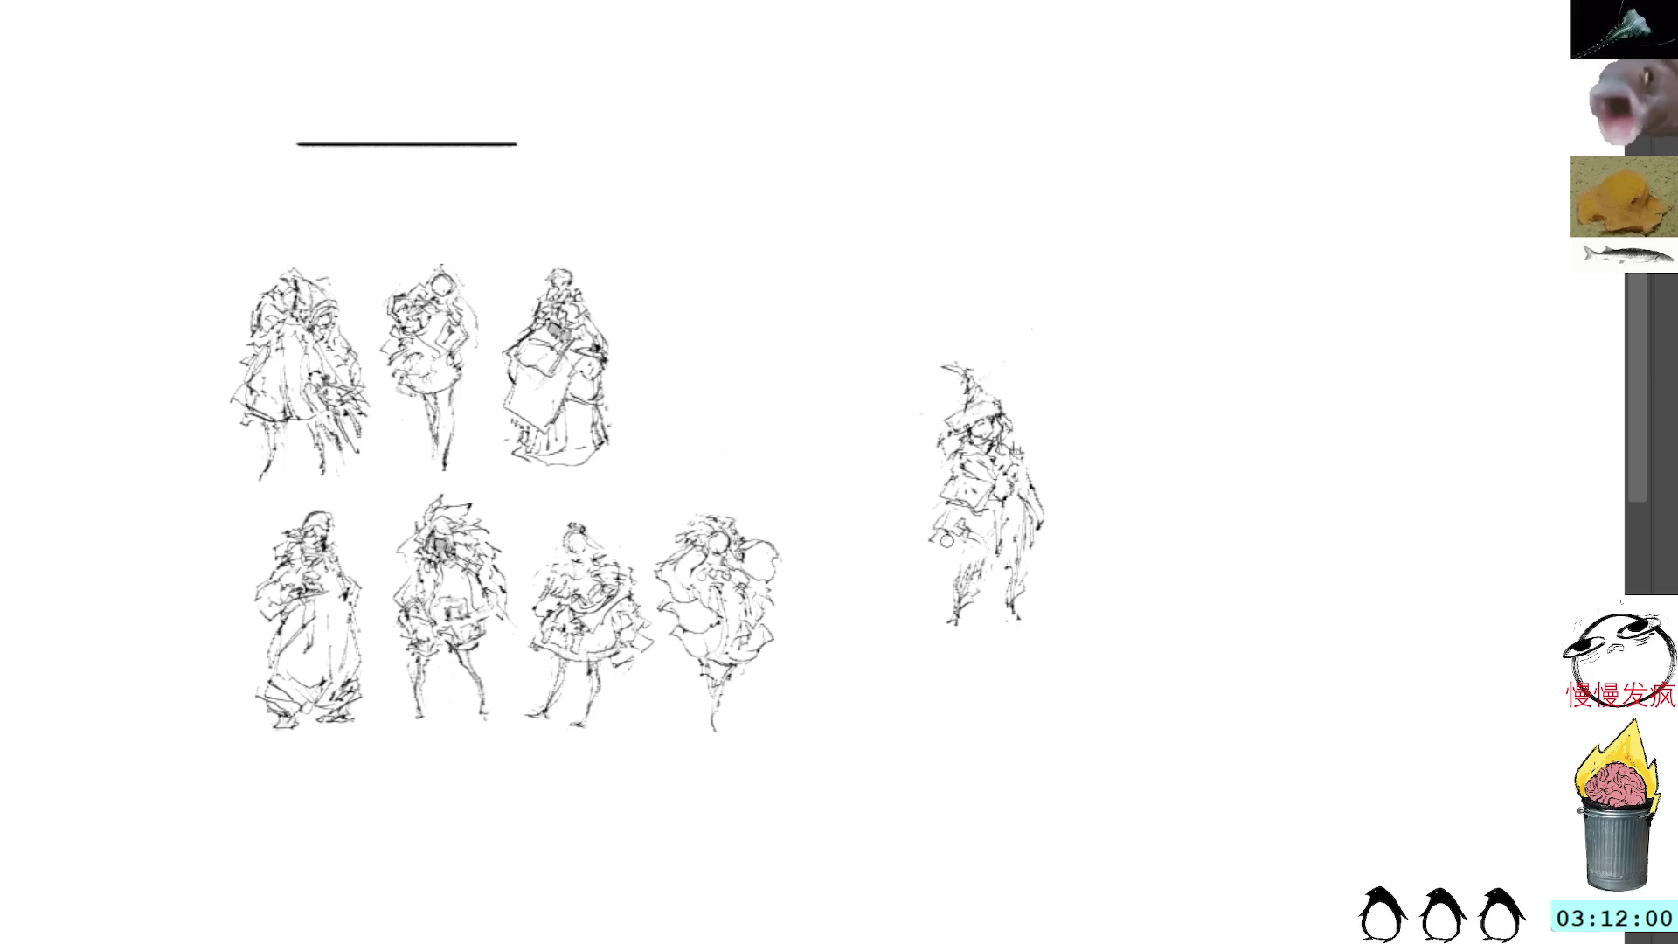
Step: Hatch the figure's lower body darkly, then lasso the finished figure to move it
mouse_move(935, 549)
left_mouse_down()
mouse_move(981, 565)
mouse_move(933, 566)
mouse_move(999, 542)
mouse_move(1038, 557)
mouse_move(972, 549)
left_mouse_up()
mouse_move(963, 560)
left_mouse_down()
mouse_move(1037, 544)
mouse_move(1014, 604)
mouse_move(1019, 591)
mouse_move(1031, 615)
left_mouse_up()
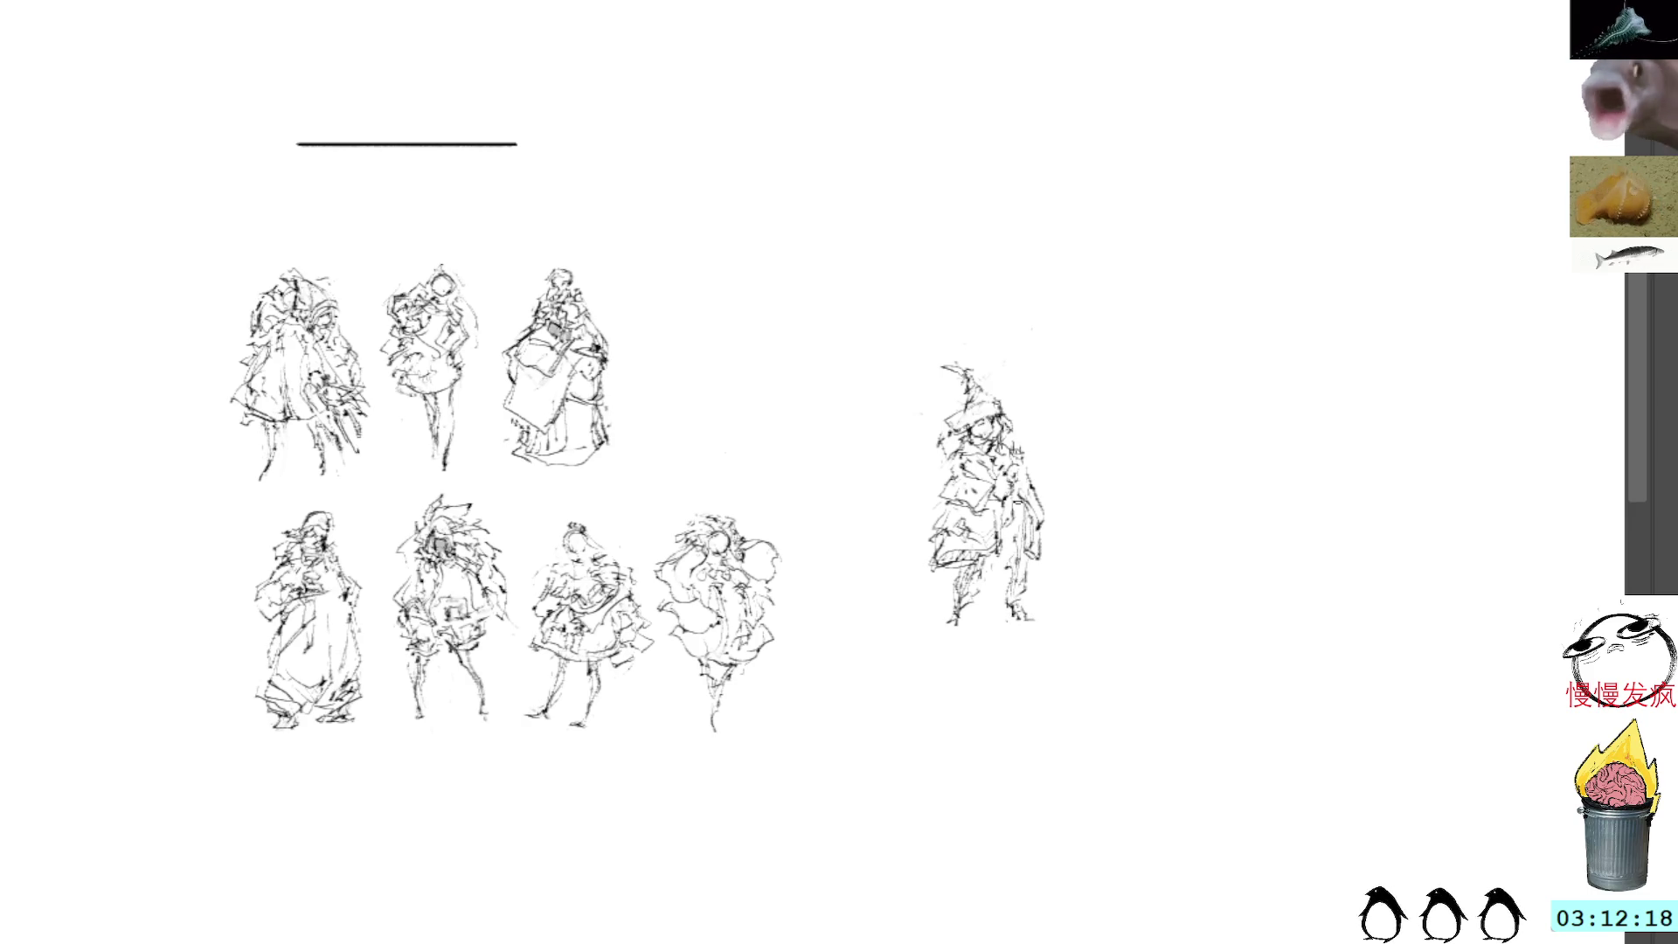
mouse_move(977, 337)
left_mouse_down()
mouse_move(885, 524)
mouse_move(1021, 335)
mouse_move(1005, 319)
left_mouse_up()
key("ctrl+t")
Step: Move and slightly shrink the new figure to the left end of the top row
mouse_move(1030, 532)
left_mouse_down()
mouse_move(747, 360)
mouse_move(767, 367)
left_mouse_up()
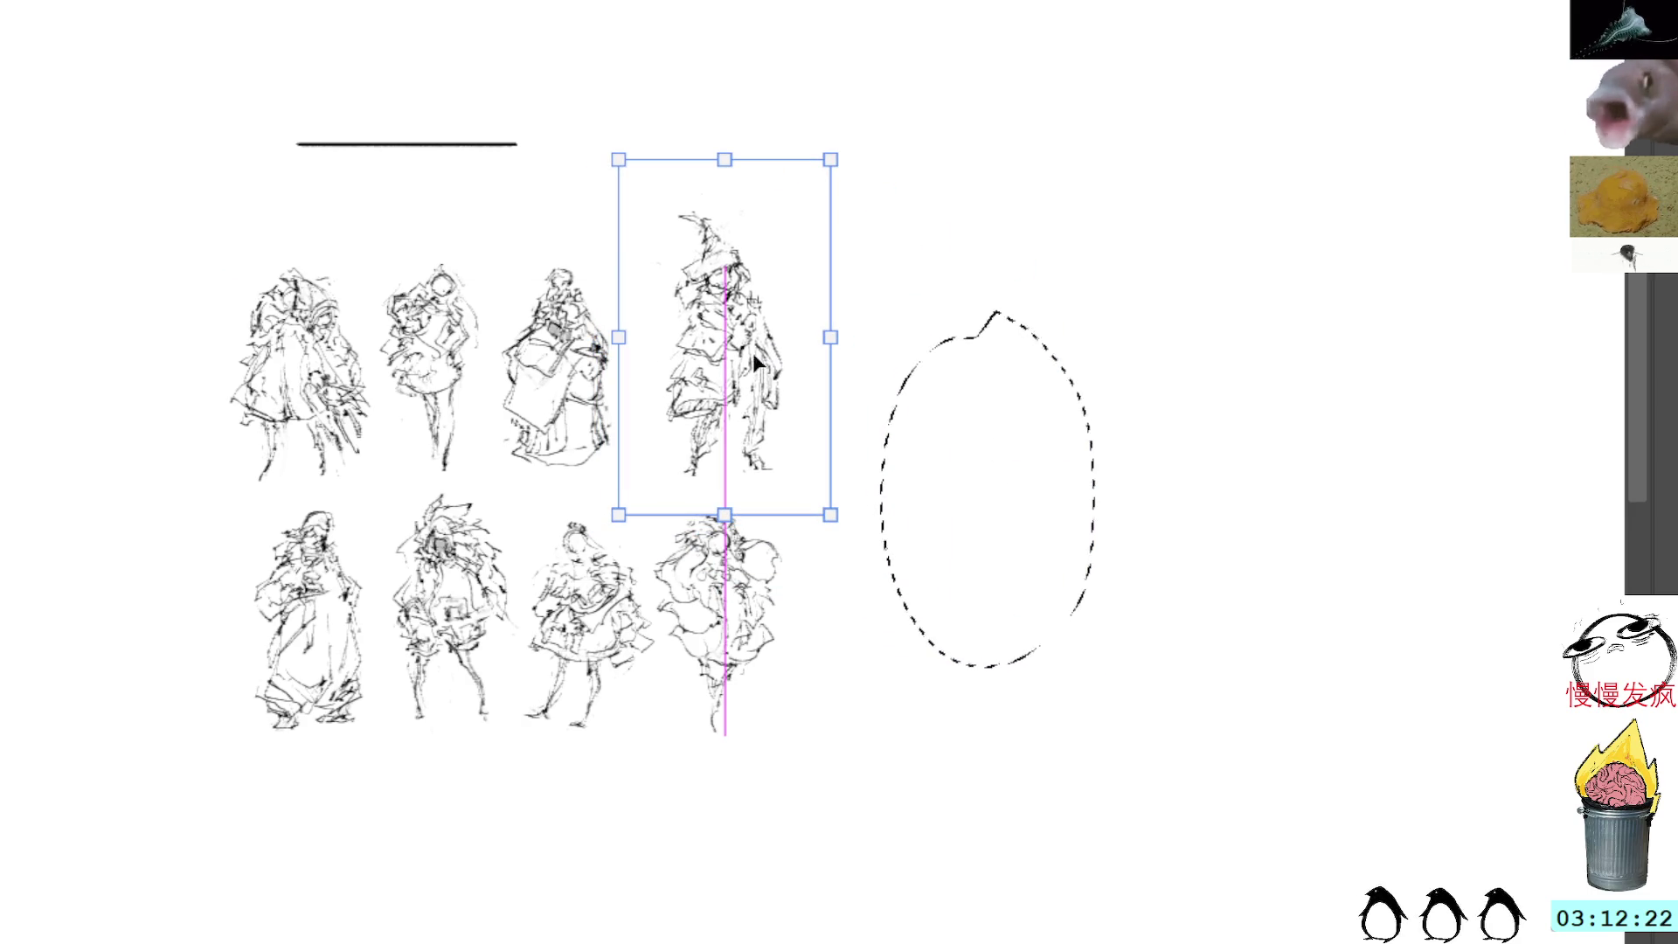
left_click_drag(724, 167, 725, 177)
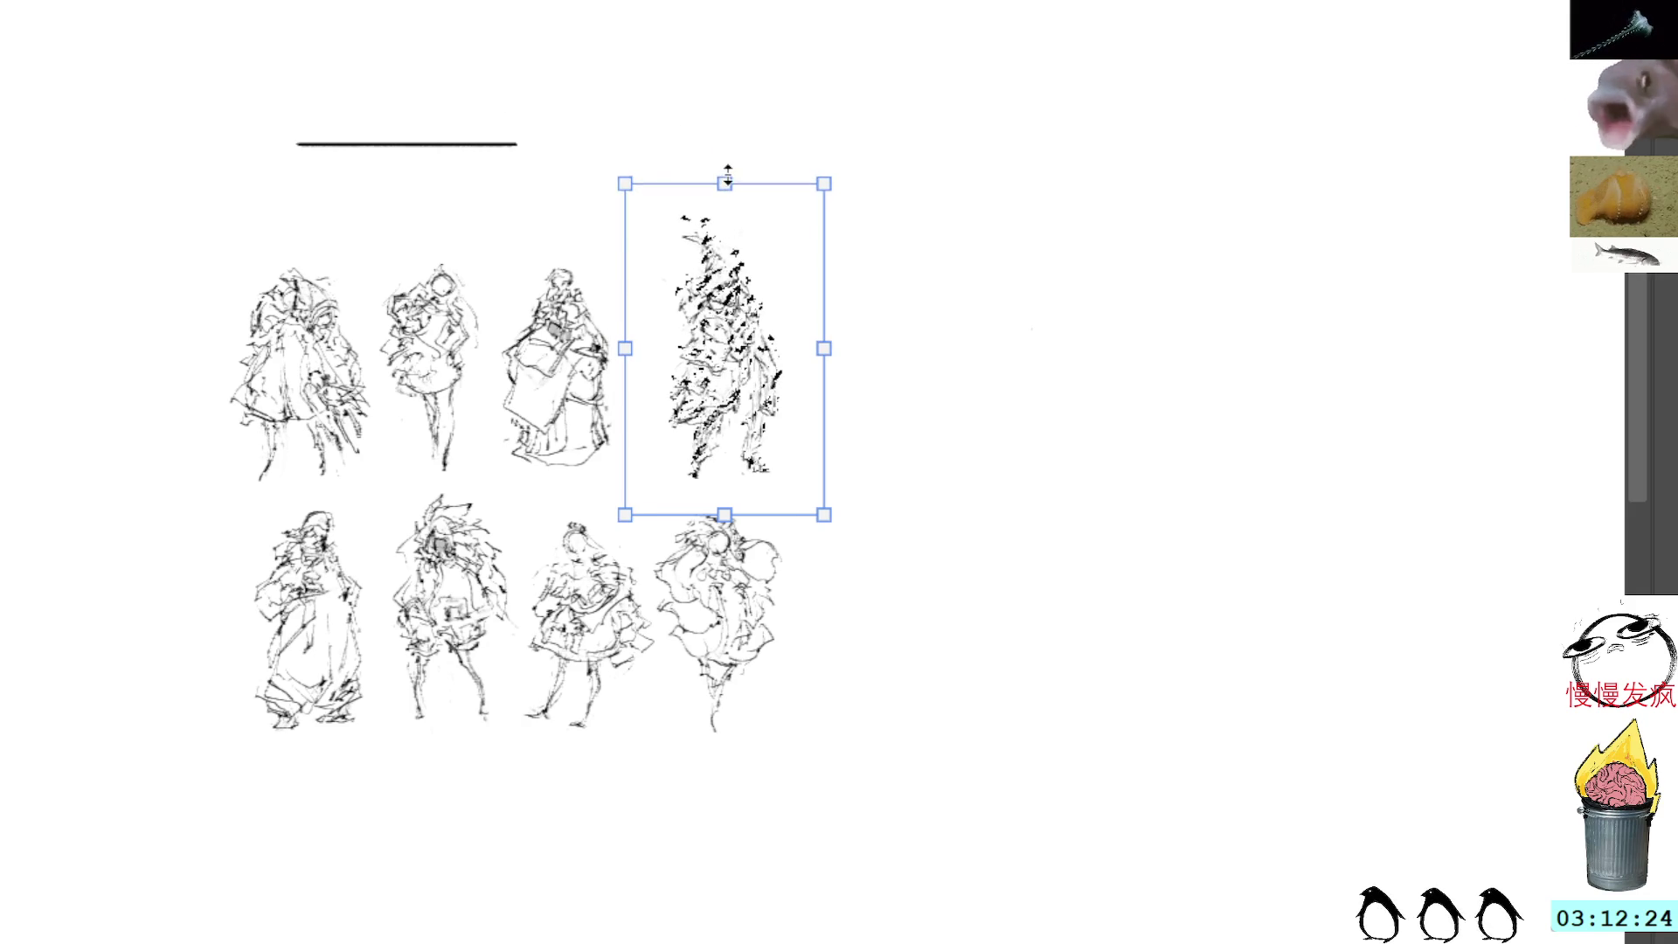
mouse_move(756, 368)
left_mouse_down()
mouse_move(724, 358)
mouse_move(753, 400)
mouse_move(626, 370)
mouse_move(177, 372)
left_mouse_up()
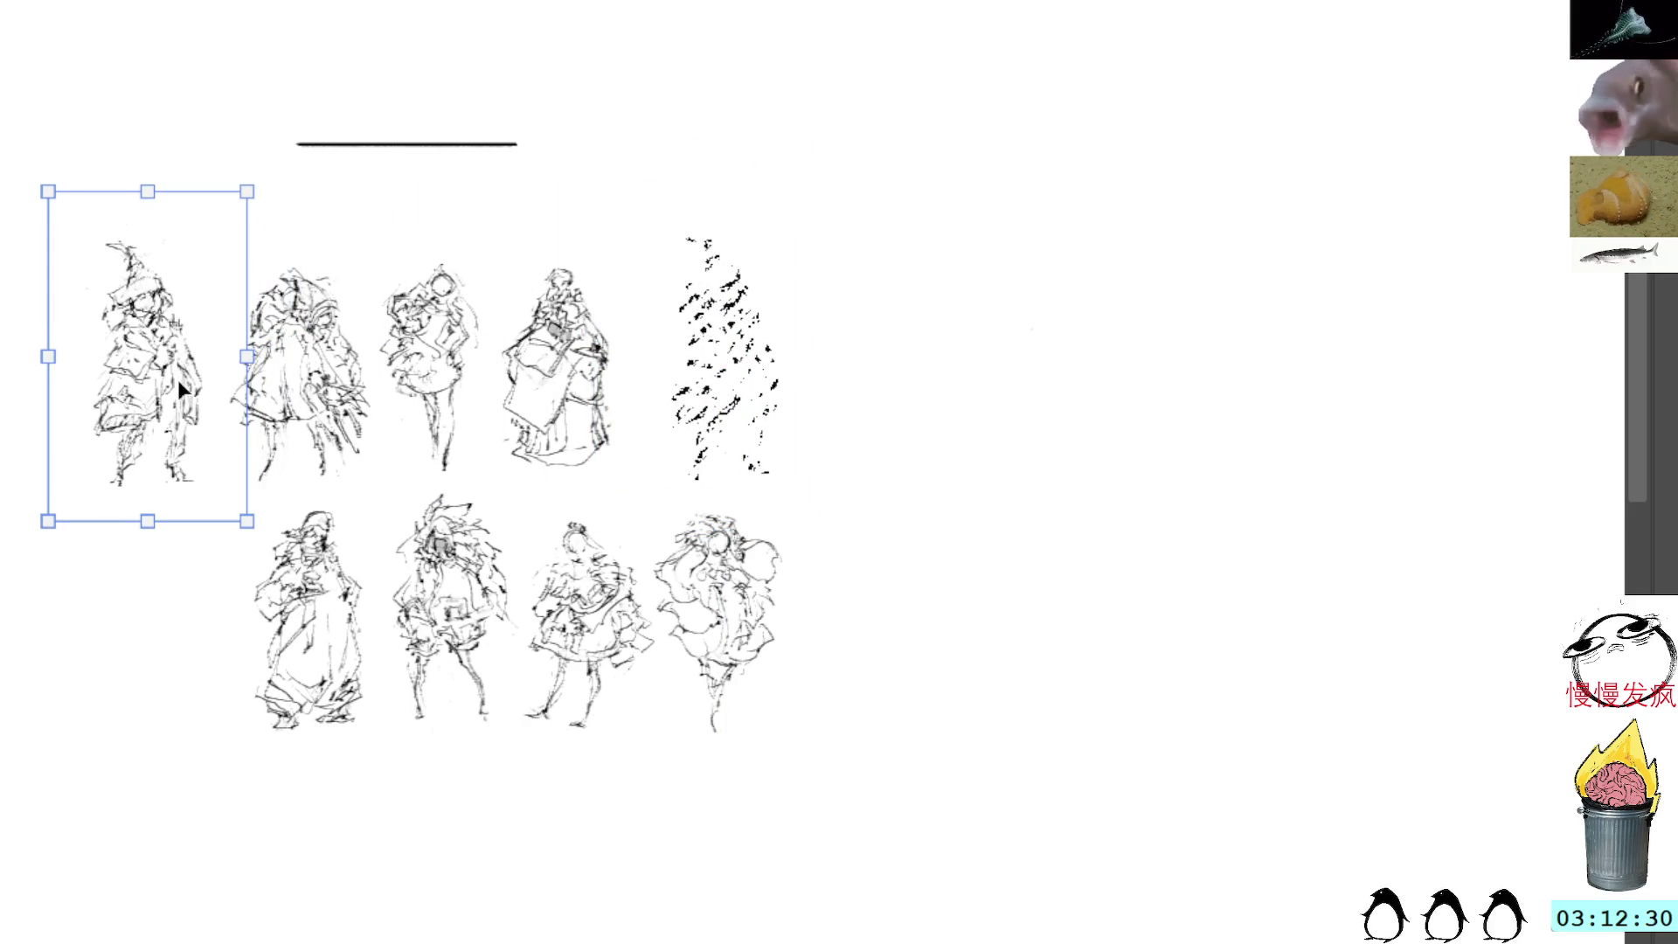
key("Return")
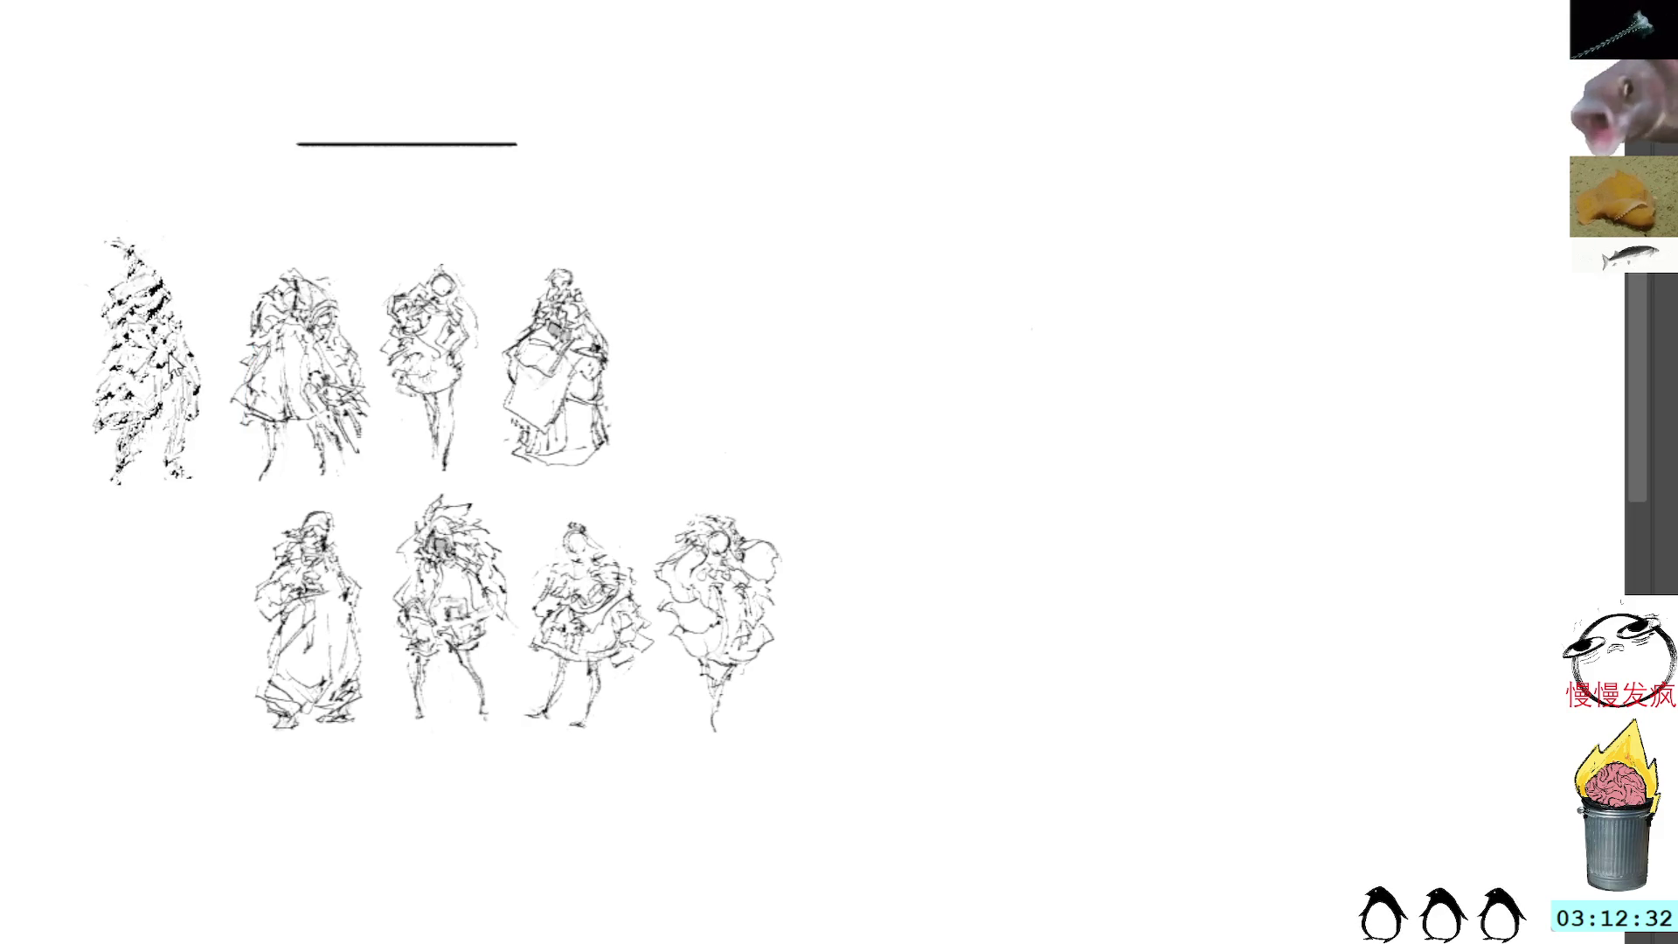
Step: Shift the bottom row of figures left so it sits under the top row
mouse_move(769, 506)
left_mouse_down()
mouse_move(428, 497)
mouse_move(213, 768)
mouse_move(773, 505)
left_mouse_up()
key("ctrl+t")
mouse_move(764, 601)
left_mouse_down()
mouse_move(664, 625)
mouse_move(776, 633)
left_mouse_up()
key("Return")
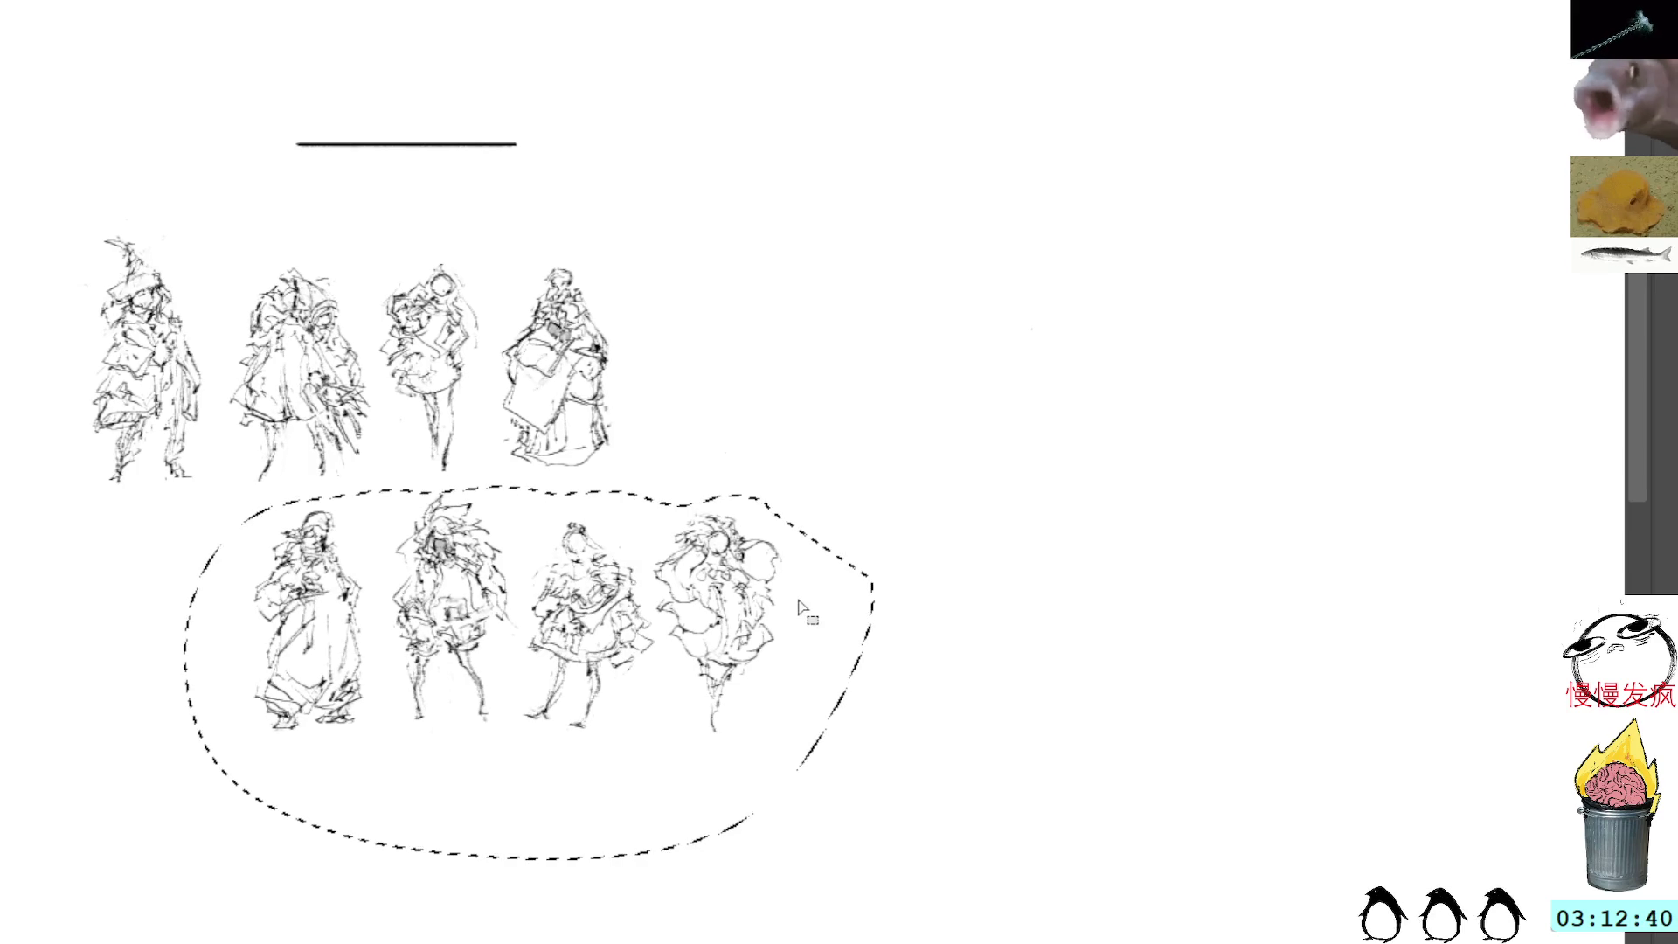
key("ctrl+t")
left_click_drag(783, 617, 606, 611)
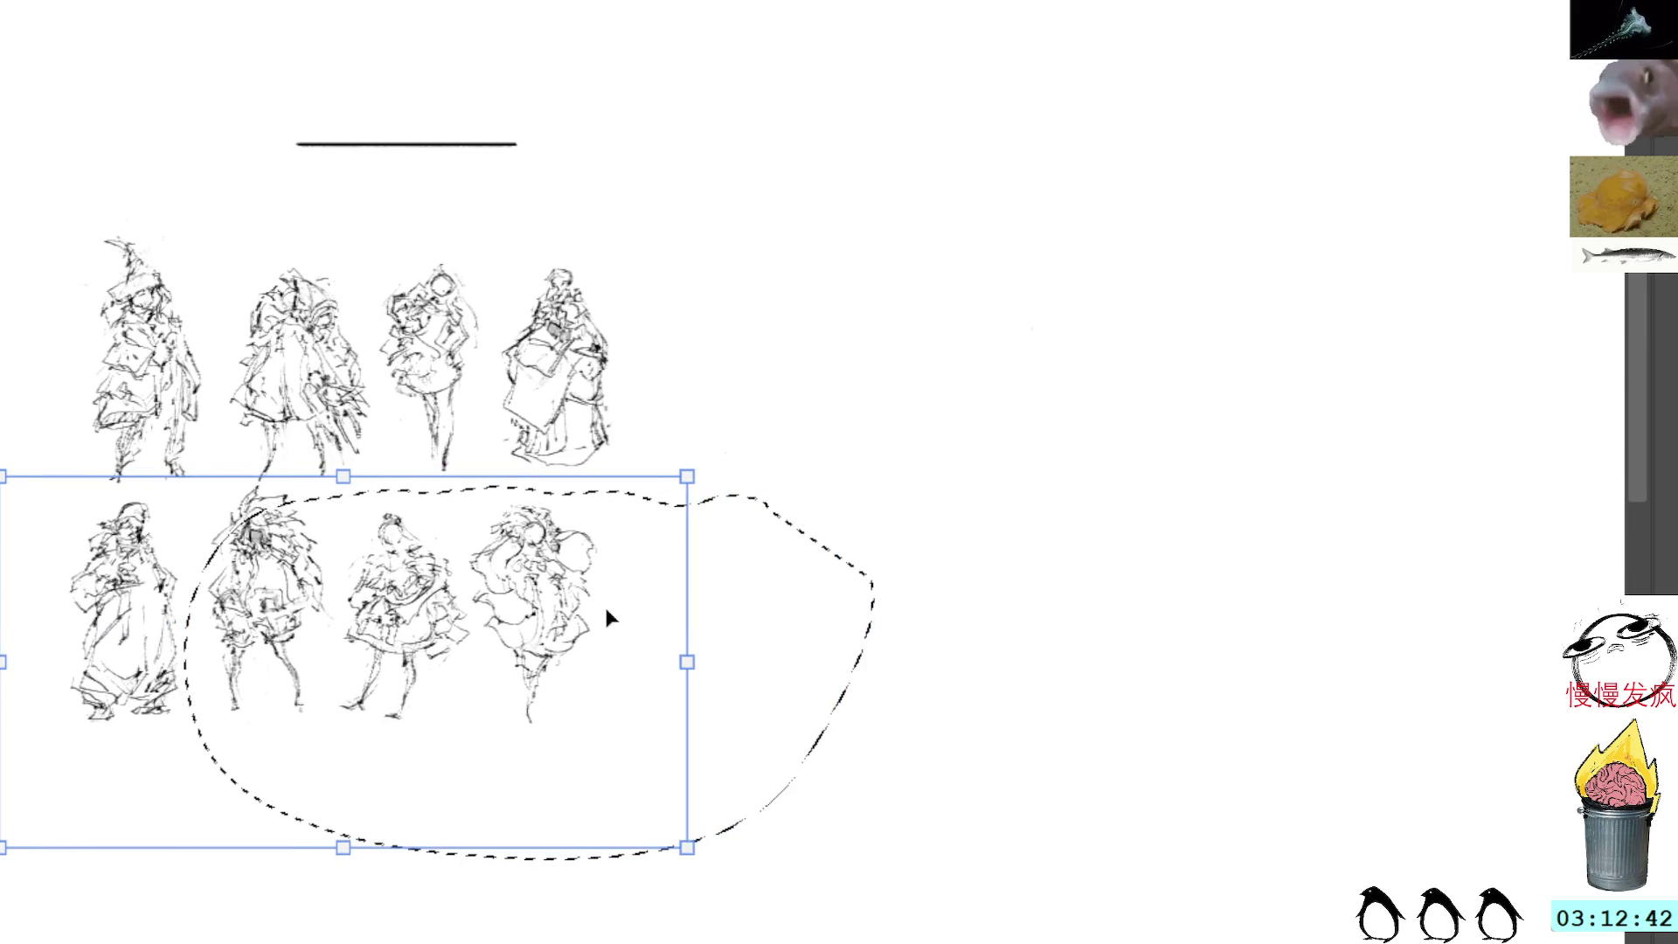
key("Return")
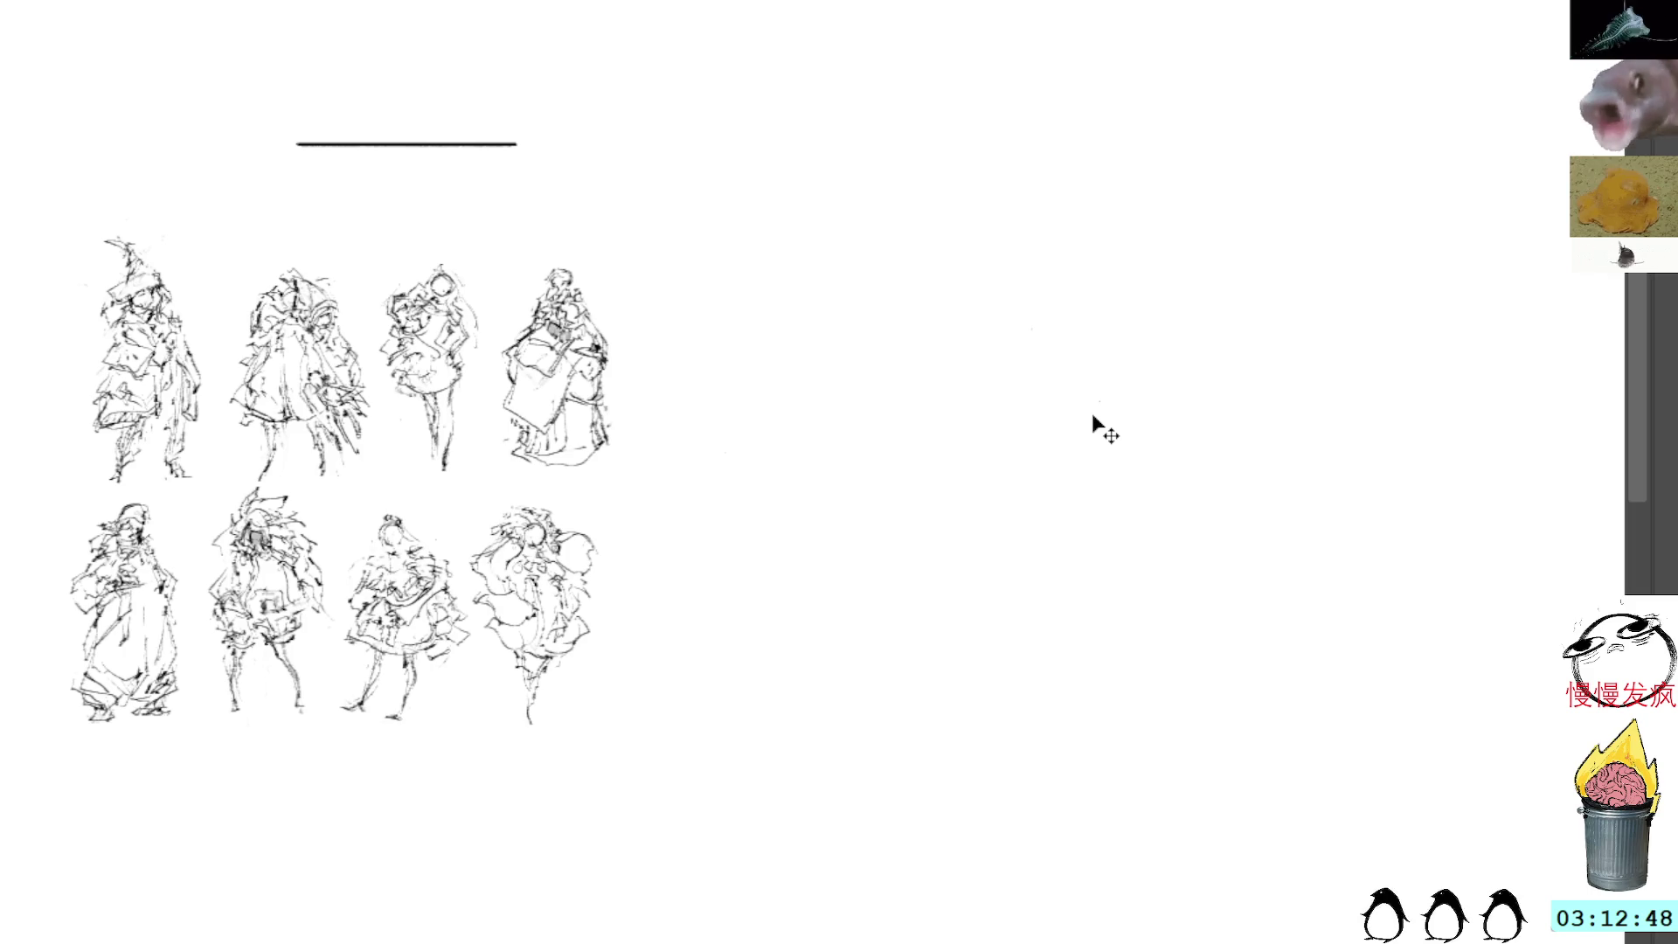
Step: Paste a copied figure sketch at the right and rotate it into a tilted crouch
key("ctrl+v")
left_click_drag(814, 459, 978, 444)
mouse_move(1118, 339)
left_mouse_down()
mouse_move(1019, 254)
mouse_move(994, 83)
left_mouse_up()
key("Return")
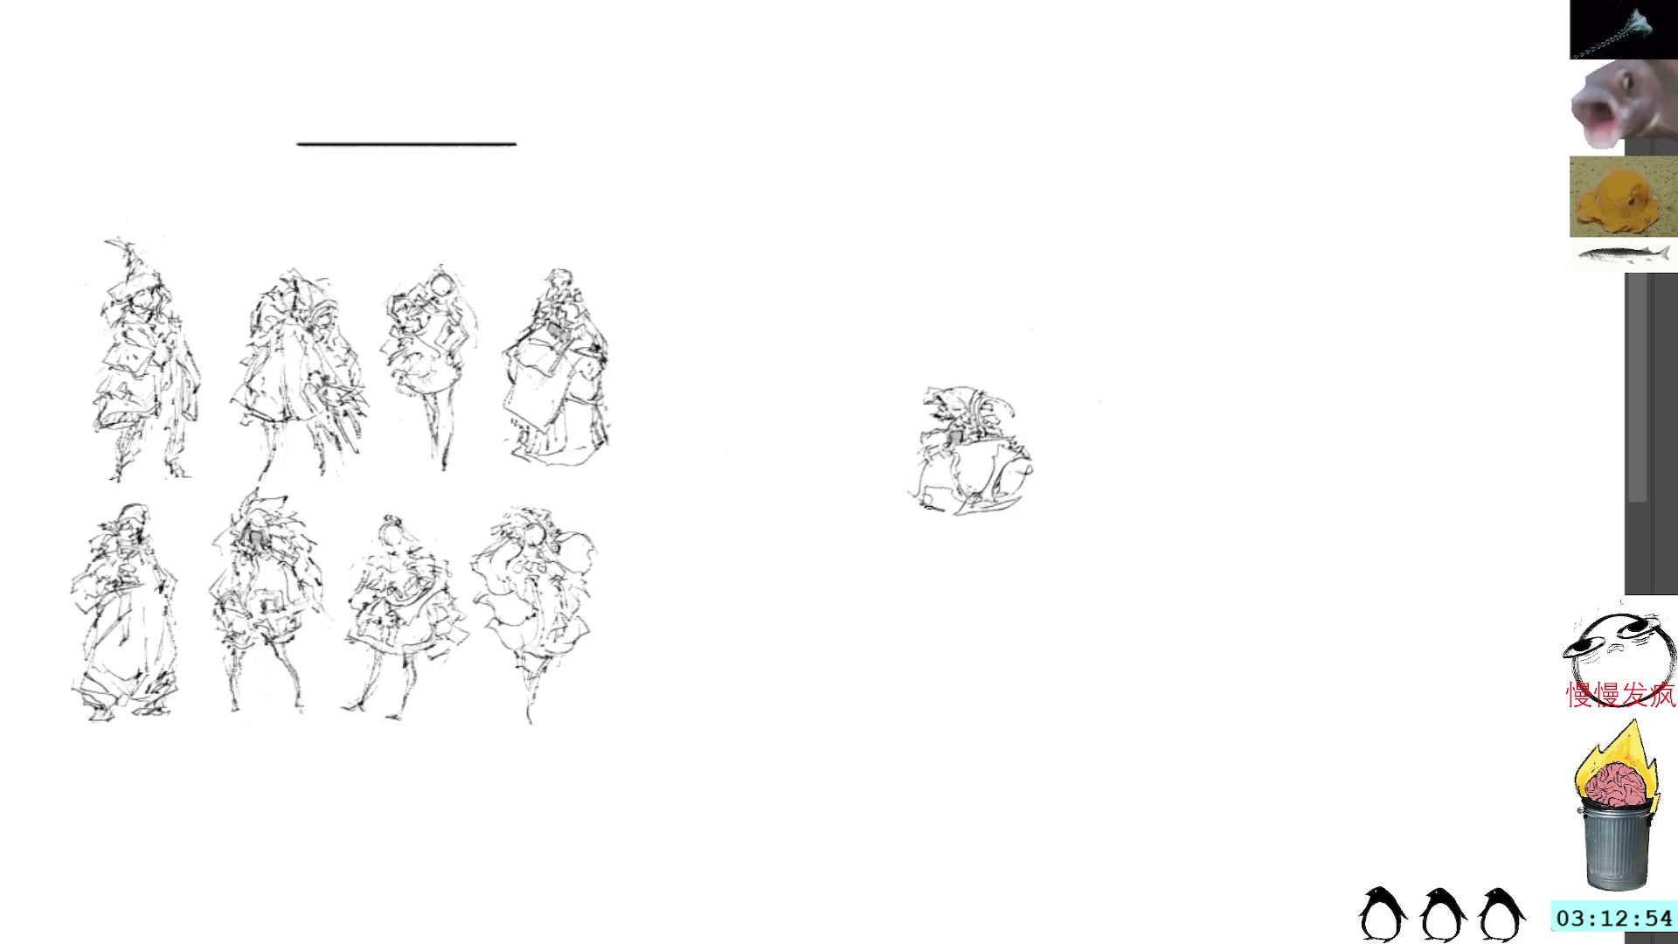
Step: Add leg lines and short lower-body and right-side strokes to the tilted crouching figure
mouse_move(917, 500)
left_mouse_down()
mouse_move(929, 549)
mouse_move(940, 510)
left_mouse_up()
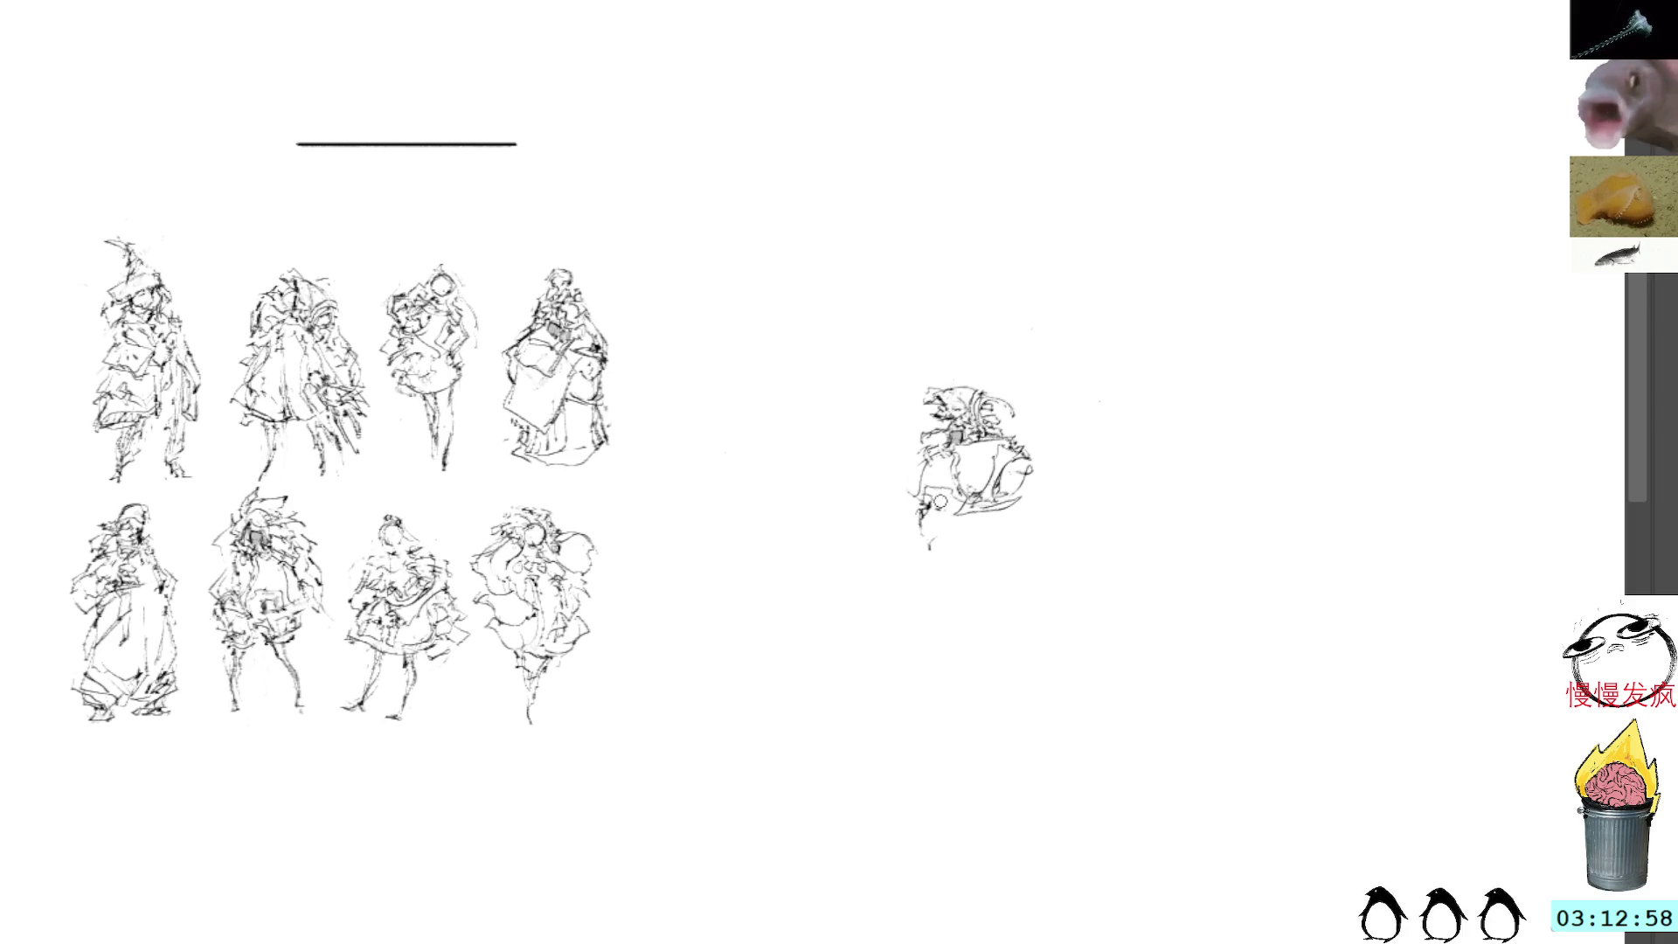
left_click_drag(921, 543, 931, 587)
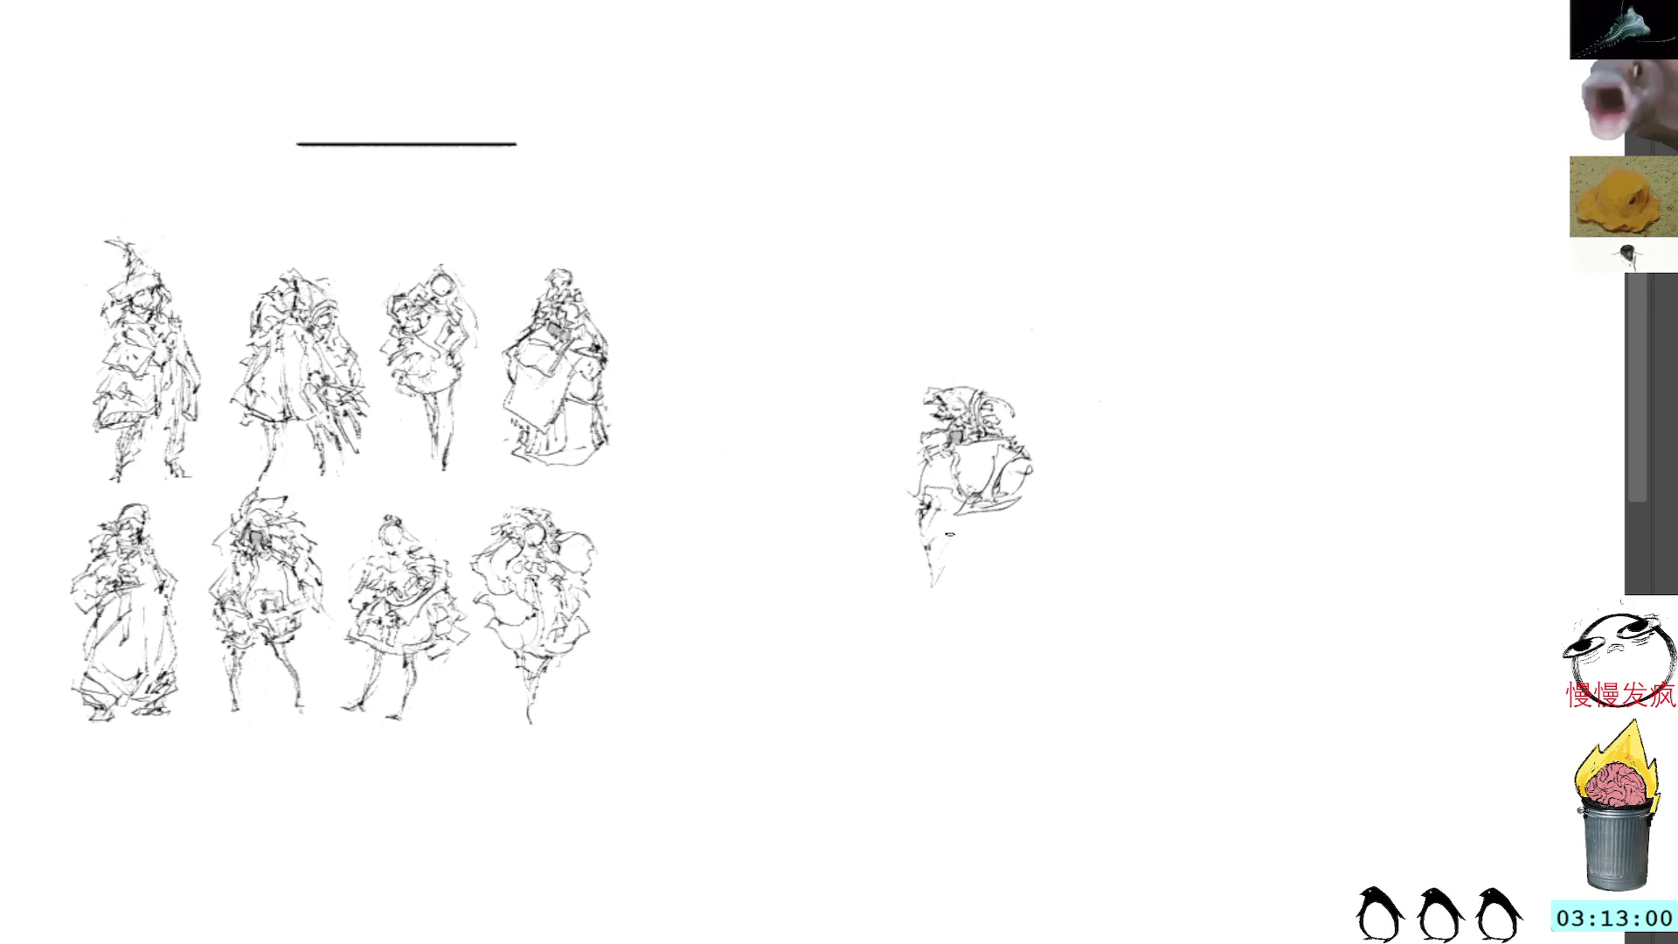
mouse_move(961, 507)
left_mouse_down()
mouse_move(930, 548)
mouse_move(955, 547)
left_mouse_up()
left_click_drag(977, 523, 970, 554)
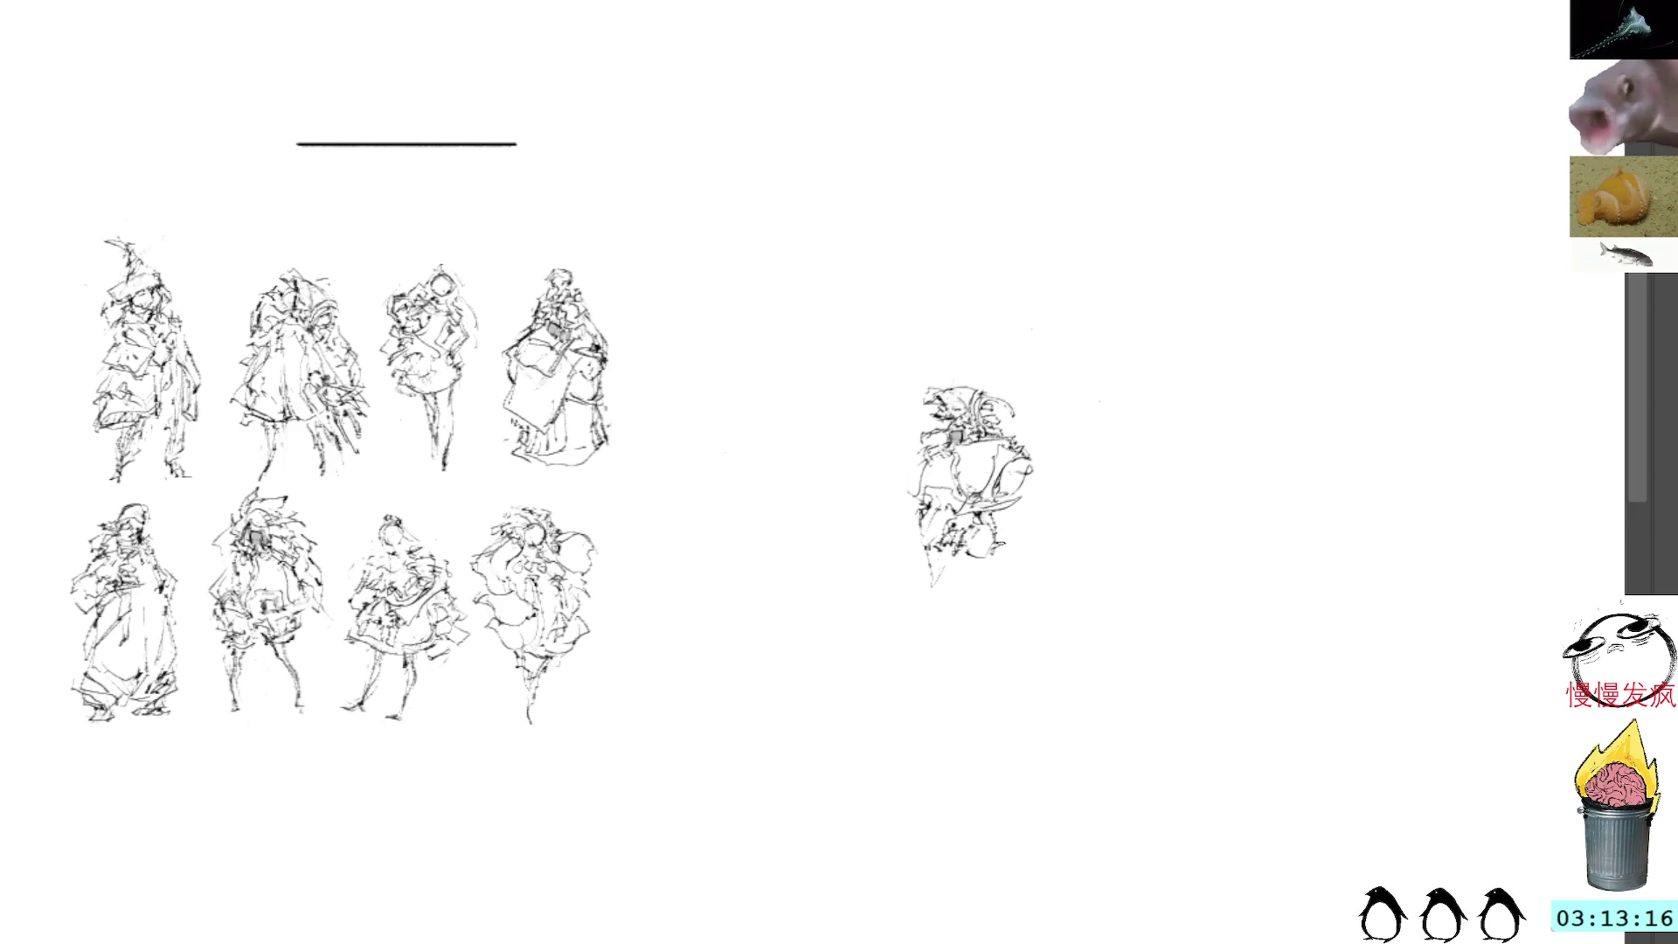
mouse_move(996, 526)
left_mouse_down()
mouse_move(993, 554)
mouse_move(1019, 534)
mouse_move(1004, 514)
mouse_move(1027, 507)
left_mouse_up()
left_click_drag(1005, 526, 1029, 514)
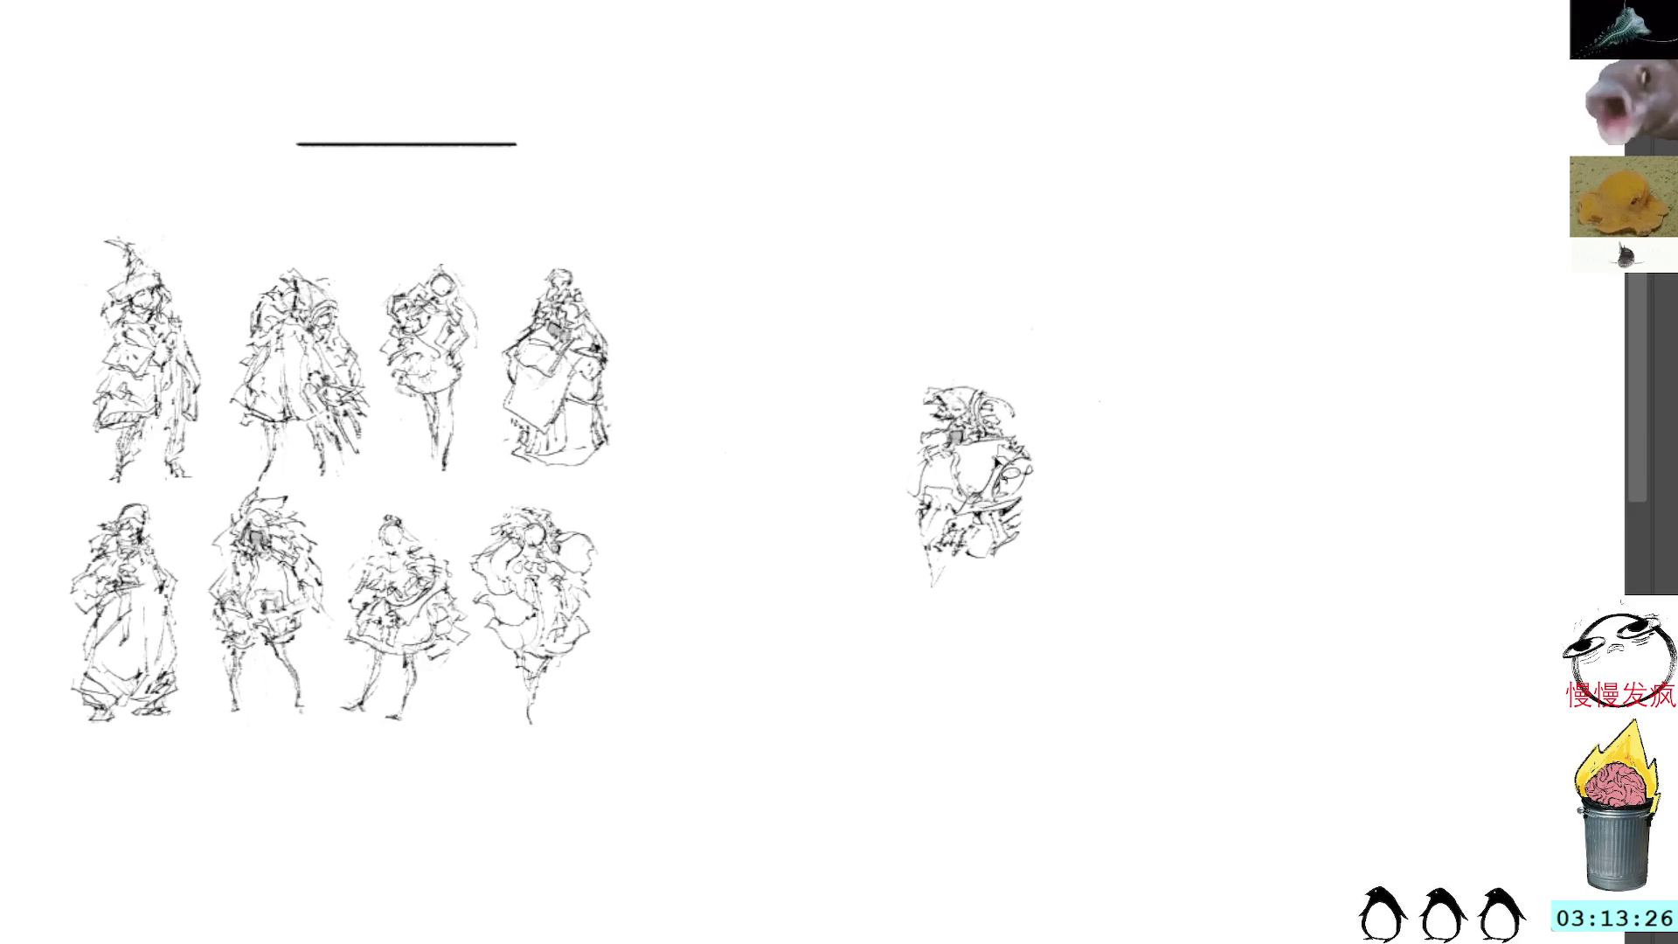
Step: Lasso the crouching figure and tilt and skew it onto its side
key("l")
mouse_move(1000, 350)
left_mouse_down()
mouse_move(926, 603)
mouse_move(976, 310)
left_mouse_up()
key("ctrl+t")
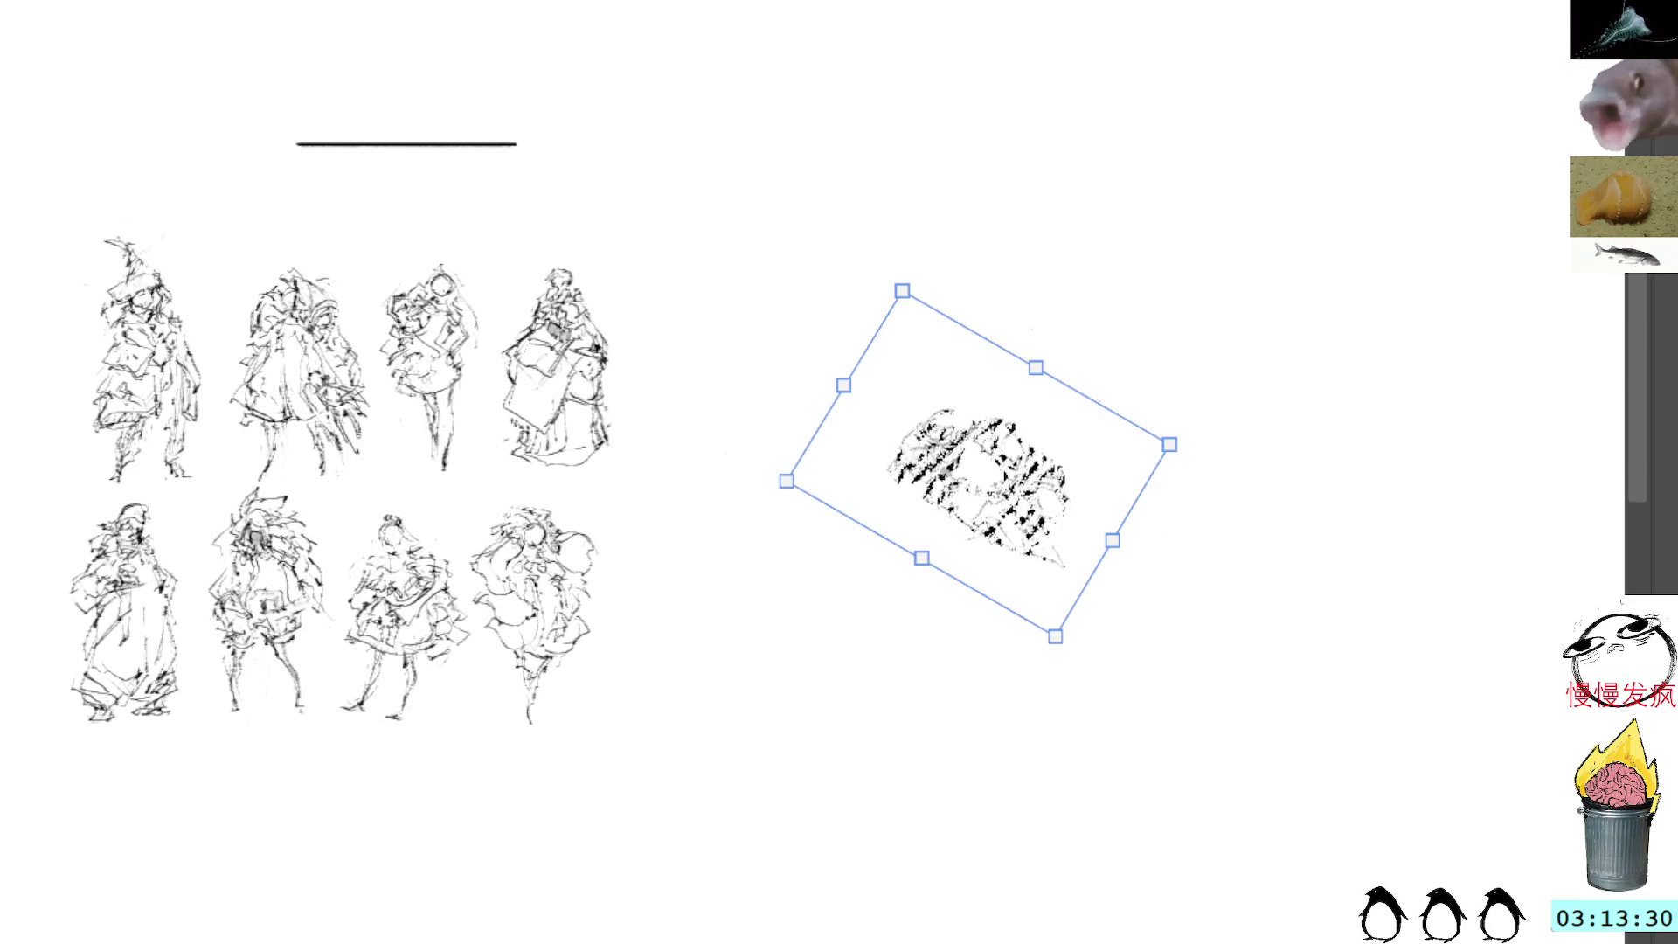
key("Return")
Step: Sketch a small head outline just left of the crouching figure
key("b")
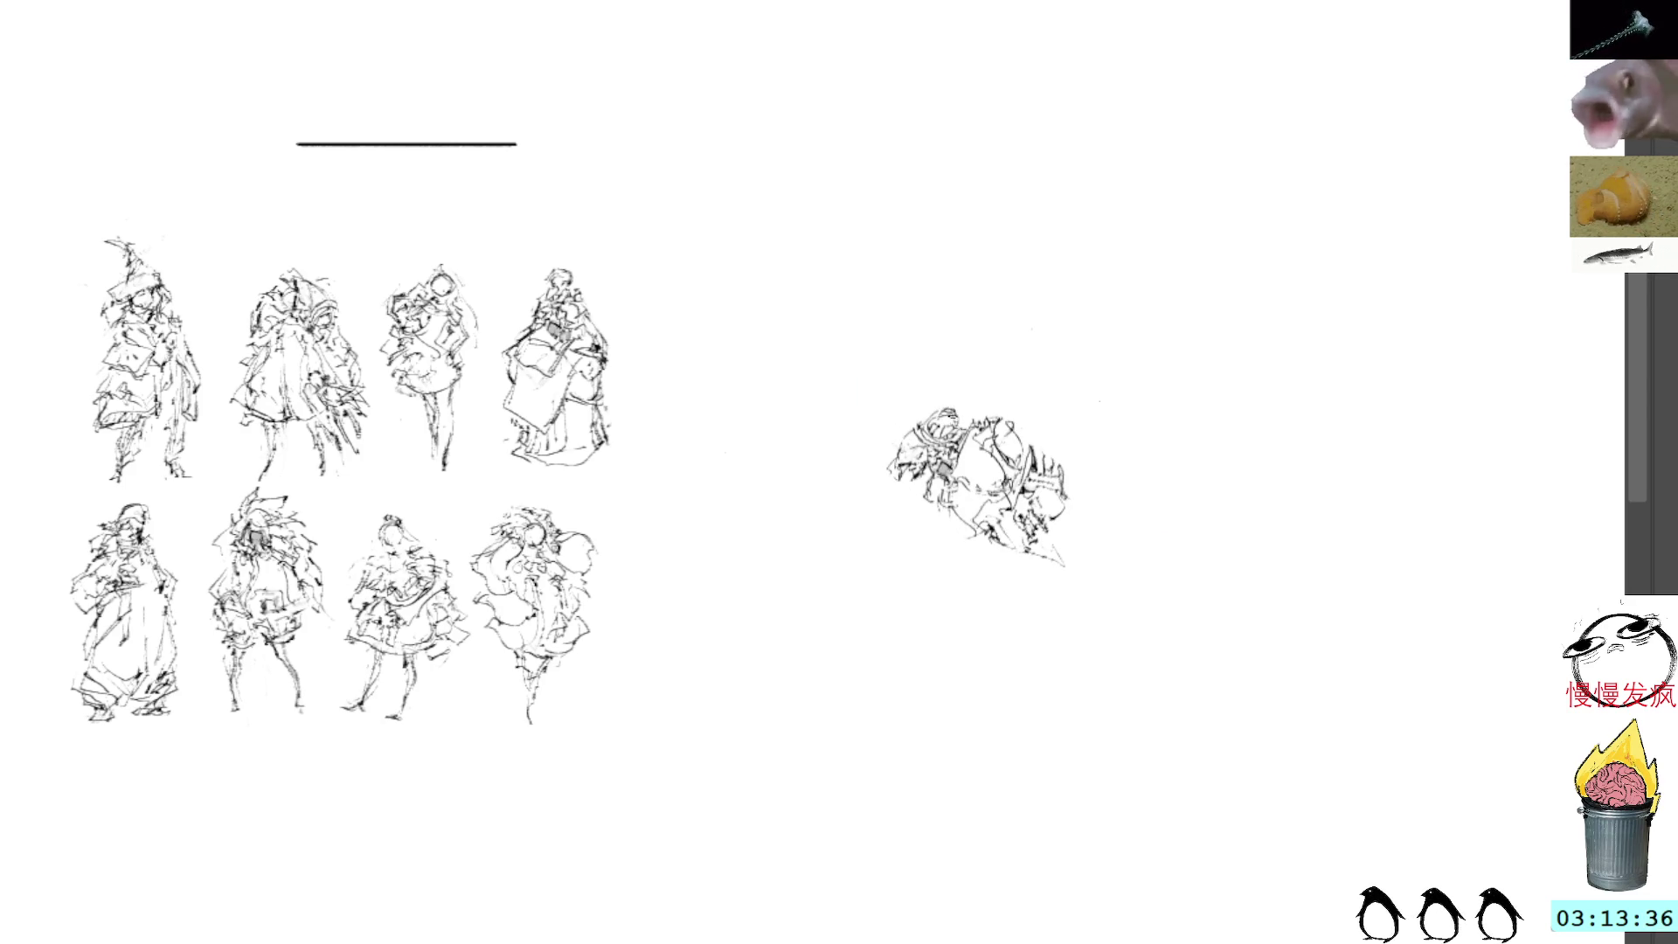
mouse_move(957, 395)
left_mouse_down()
mouse_move(913, 433)
mouse_move(940, 472)
mouse_move(968, 456)
mouse_move(851, 461)
mouse_move(812, 517)
mouse_move(832, 516)
mouse_move(811, 512)
mouse_move(800, 535)
mouse_move(828, 523)
mouse_move(814, 530)
left_mouse_up()
key("Return")
Step: Draw the small seated figure's body below the head, redoing a head stroke
mouse_move(827, 535)
left_mouse_down()
mouse_move(853, 545)
mouse_move(823, 538)
mouse_move(846, 544)
mouse_move(831, 573)
mouse_move(816, 555)
mouse_move(864, 542)
mouse_move(857, 557)
mouse_move(874, 507)
mouse_move(884, 543)
mouse_move(891, 503)
mouse_move(892, 526)
mouse_move(864, 539)
mouse_move(899, 524)
mouse_move(865, 461)
mouse_move(876, 495)
mouse_move(813, 533)
mouse_move(825, 511)
mouse_move(823, 570)
mouse_move(861, 572)
mouse_move(859, 546)
mouse_move(880, 546)
left_mouse_up()
key("ctrl+z")
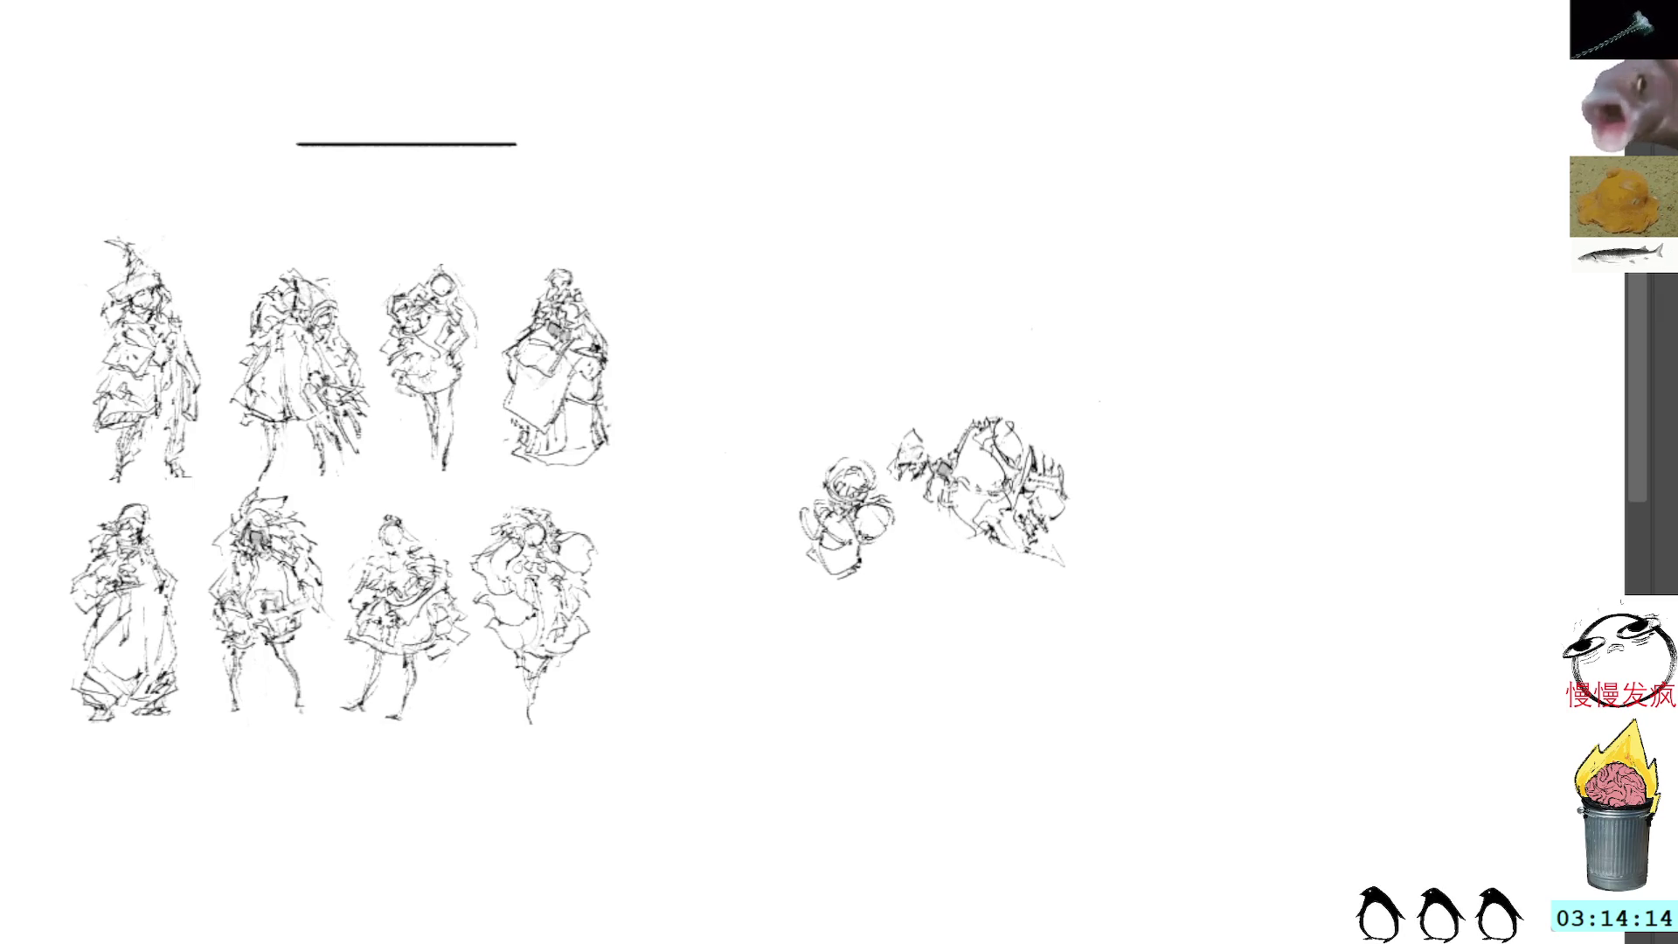
left_click_drag(852, 530, 875, 542)
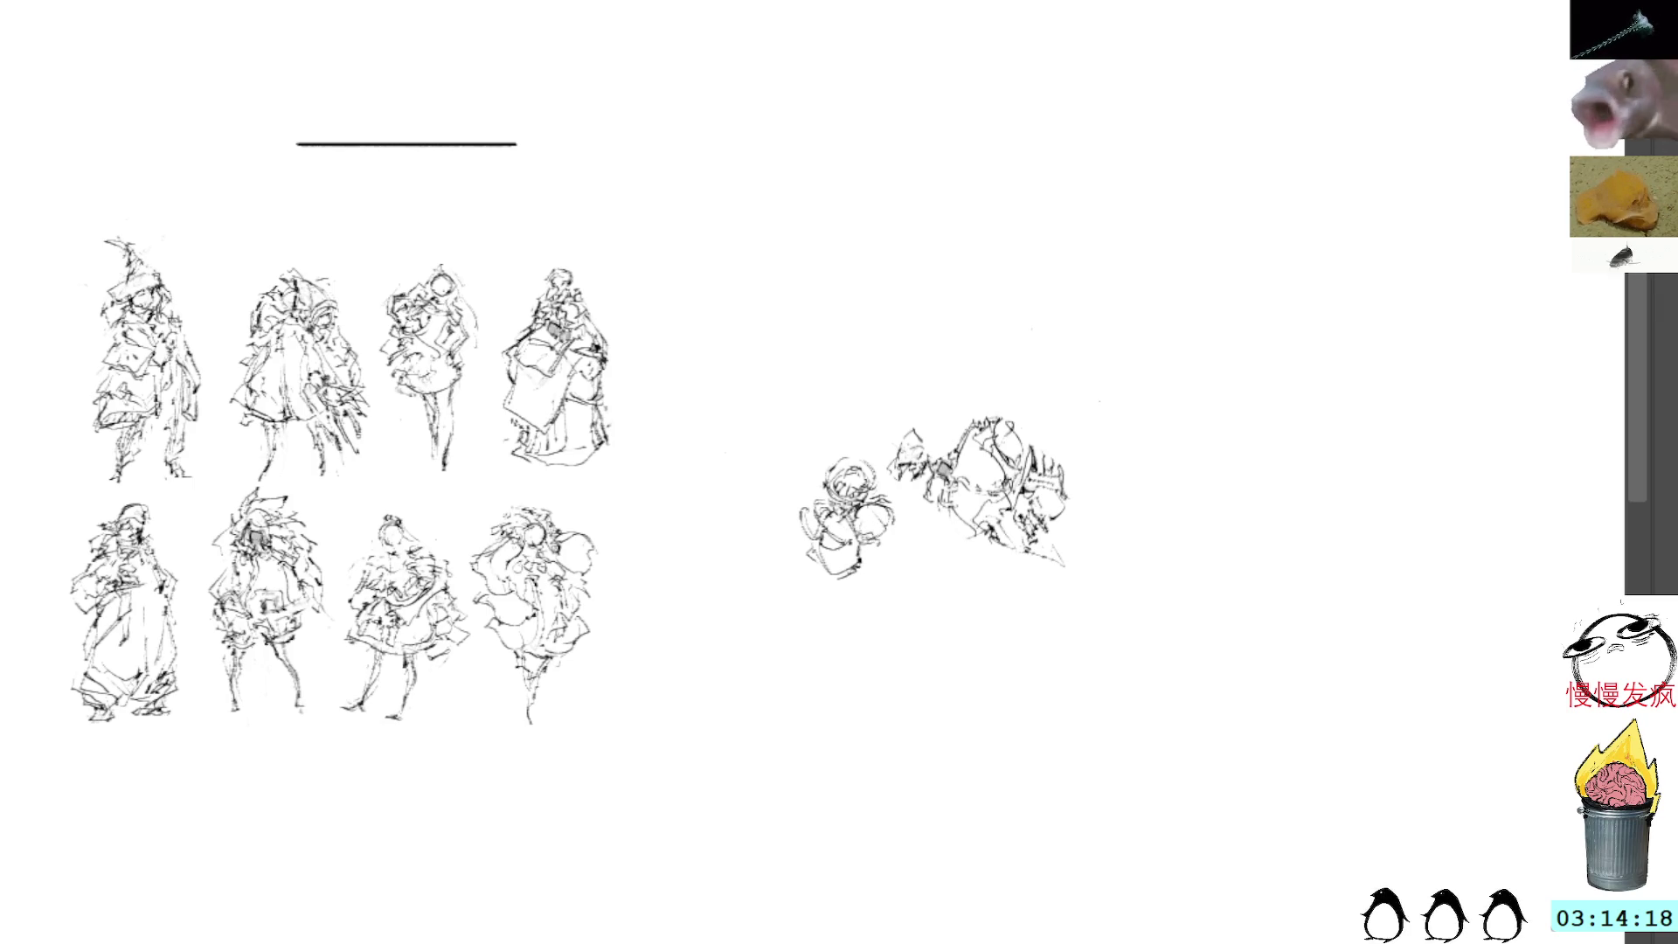